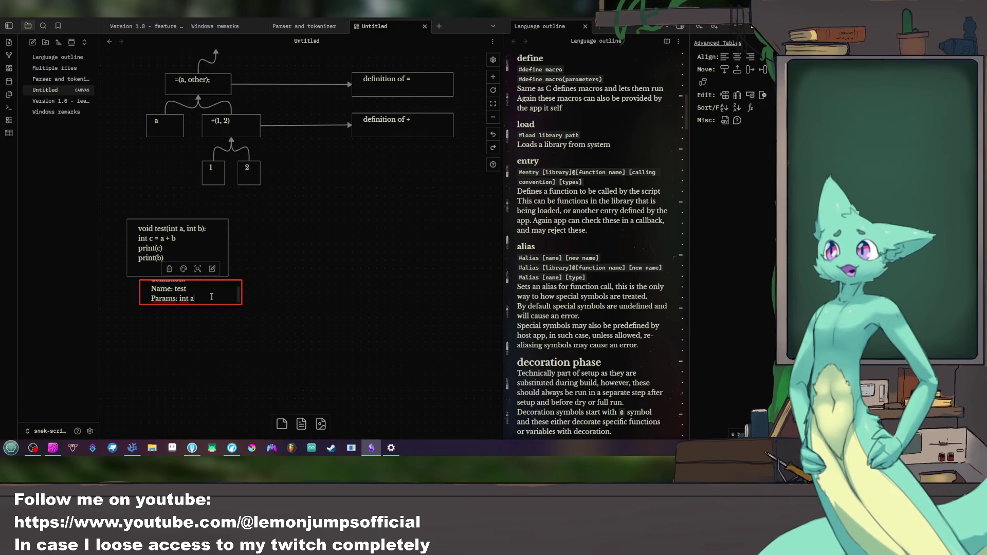
type(", int b")
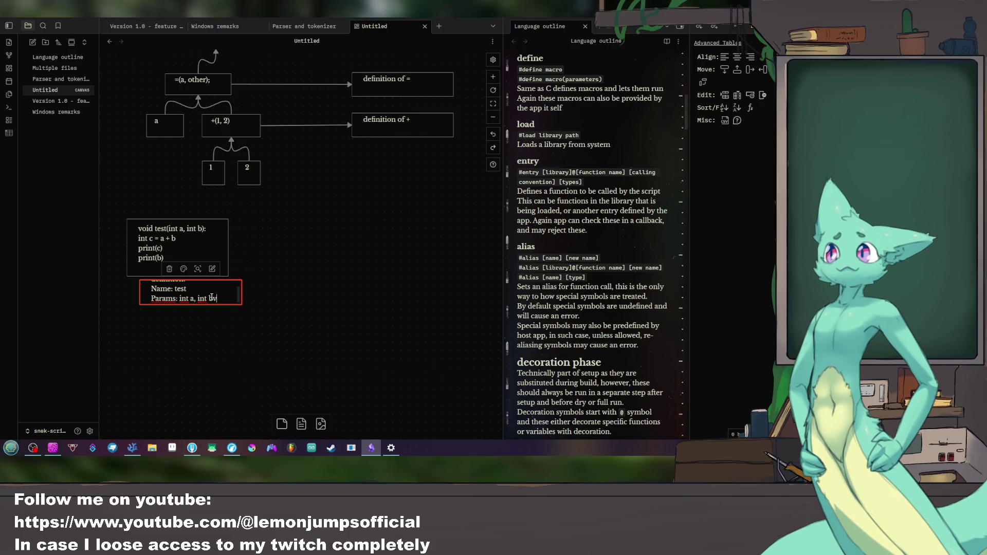
Step: Finish the definition card and position it directly above the void test code card
left_click_drag(232, 279, 231, 263)
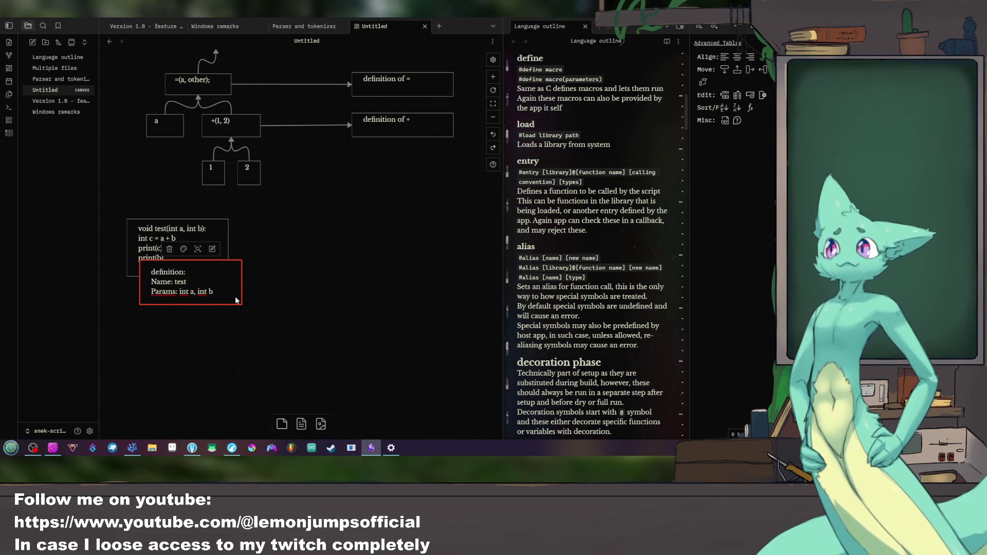
left_click(315, 315)
left_click_drag(196, 281, 312, 245)
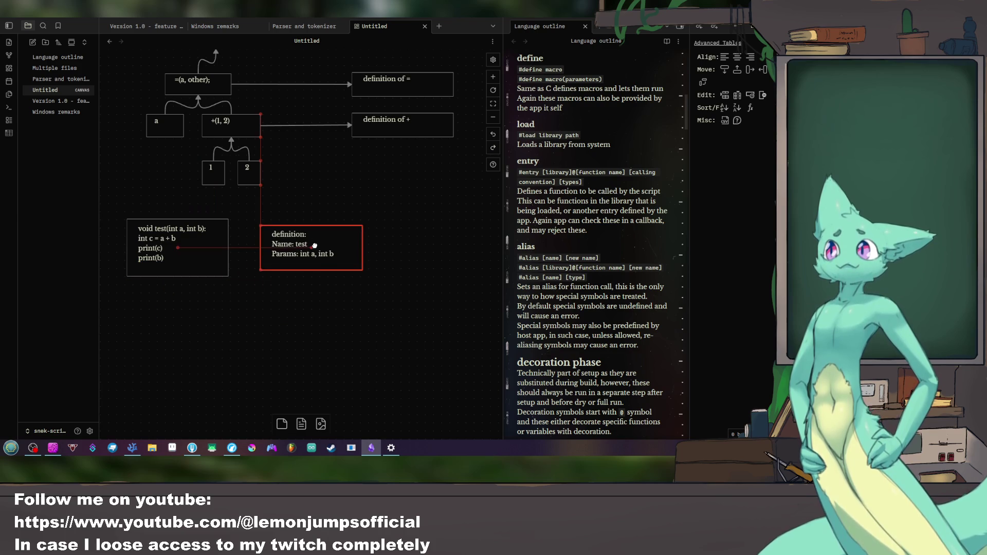
left_click_drag(183, 251, 207, 301)
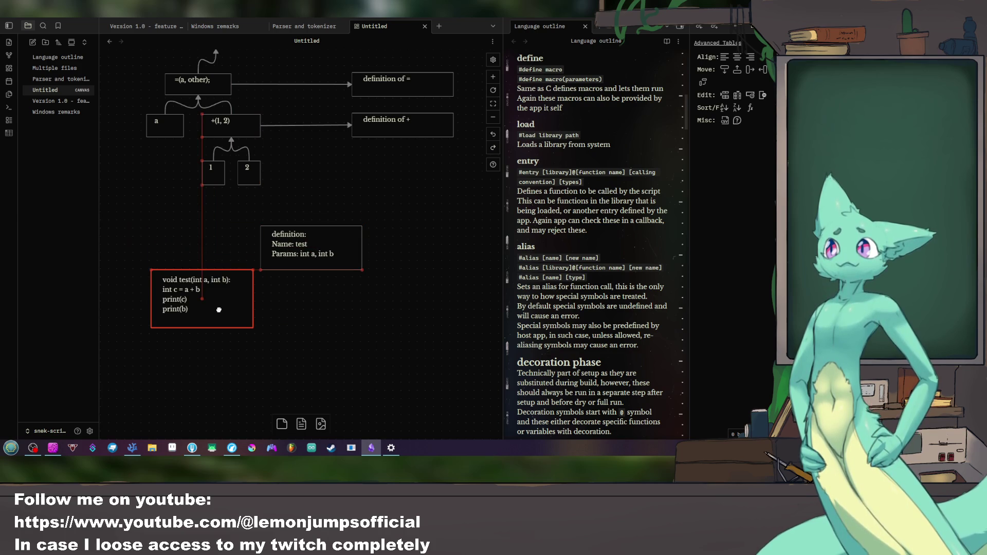
left_click(313, 244)
left_click_drag(327, 244, 218, 222)
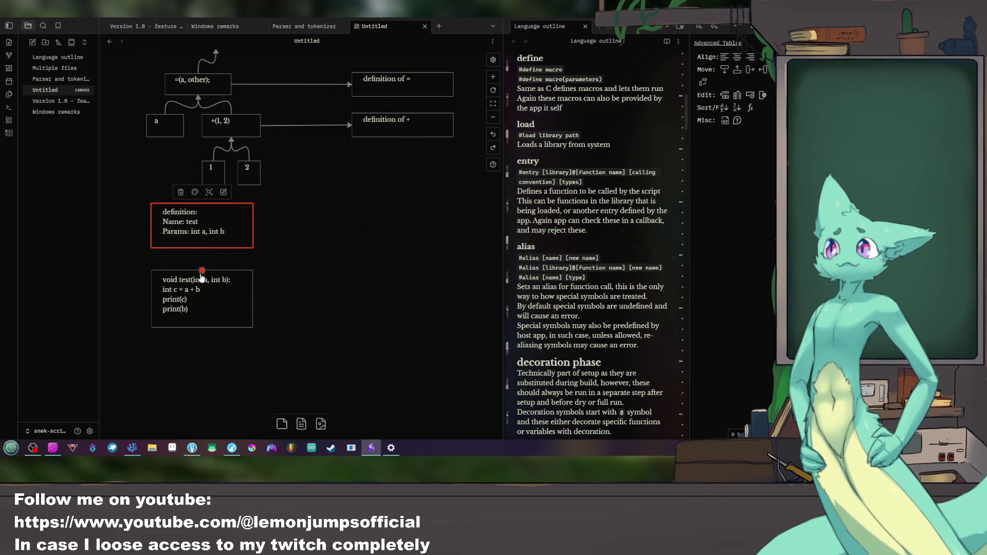
Step: Join the code card to the definition card with an arrow and tidy their spacing
left_click_drag(202, 248, 201, 272)
left_click_drag(203, 224, 202, 231)
left_click(353, 241)
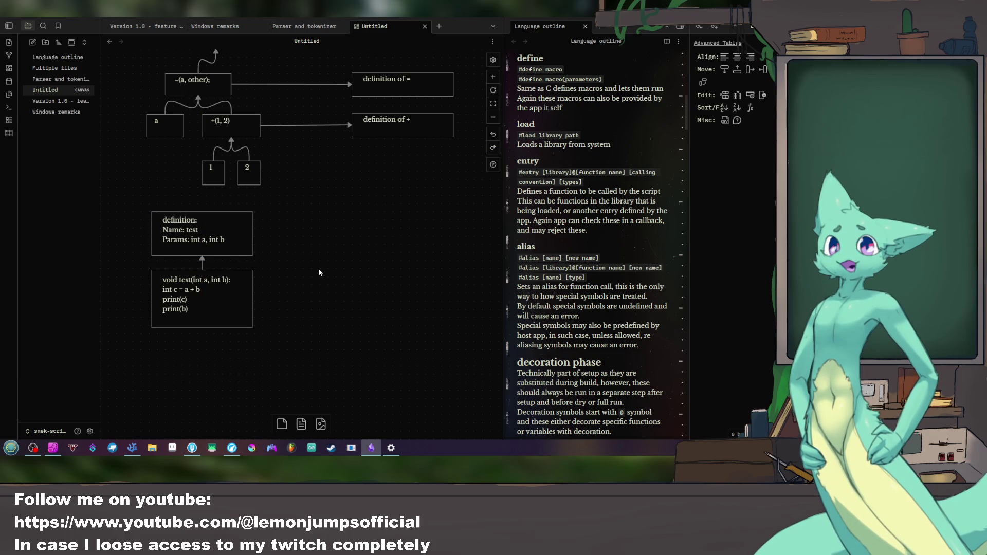
mouse_move(311, 267)
left_mouse_down()
mouse_move(315, 233)
mouse_move(293, 249)
left_mouse_up()
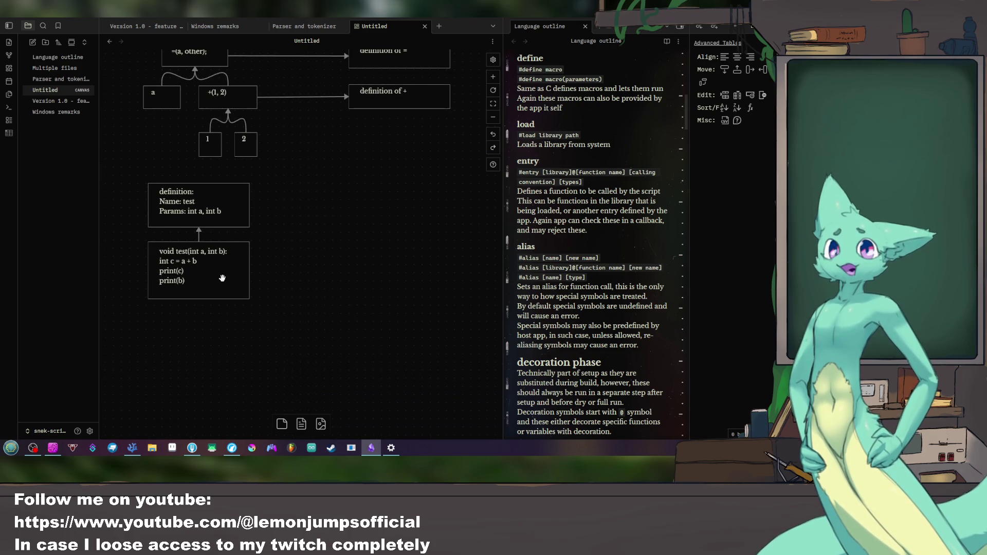
Step: Create three empty cards in a column to the right of the void test card
double_click(293, 251)
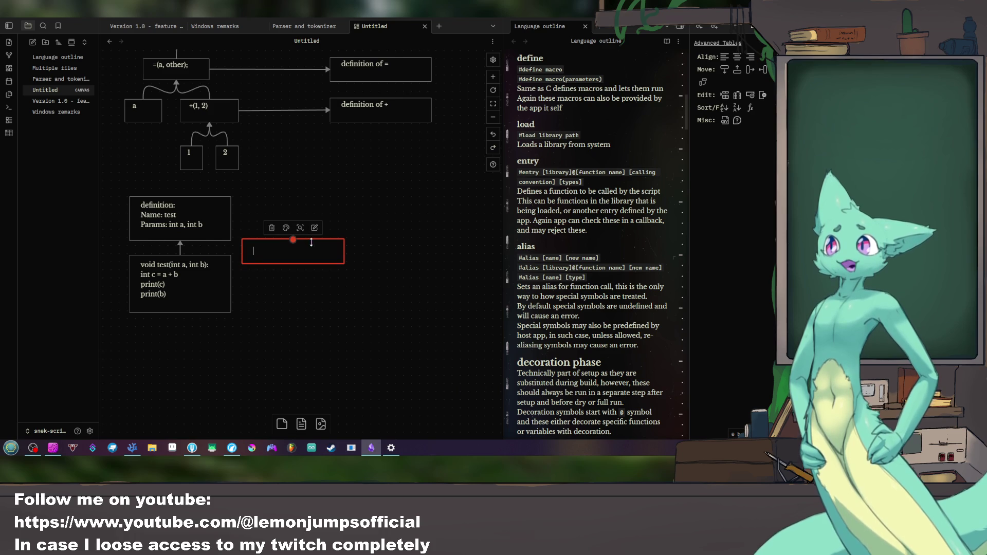
double_click(303, 292)
double_click(305, 333)
left_click(338, 254)
left_click_drag(338, 257, 335, 267)
left_click(323, 292)
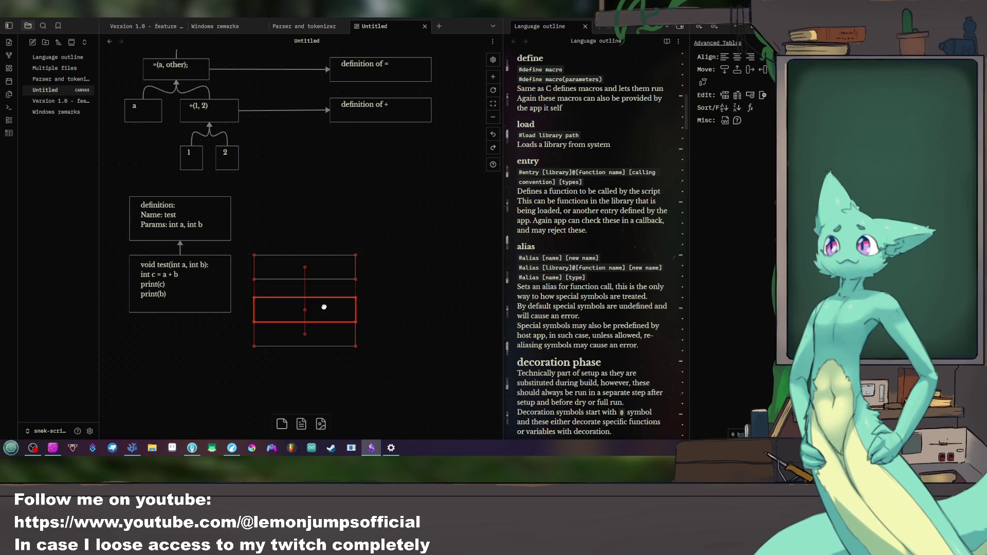
left_click(311, 342)
left_click_drag(311, 340, 312, 341)
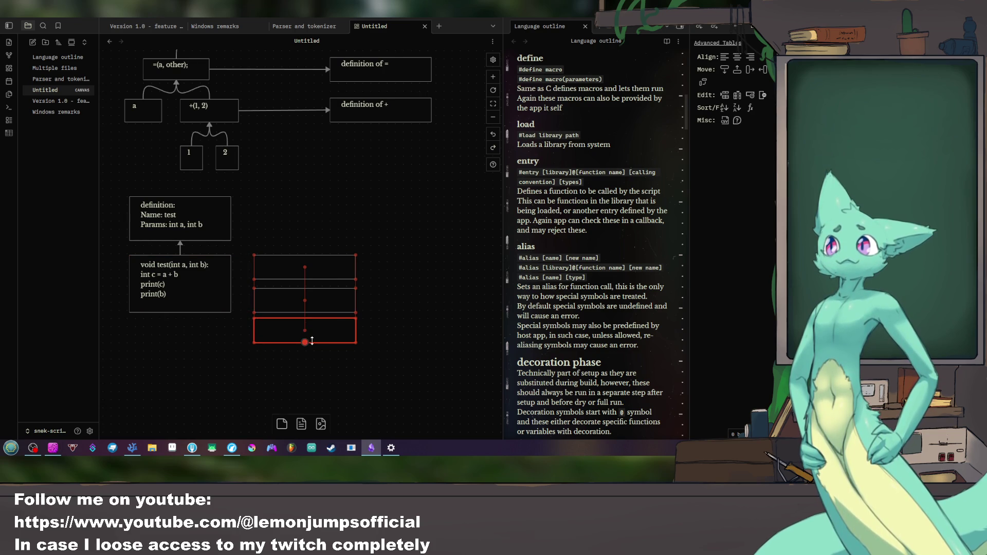
Step: Adjust the three cards and the code card so they line up beside each other
left_click(326, 293)
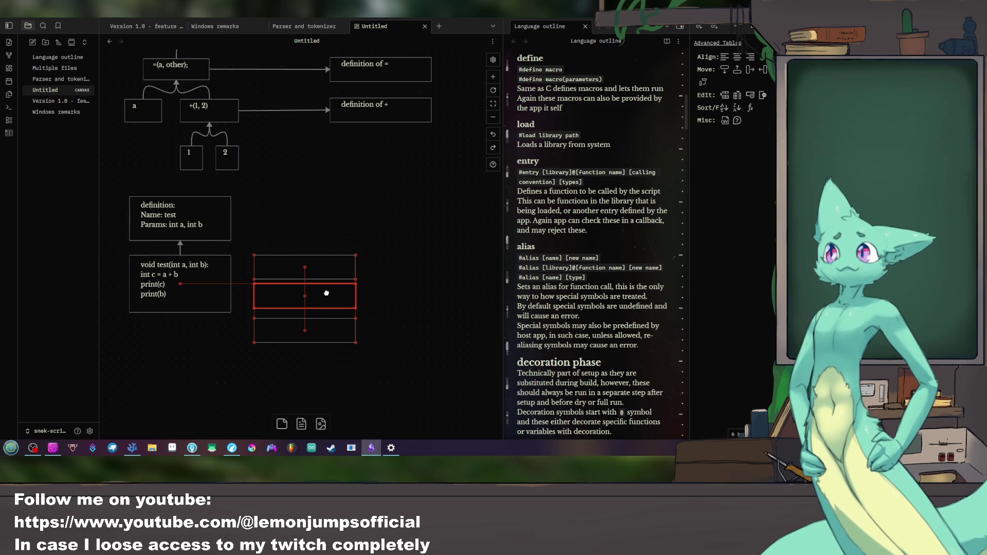
left_click(333, 264)
mouse_move(344, 266)
left_mouse_down()
mouse_move(342, 257)
mouse_move(389, 342)
mouse_move(362, 220)
left_mouse_up()
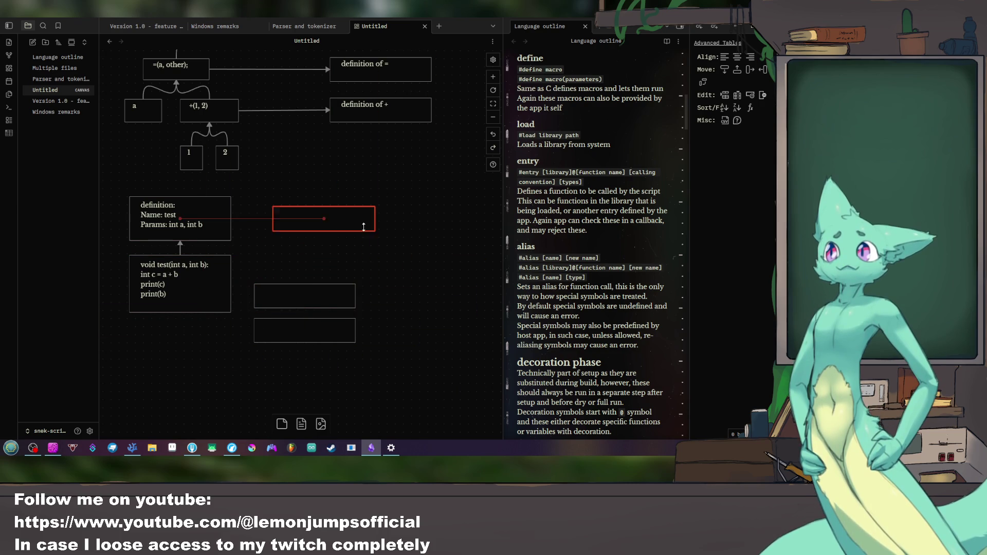
left_click(210, 275)
left_click_drag(209, 274, 209, 280)
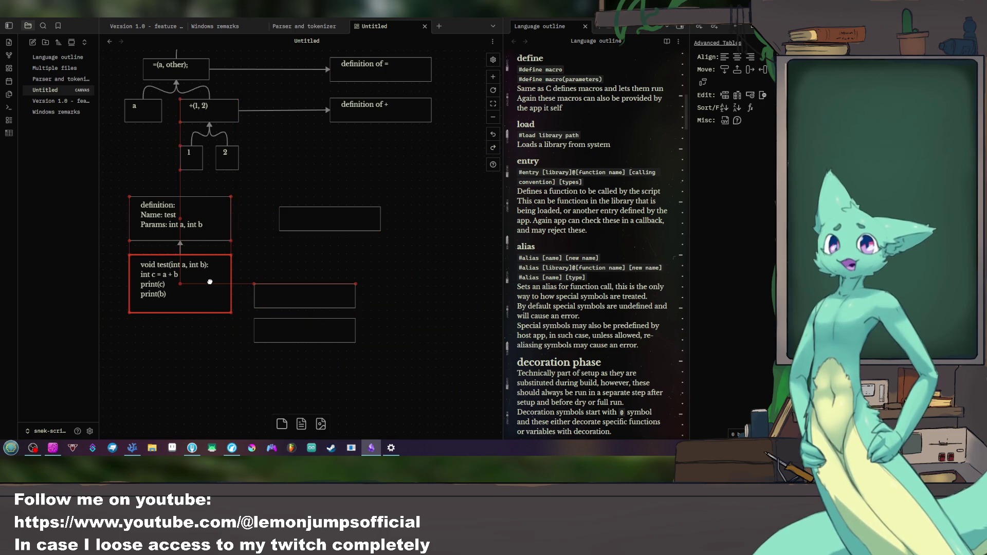
left_click_drag(338, 221, 313, 258)
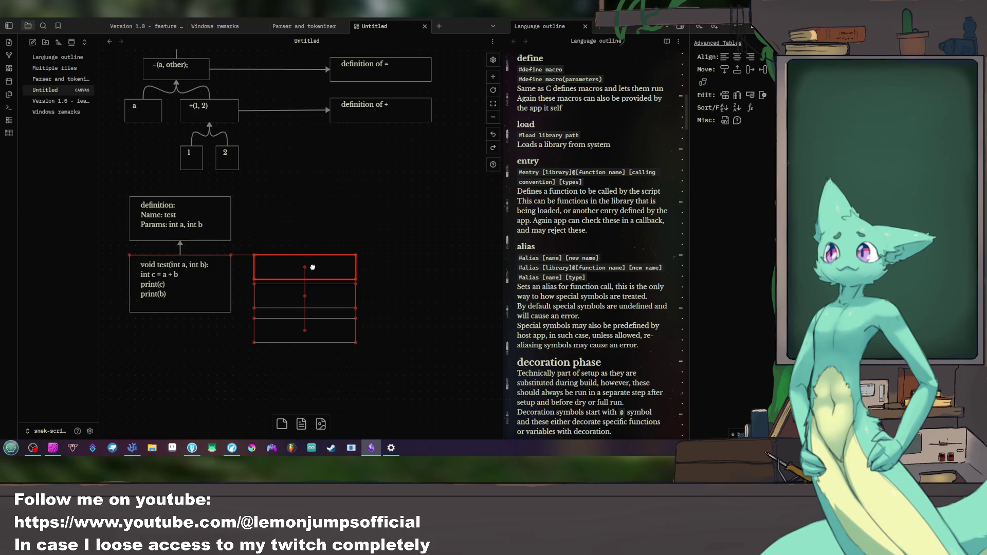
left_click(430, 280)
Step: Draw arrows from the void test card to each of the three empty cards
left_click_drag(231, 284, 254, 256)
left_click_drag(230, 289, 254, 295)
left_click(226, 289)
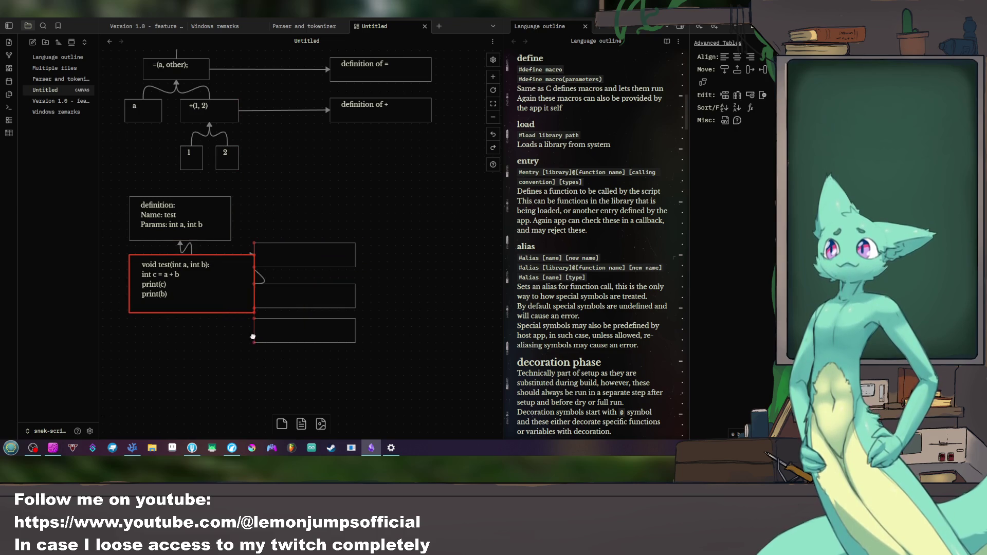
left_click_drag(230, 292, 255, 332)
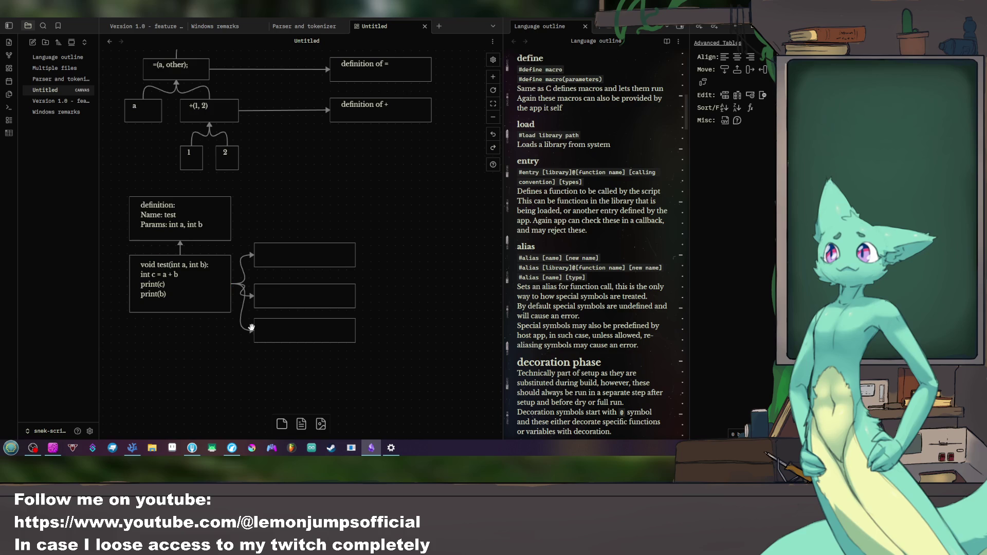
left_click(304, 254)
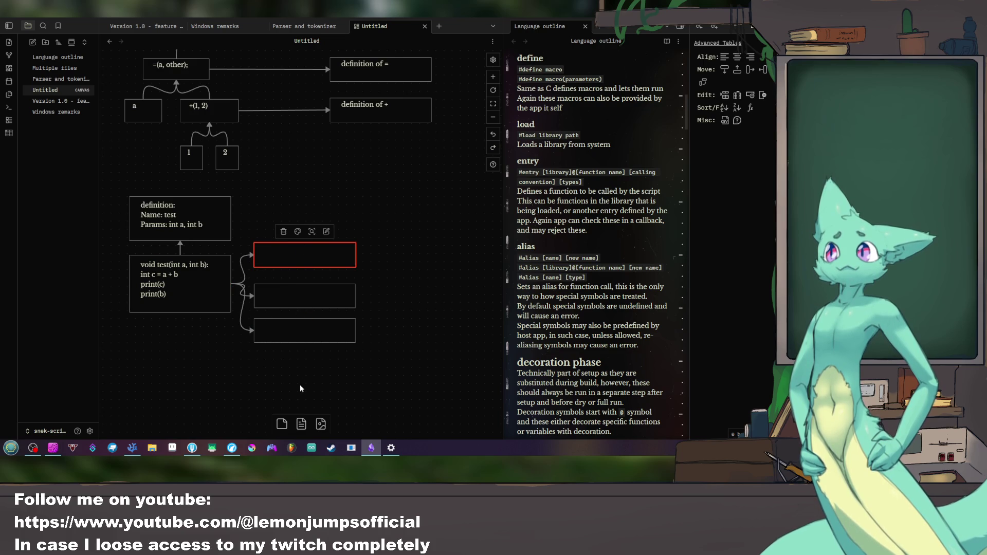
left_click(234, 452)
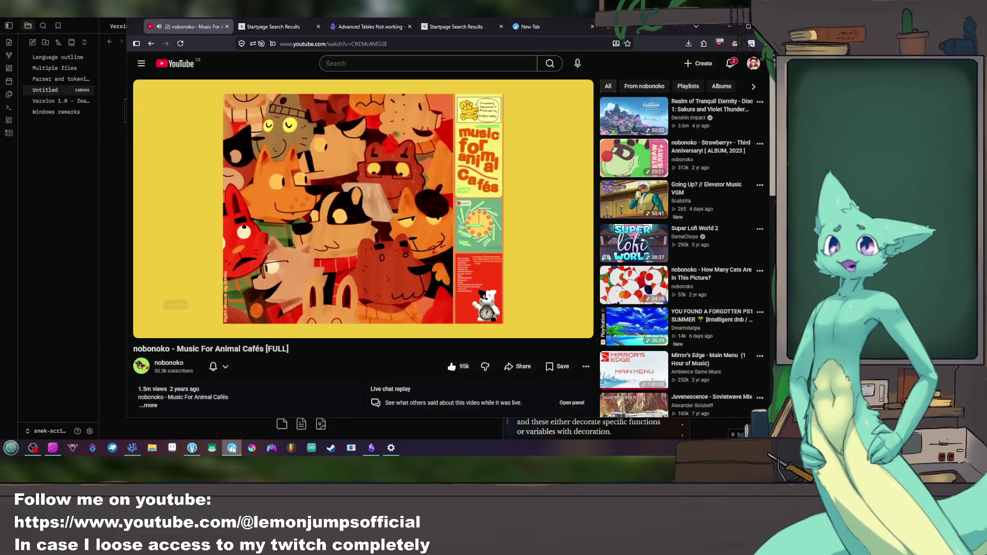
Step: Hide the browser, glance at the Parser and tokenizer note, and return to the Untitled canvas
left_click(233, 452)
left_click(290, 26)
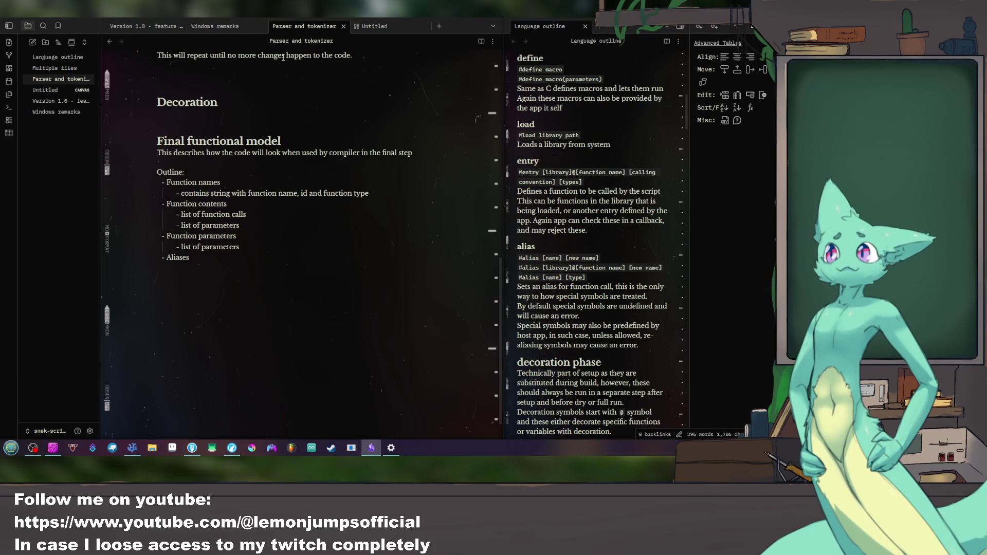
mouse_move(376, 26)
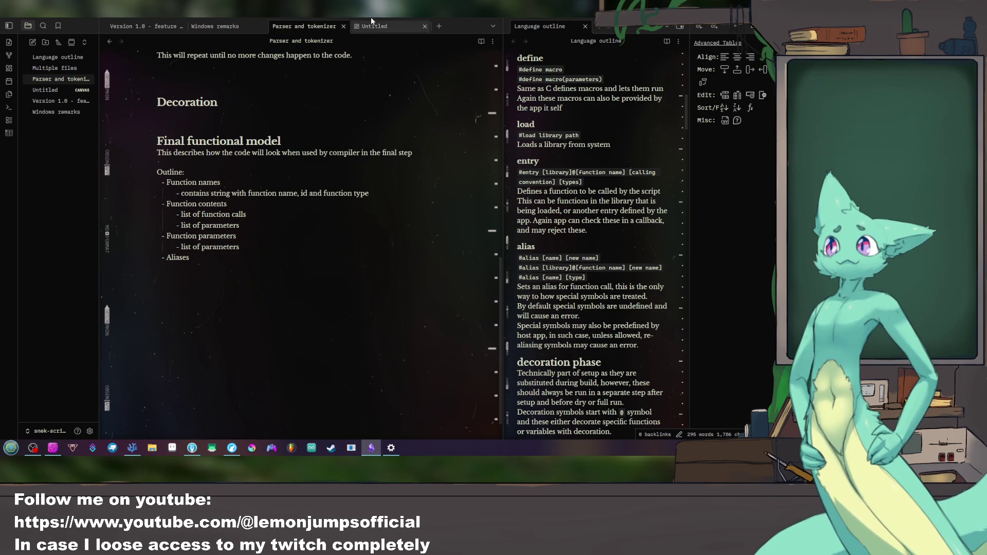
left_click(384, 25)
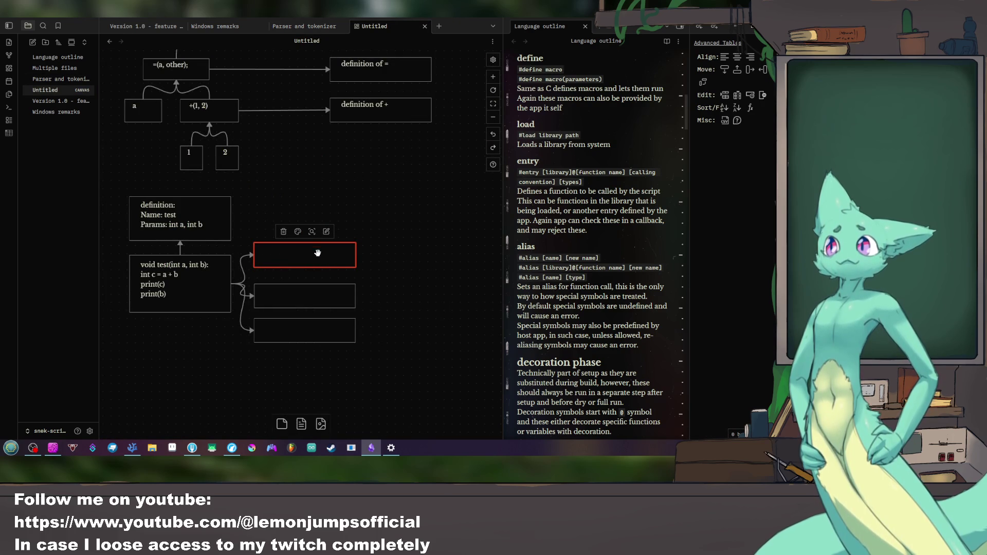
Step: Align the three linked cards into a neat column to the right
left_click_drag(305, 255, 340, 254)
left_click_drag(306, 293, 348, 286)
left_click_drag(305, 330, 339, 314)
left_click(418, 317)
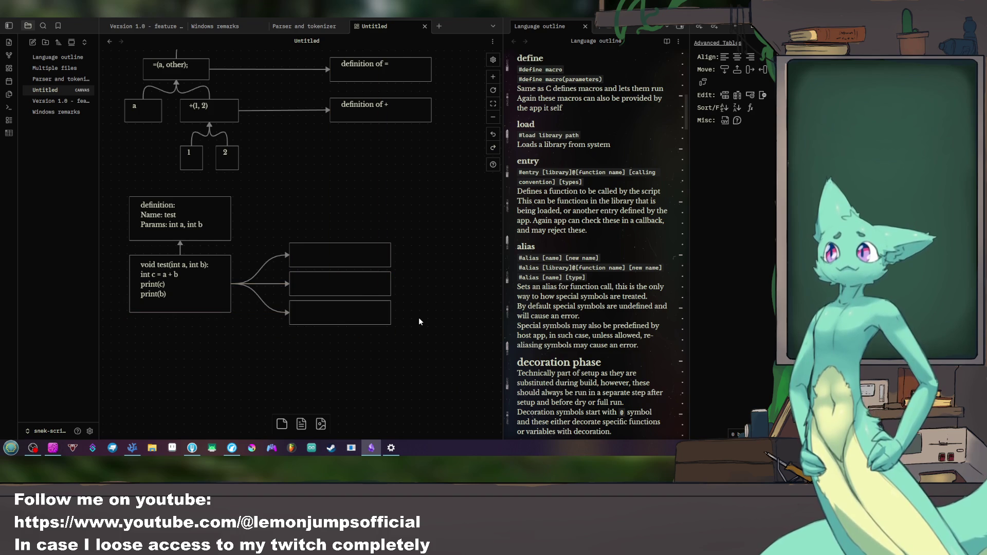
Step: Label the three cards =, print and print to match the test function's statements
double_click(334, 254)
type("=")
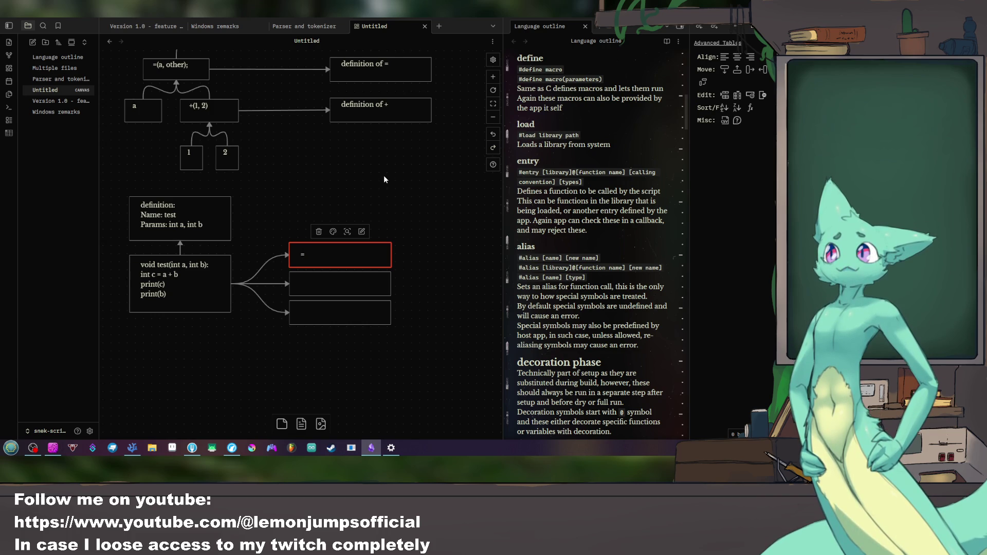
scroll(383, 175, "down", 1)
left_click(344, 251)
type("print")
key("Return")
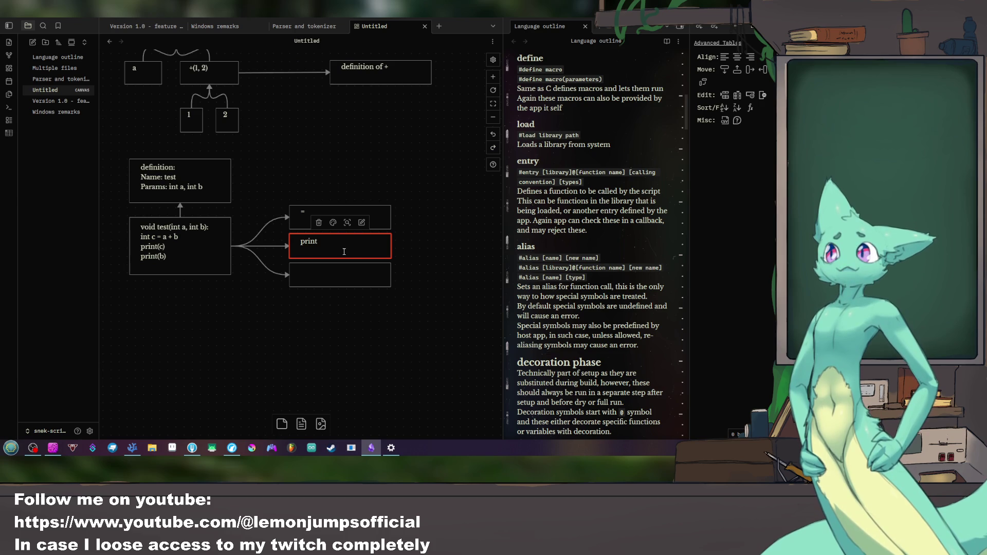
left_click(328, 279)
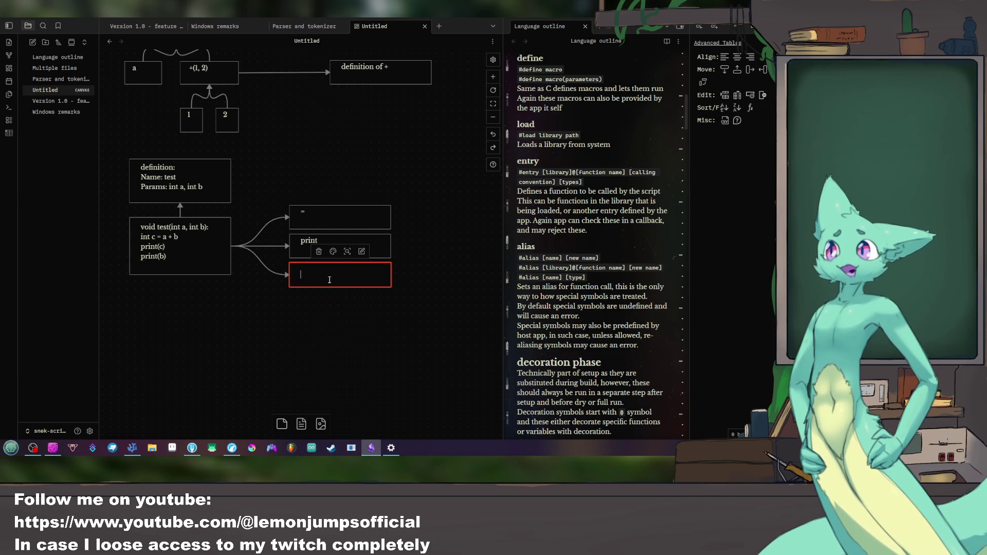
type("print")
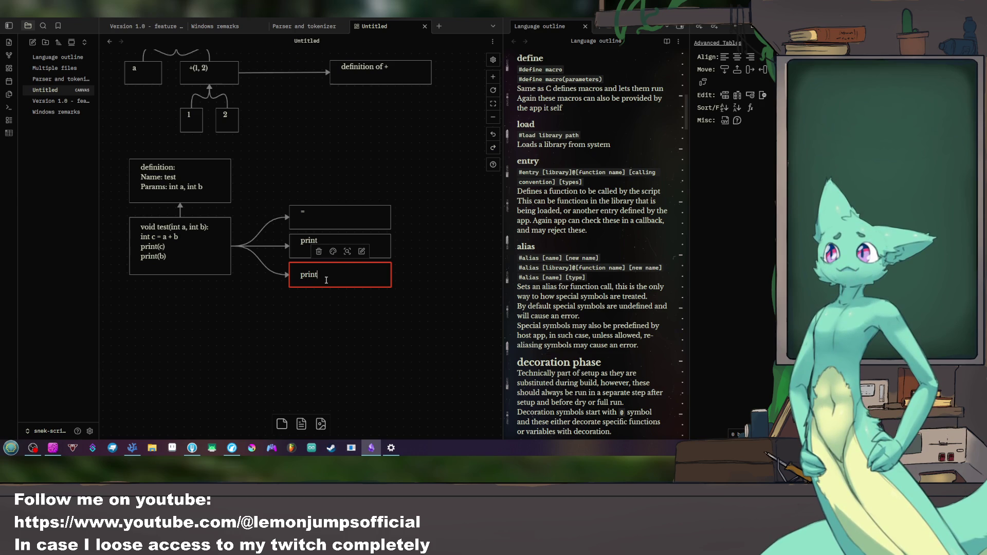
left_click(345, 322)
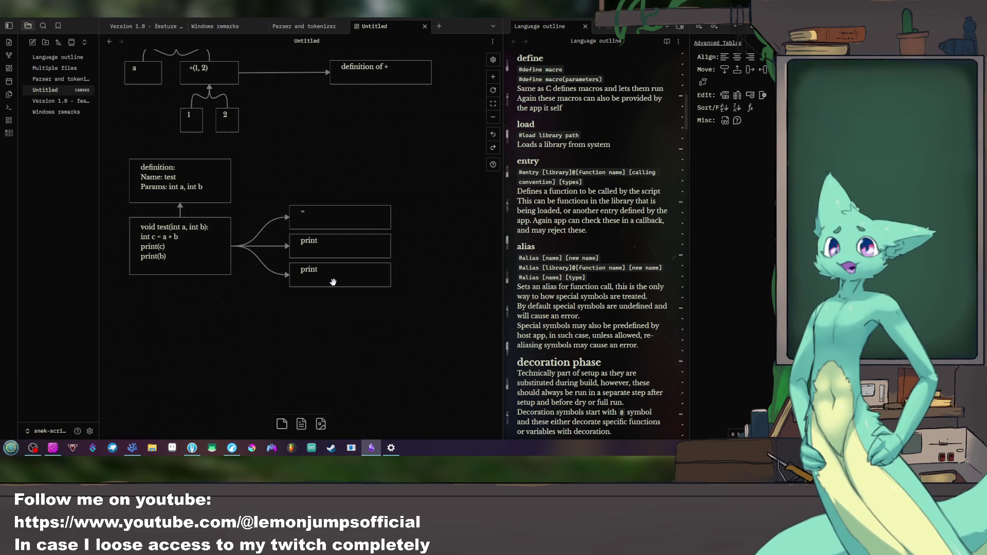
Step: Move the three labelled cards together closer to the code card
left_click_drag(404, 301, 287, 199)
mouse_move(334, 224)
left_mouse_down()
mouse_move(301, 224)
mouse_move(311, 224)
left_mouse_up()
left_click(405, 256)
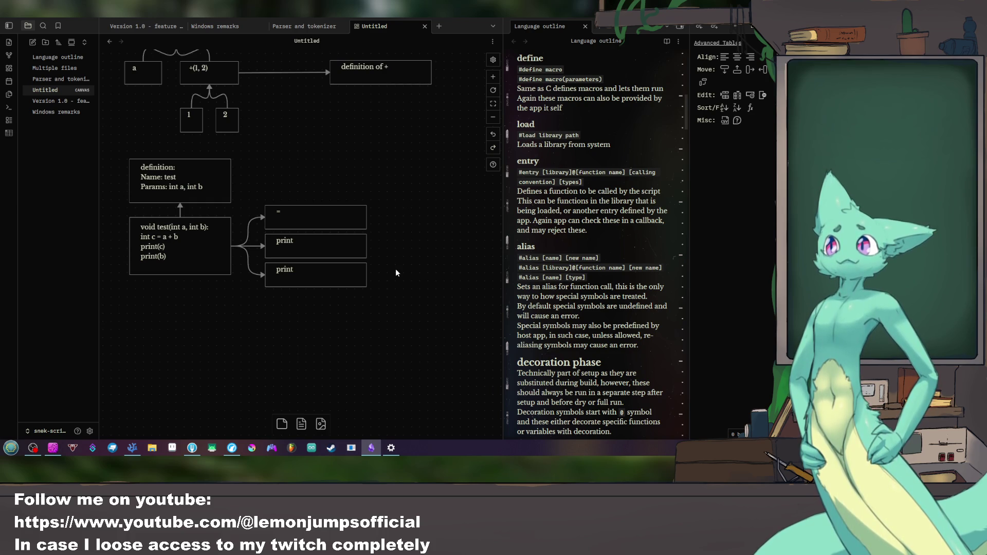
Step: Replace the = in the first branch card, retyping its text toward 'create c'
double_click(293, 215)
key("BackSpace")
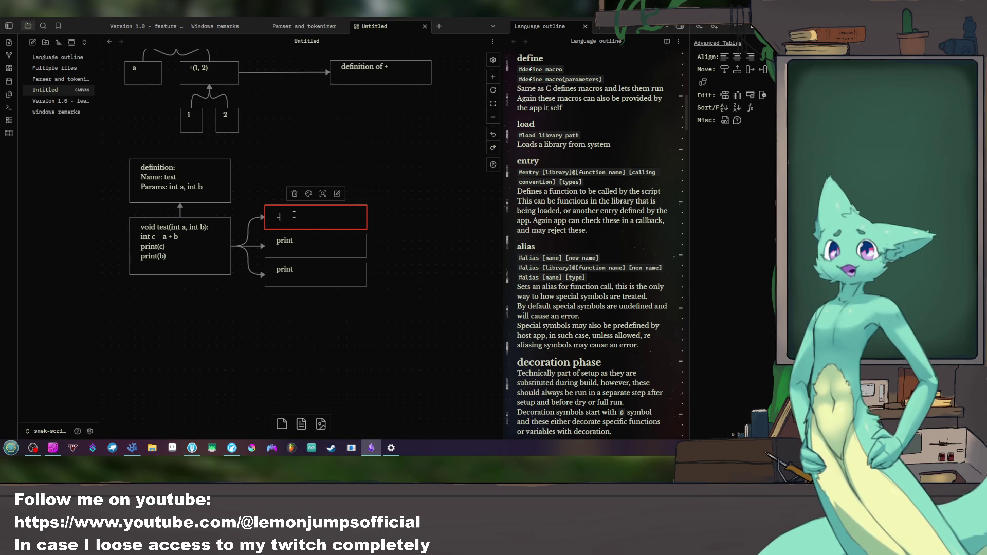
type("int")
key("BackSpace")
key("BackSpace")
type("c")
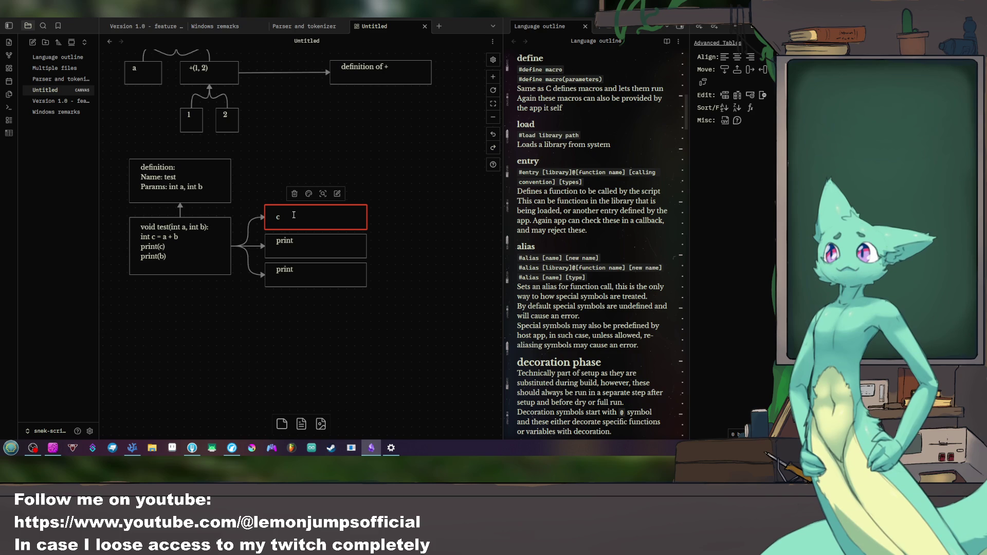
type("reate c")
Step: Discard a stray new card and narrow the three branch cards
left_click(420, 264)
double_click(402, 214)
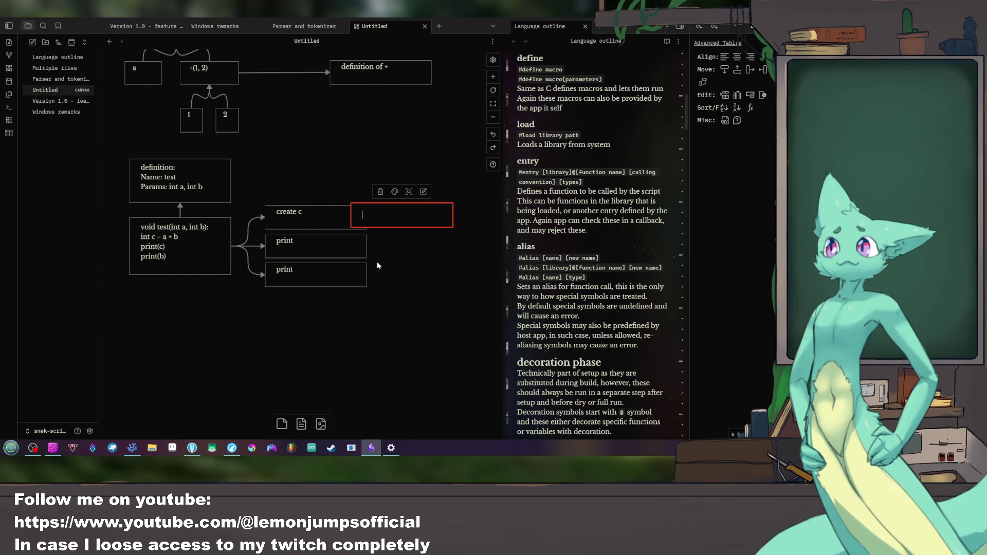
left_click(377, 275)
key("ctrl+z")
left_click_drag(401, 197, 267, 324)
mouse_move(365, 239)
left_mouse_down()
mouse_move(358, 228)
mouse_move(312, 228)
left_mouse_up()
left_click(369, 263)
Step: Duplicate create c to its right and reduce the copy's text to '='
left_click(298, 219)
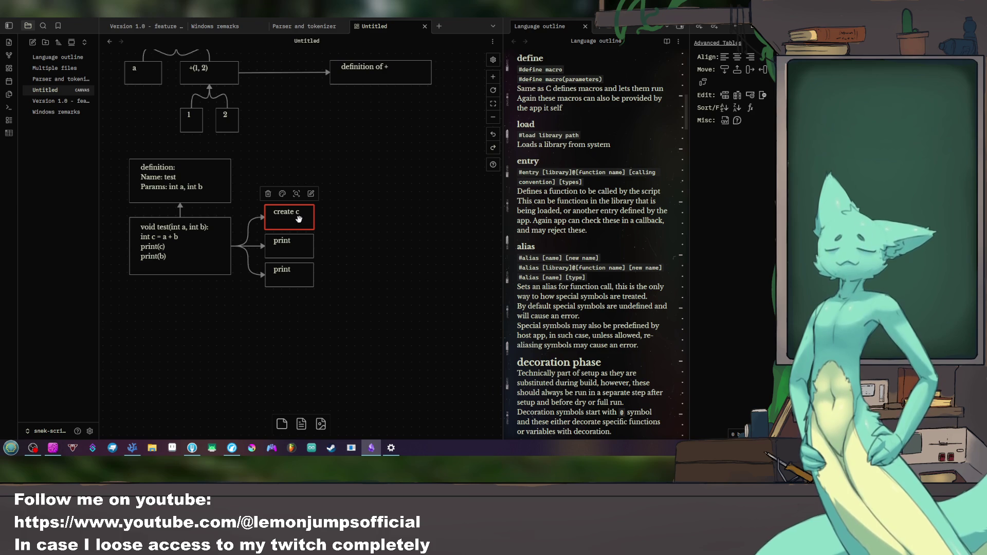
key("ctrl+d")
left_click_drag(314, 245, 369, 221)
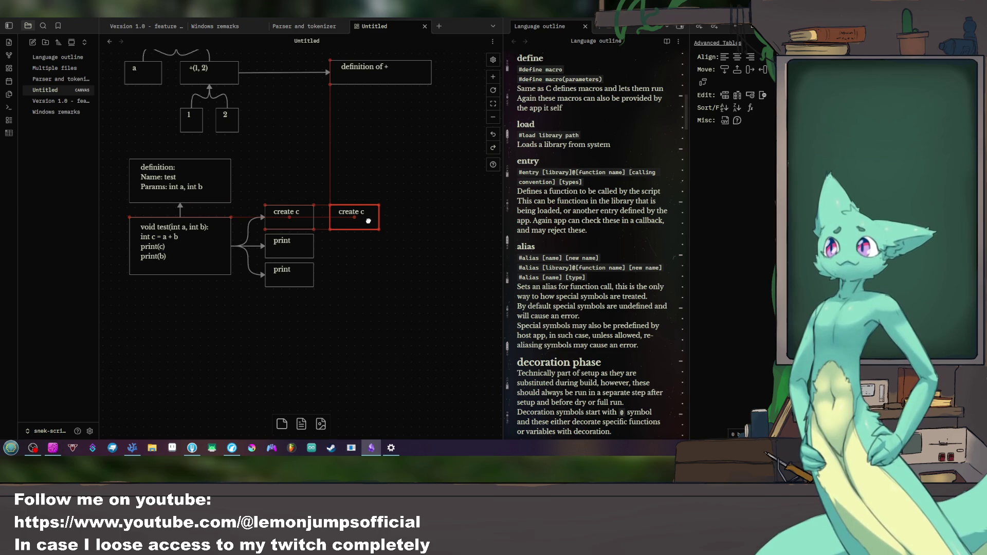
double_click(362, 218)
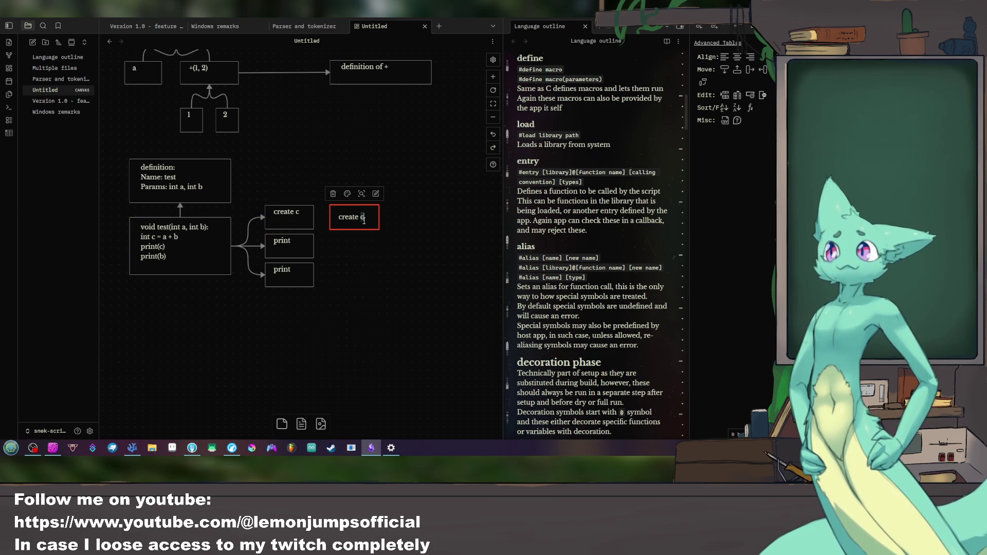
type("d==")
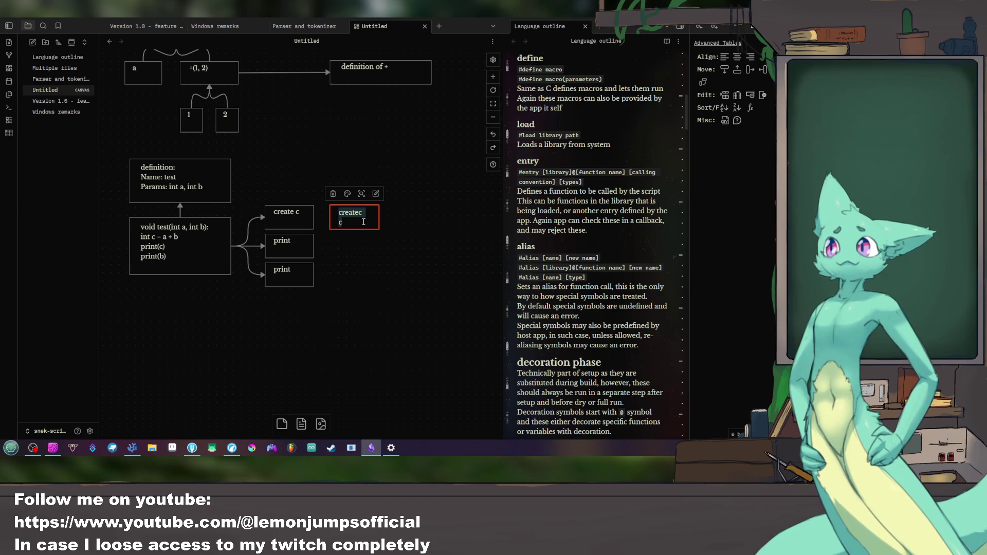
key("ctrl+shift+Home")
key("BackSpace")
left_click(414, 223)
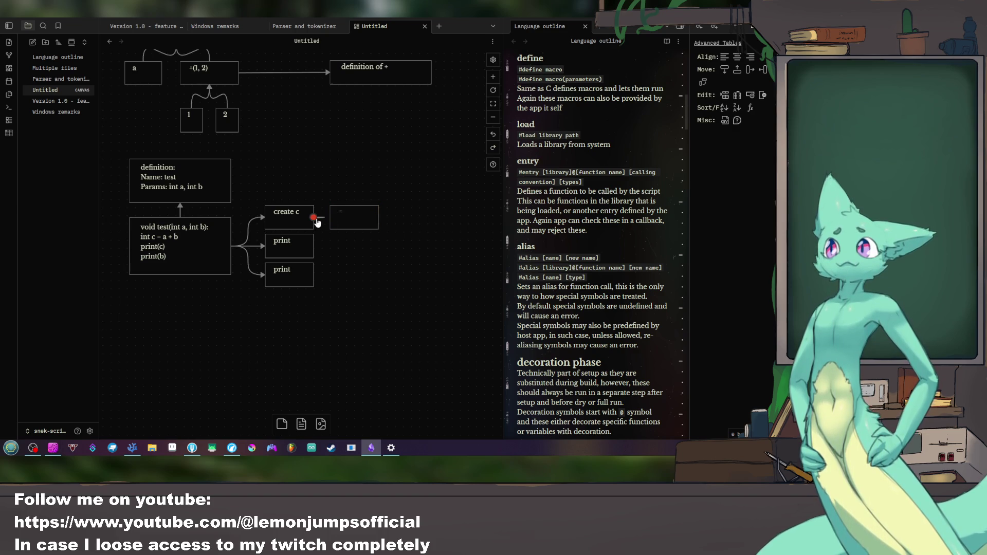
Step: Try linking and swapping the = and create c cards, undoing the misplaced moves
left_click_drag(314, 221, 330, 218)
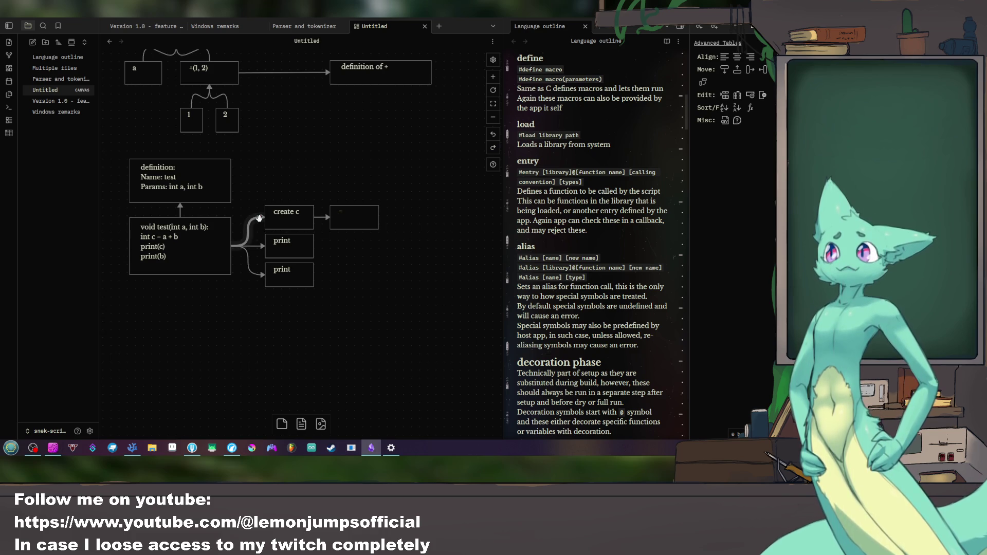
left_click_drag(258, 220, 336, 181)
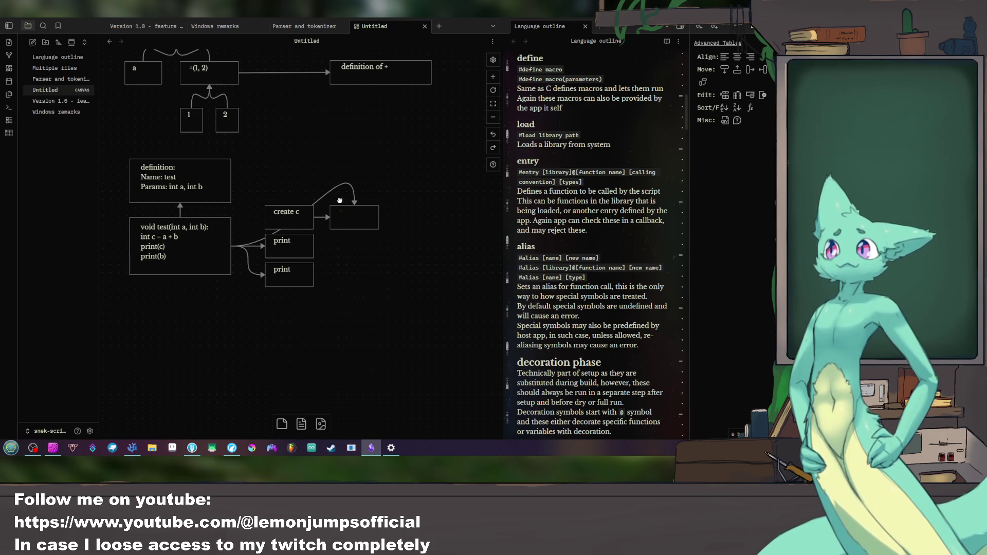
left_click_drag(347, 216, 345, 192)
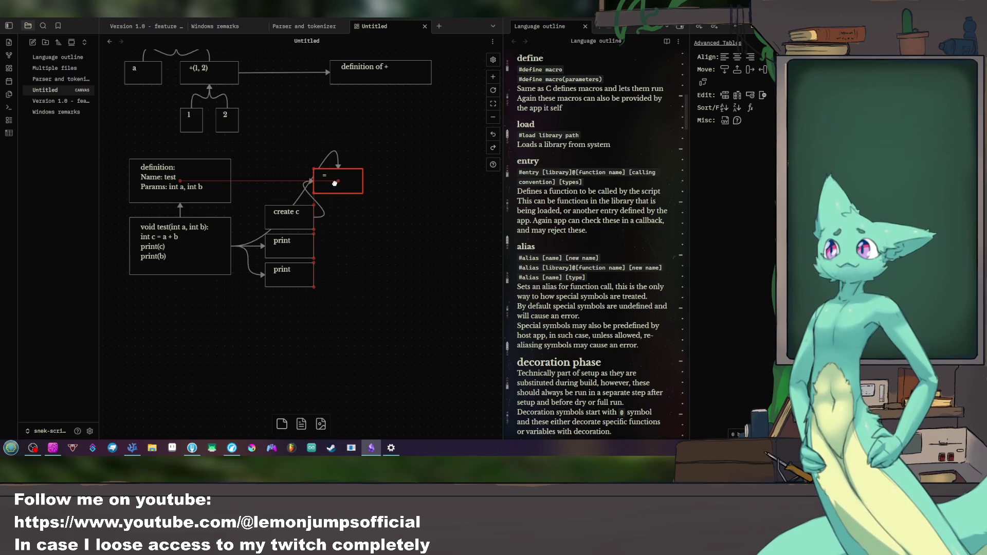
key("ctrl+z")
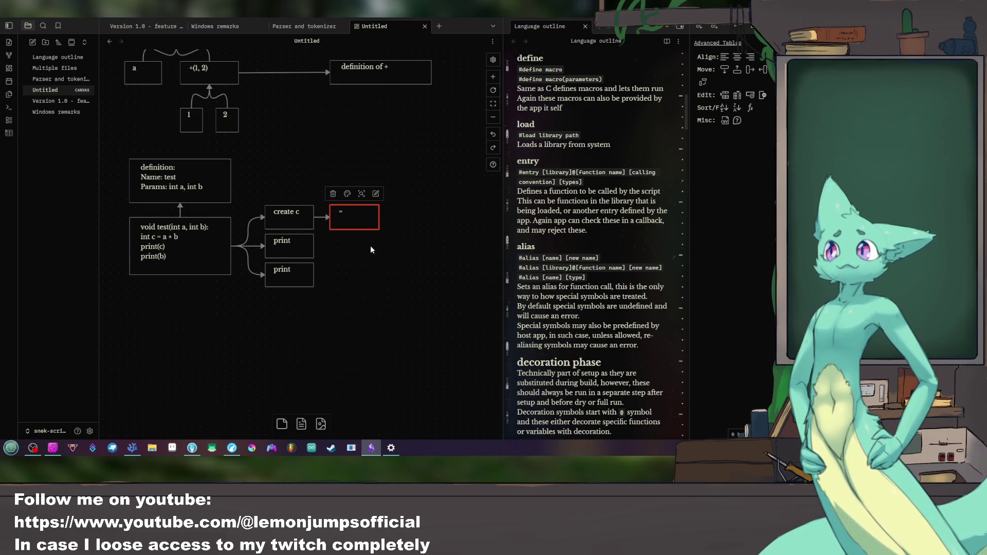
left_click_drag(290, 218, 305, 180)
left_click_drag(354, 218, 313, 224)
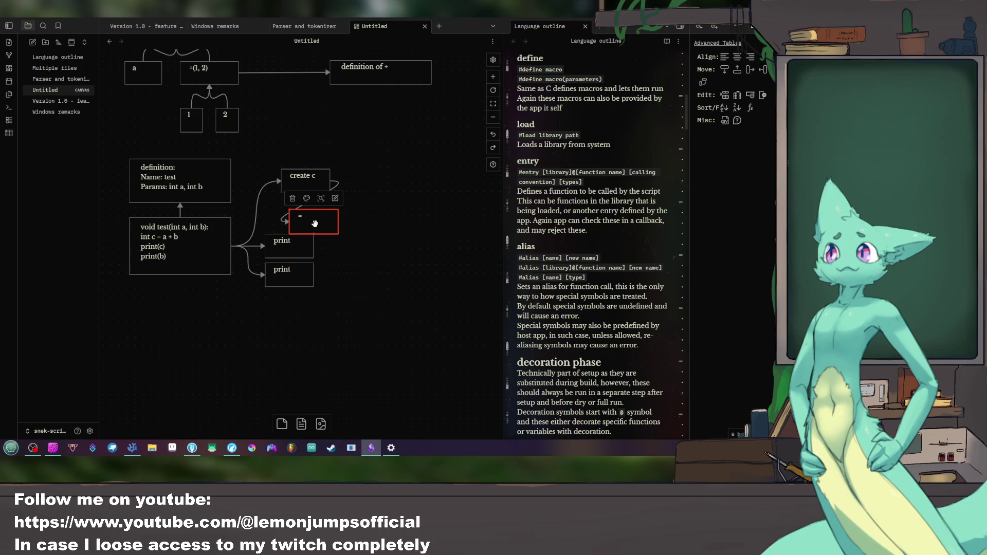
right_click(269, 209)
left_click(284, 210)
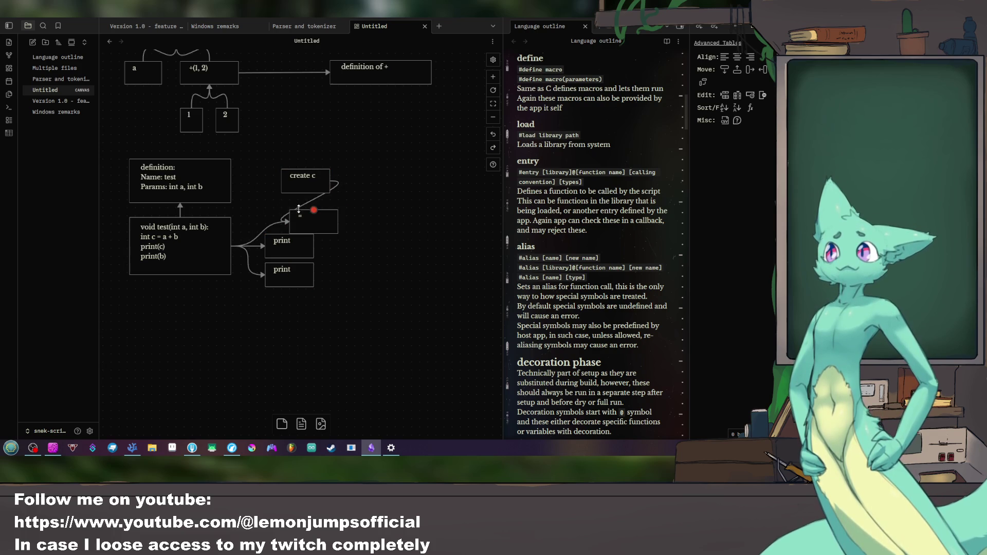
Step: Put = first in the branch with create c to its right, connected by an arrow
left_click_drag(305, 176, 408, 203)
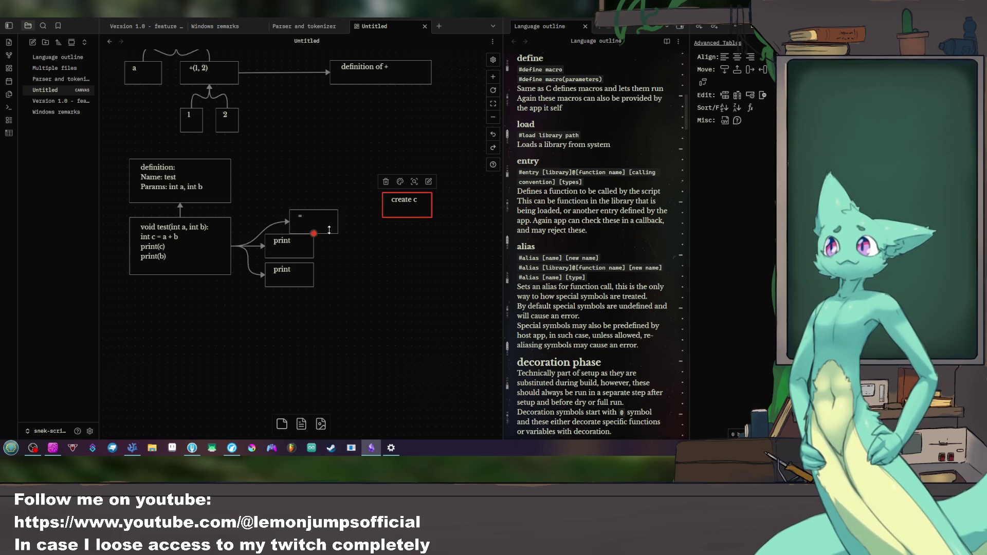
left_click_drag(313, 221, 291, 216)
mouse_move(407, 205)
left_mouse_down()
mouse_move(360, 222)
mouse_move(366, 232)
left_mouse_up()
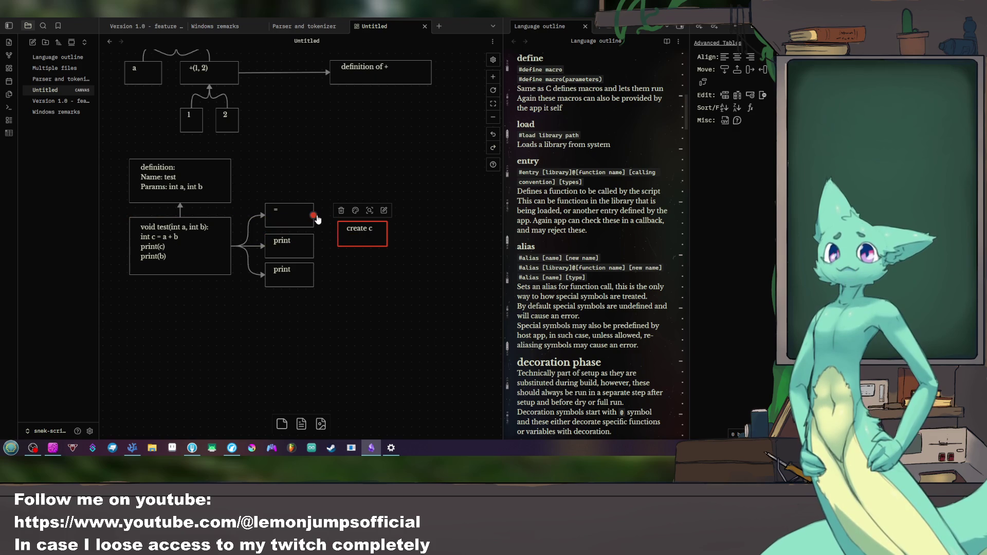
left_click_drag(361, 241, 360, 235)
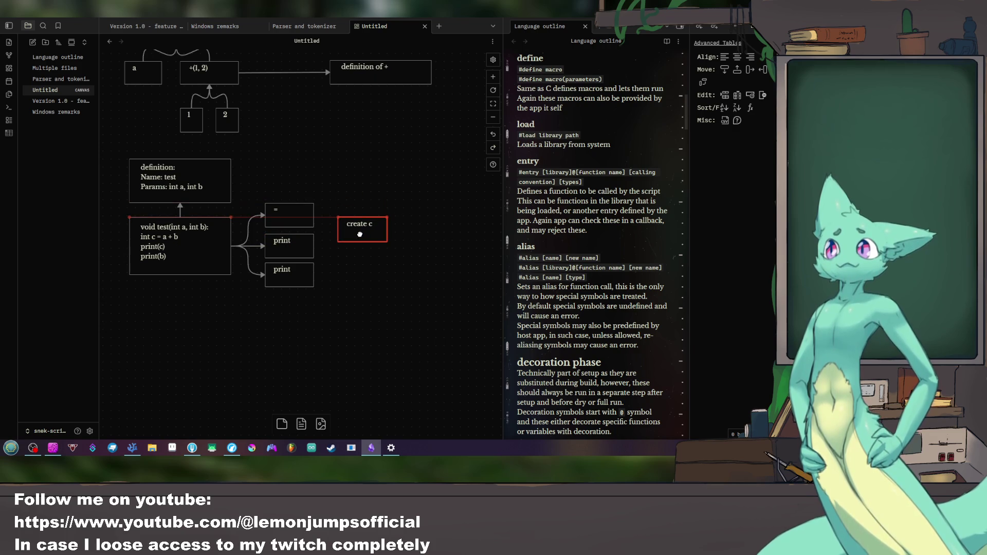
left_click_drag(313, 218, 340, 227)
Step: Duplicate create c and place the copy above it
left_click(362, 226)
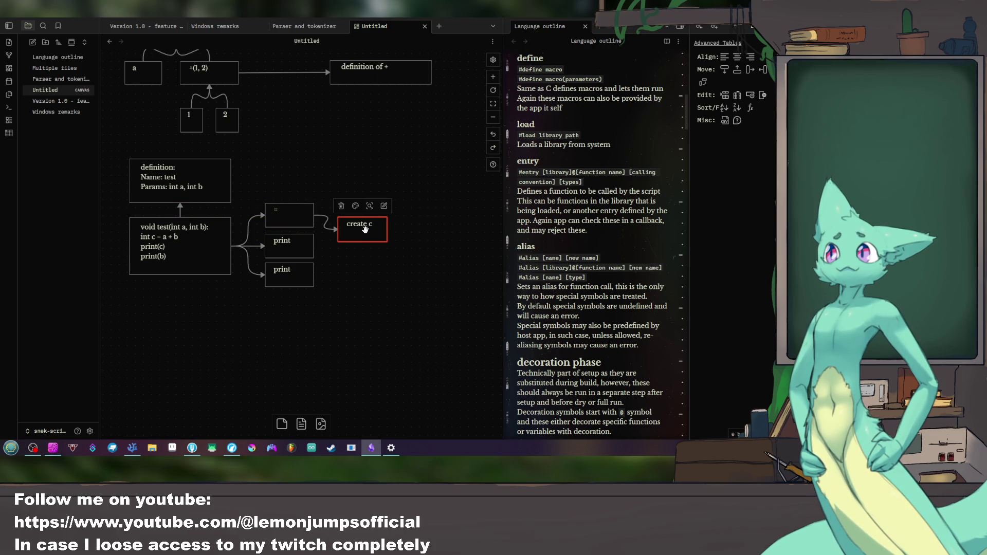
key("ctrl+d")
left_click_drag(304, 244, 370, 197)
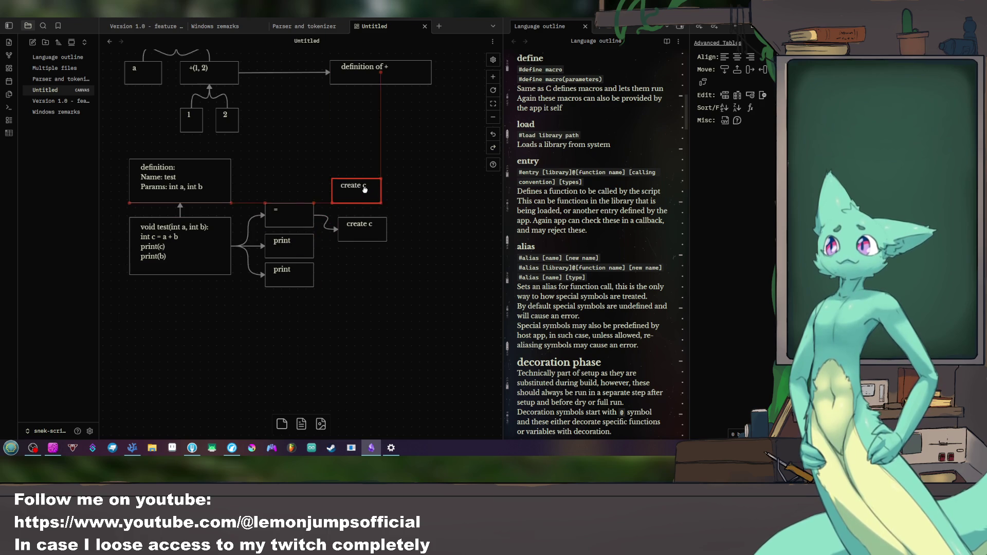
Step: Relabel the copied card, link it from =, and settle create c beneath it after an undo/redo
double_click(360, 193)
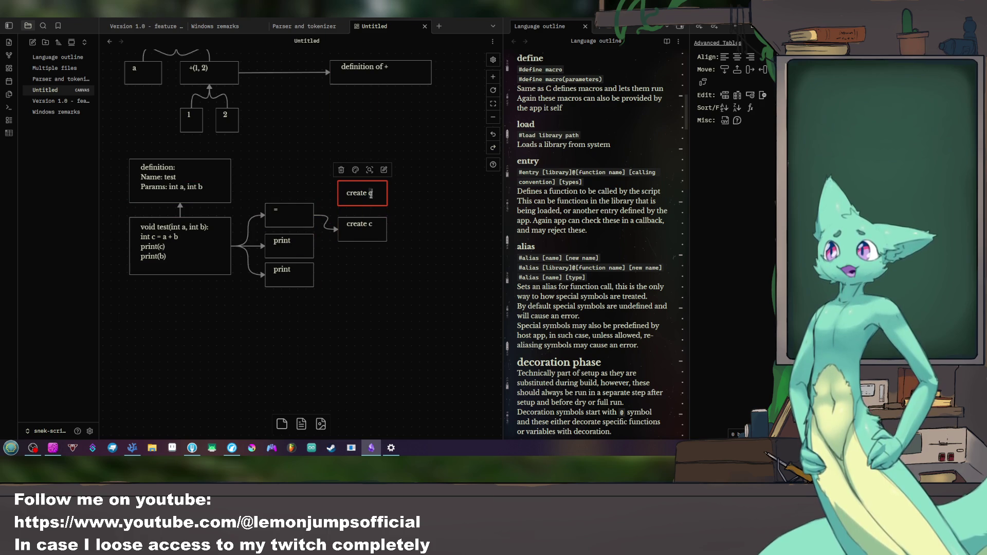
type("-")
left_click(337, 236)
left_click_drag(316, 216, 339, 192)
double_click(424, 204)
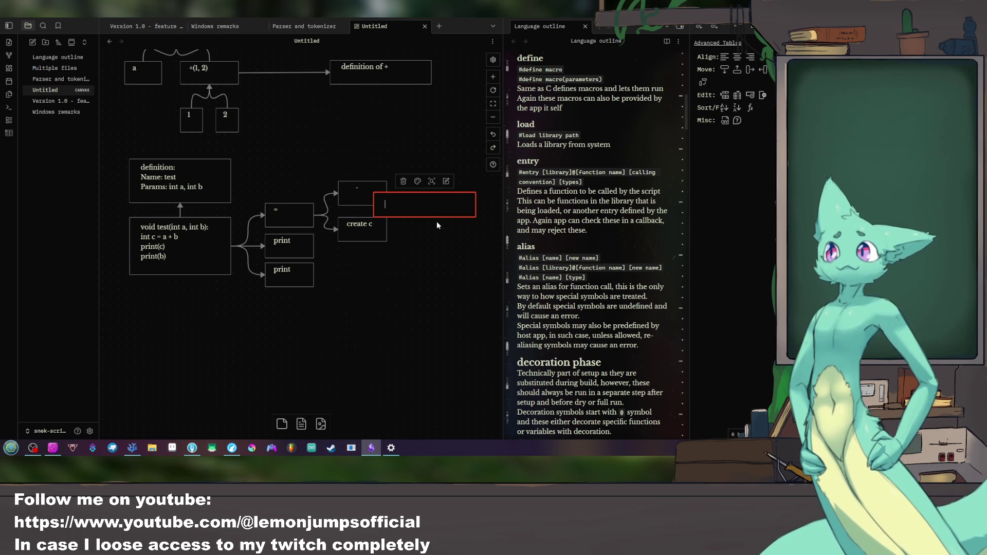
key("Escape")
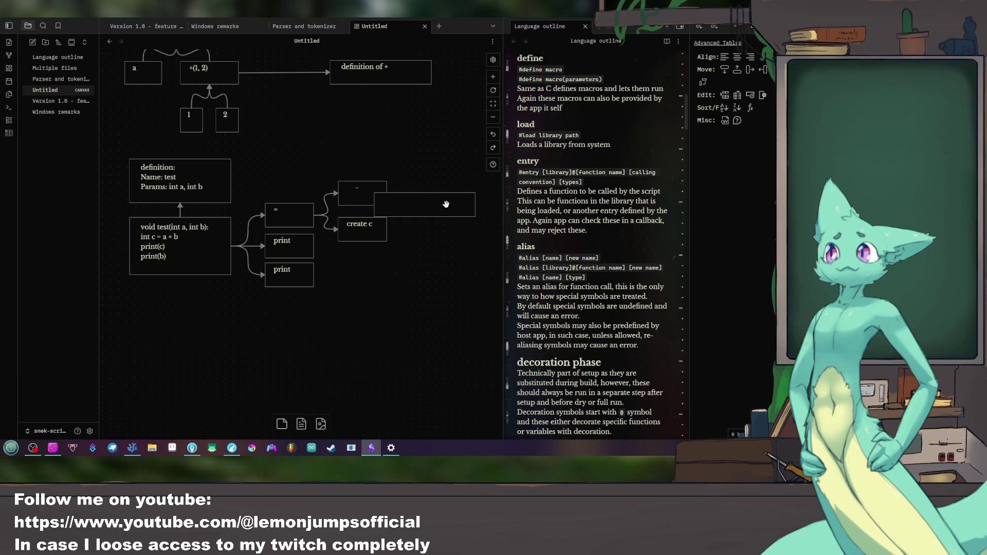
key("ctrl+z")
left_click(375, 198)
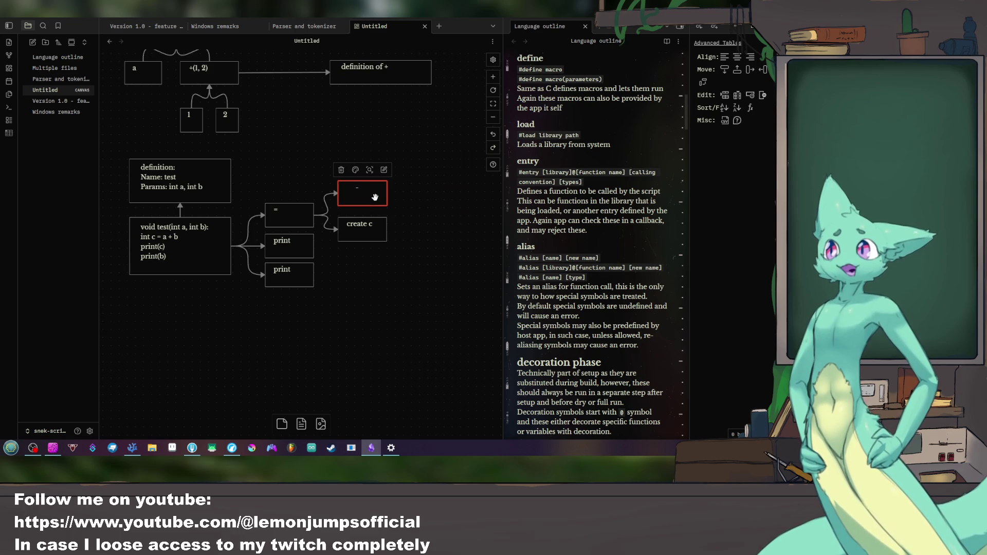
left_click(361, 234)
key("ctrl+shift+z")
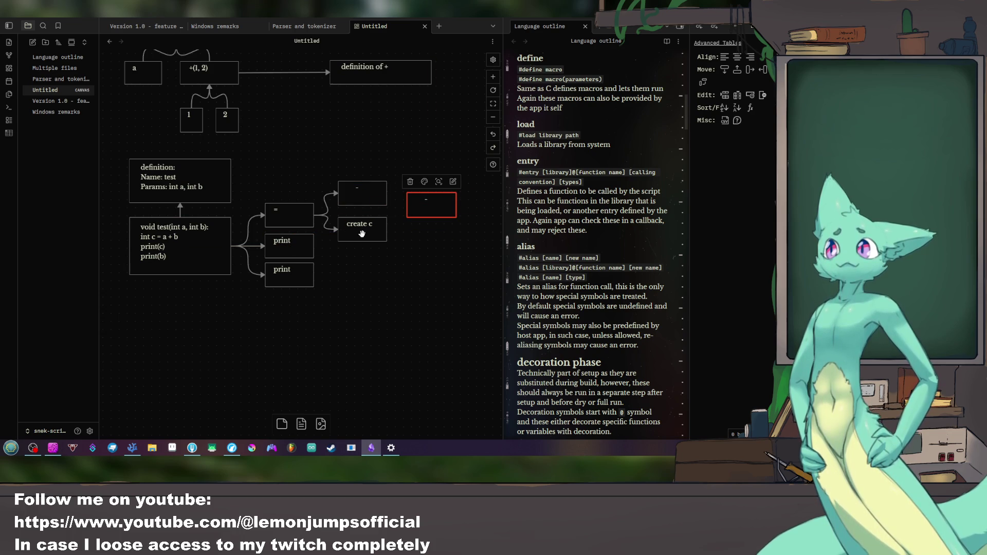
left_click_drag(361, 233, 362, 222)
left_click(363, 192)
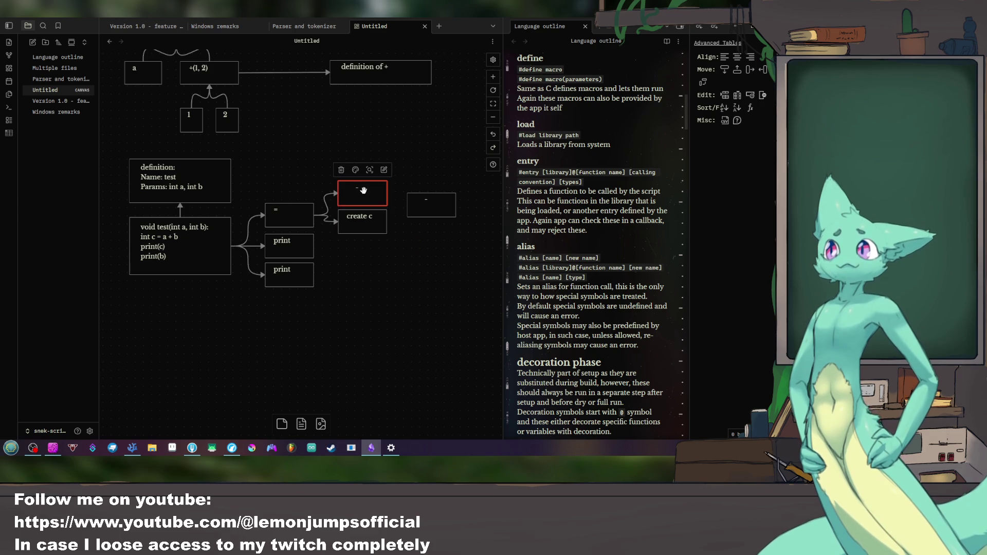
Step: Edit the branch cards so the second reads '+()' with 'a' cards beside it
left_click(439, 245)
left_click(430, 203)
left_click(413, 241)
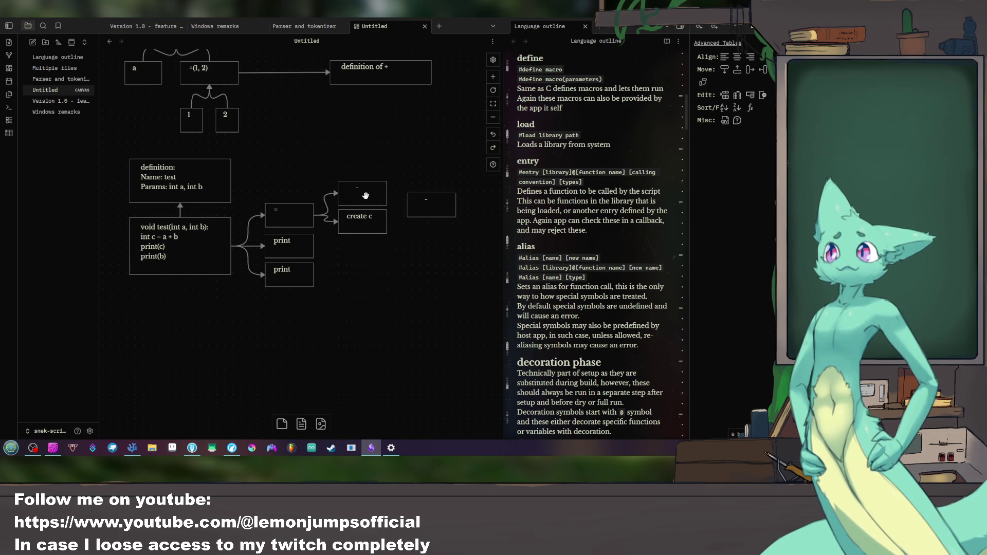
scroll(366, 198, "up", 2)
left_click(362, 267)
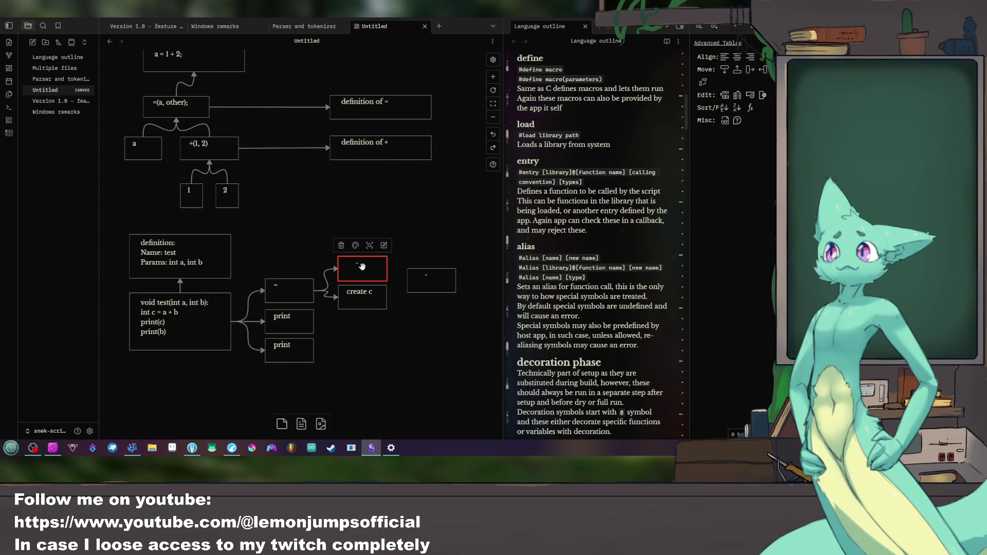
double_click(361, 267)
type("+")
left_click(428, 280)
left_click(364, 276)
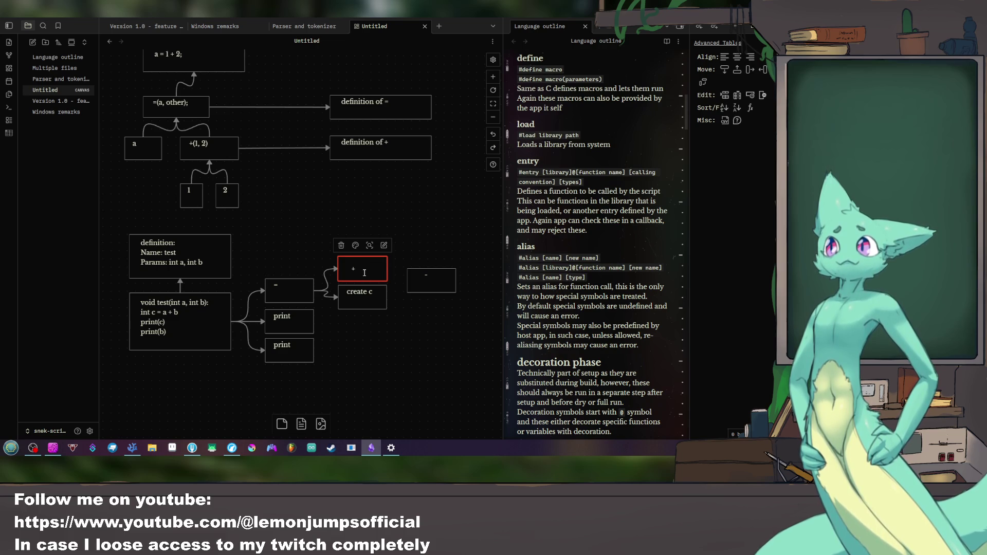
type("()")
left_click(429, 282)
type("+")
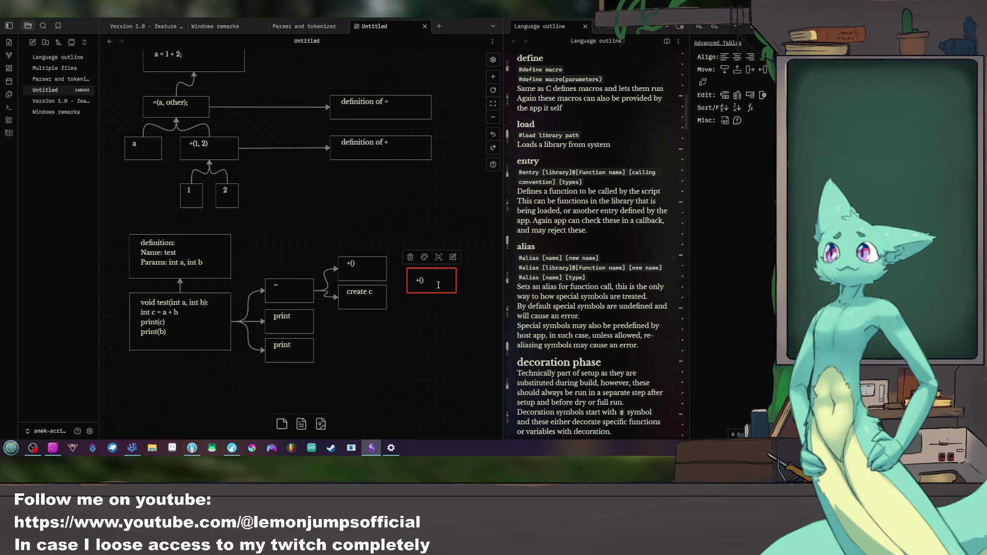
left_click(482, 334)
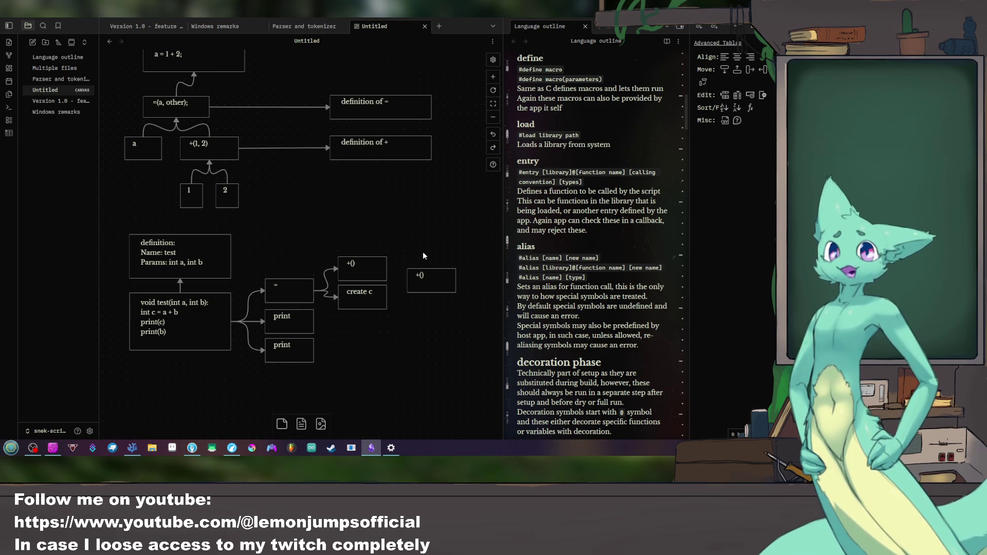
Step: Place a second a card above the first beside create c and switch to the browser
left_click(426, 280)
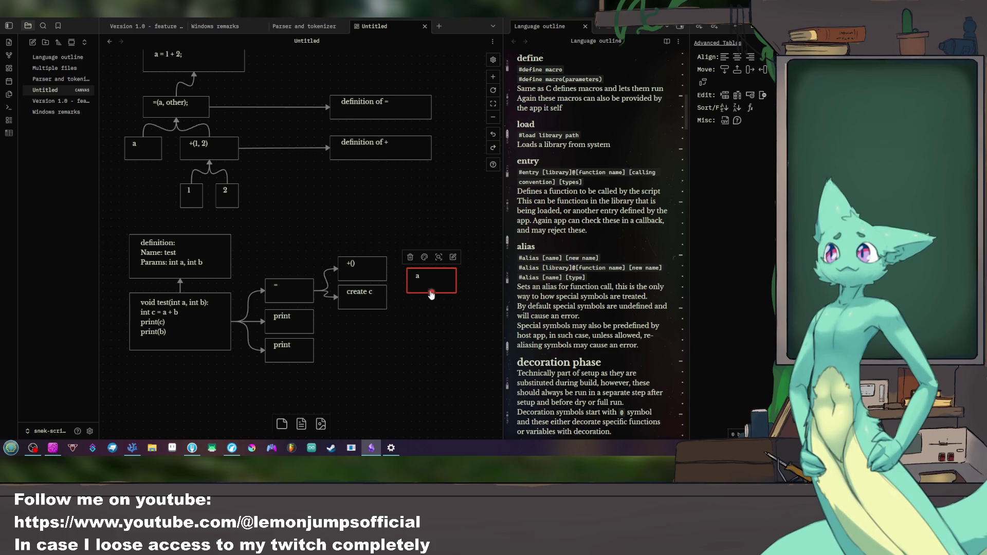
mouse_move(429, 279)
left_mouse_down()
mouse_move(430, 252)
mouse_move(302, 237)
mouse_move(438, 289)
left_mouse_up()
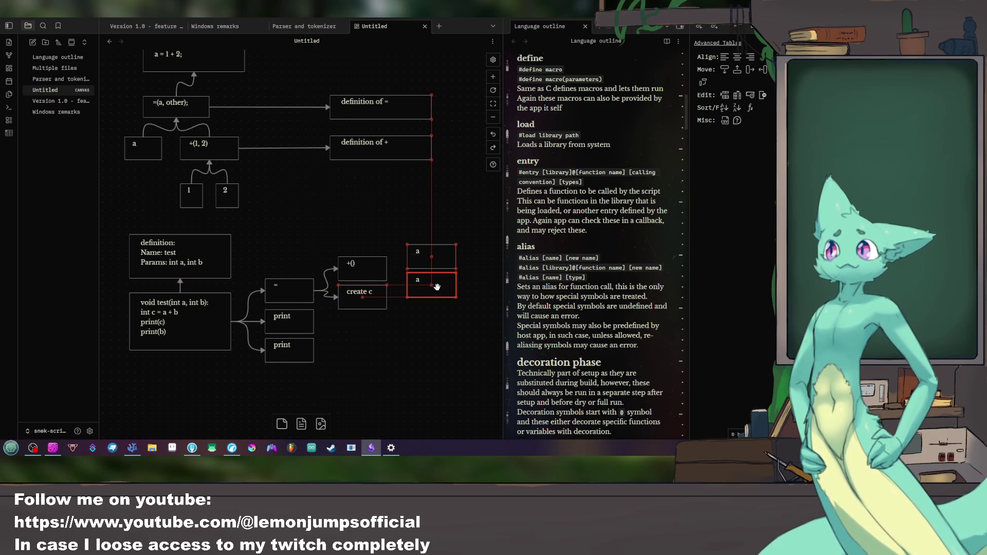
key("alt+Tab")
key("alt+Tab")
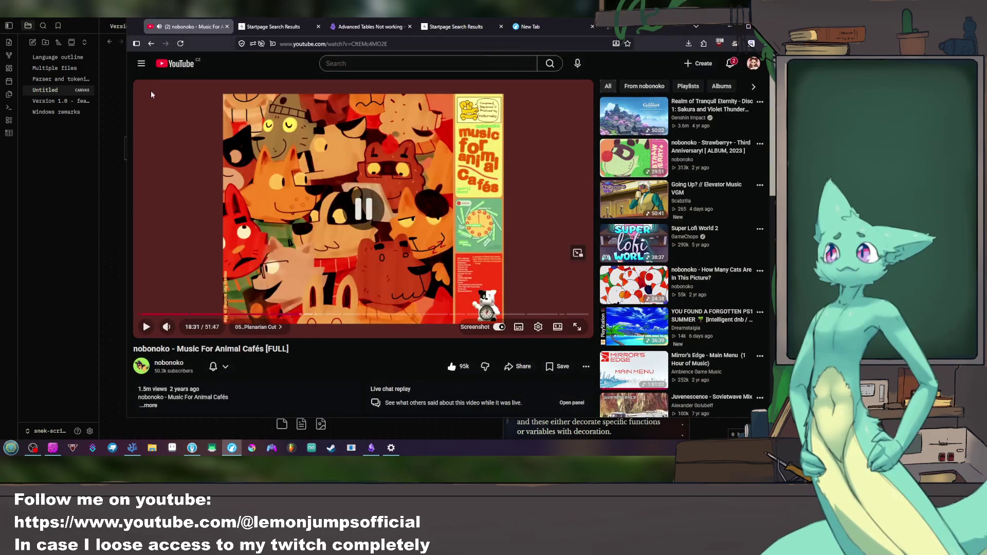
Step: Start a video from YouTube's Music feed and return to the Obsidian canvas
left_click(177, 64)
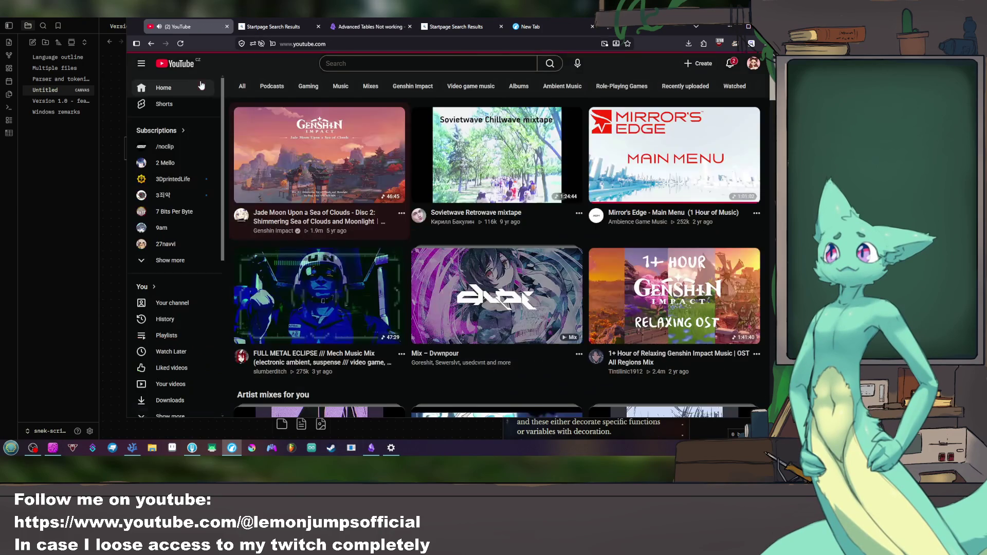
left_click(201, 85)
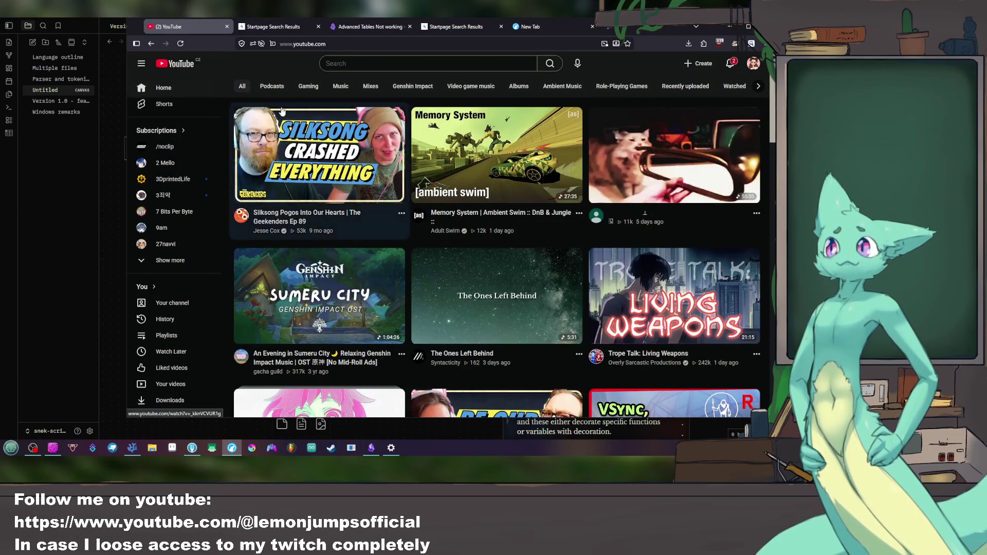
scroll(283, 110, "down", 2)
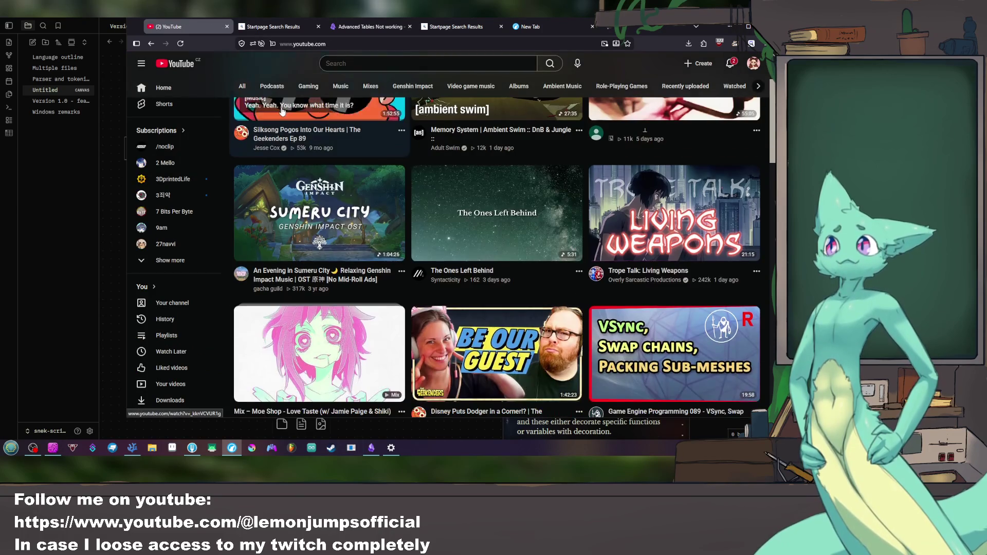
left_click(341, 86)
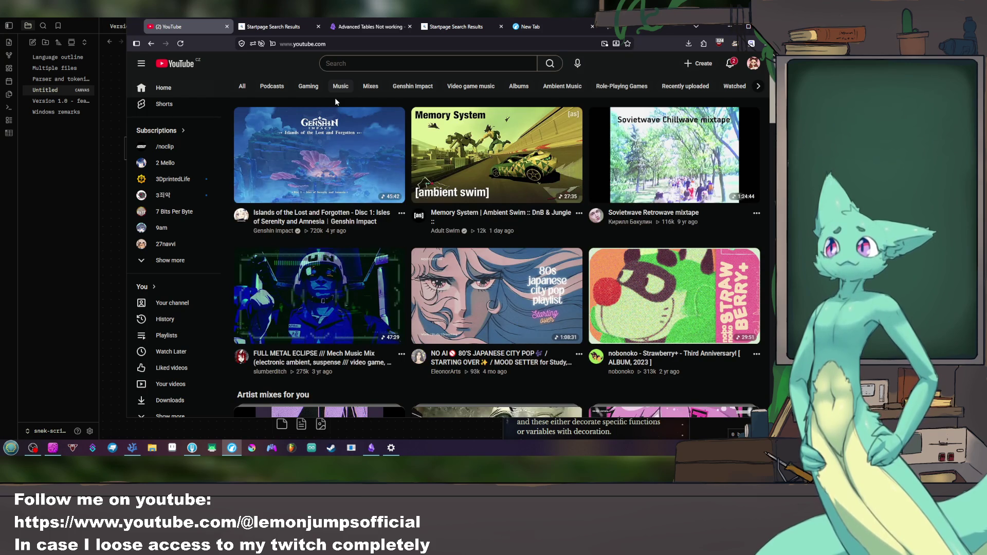
left_click(339, 157)
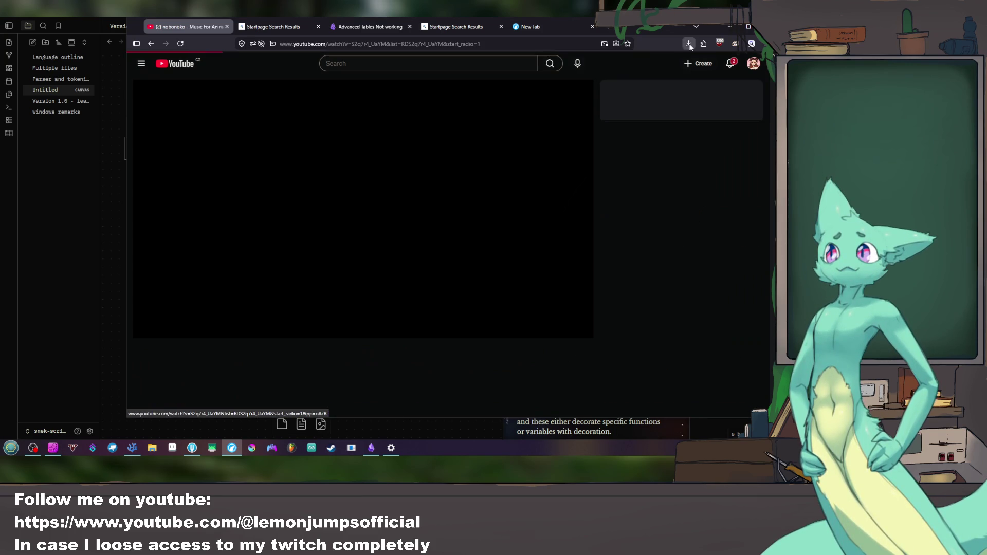
key("alt+Tab")
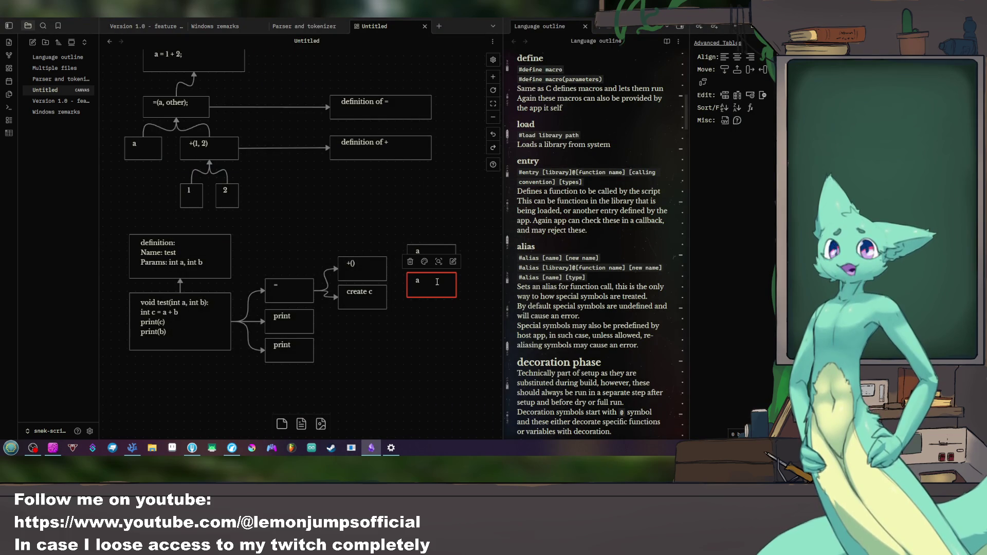
Step: Rename the copied card b and connect +() to the a card
key("BackSpace")
type("b")
left_click(436, 359)
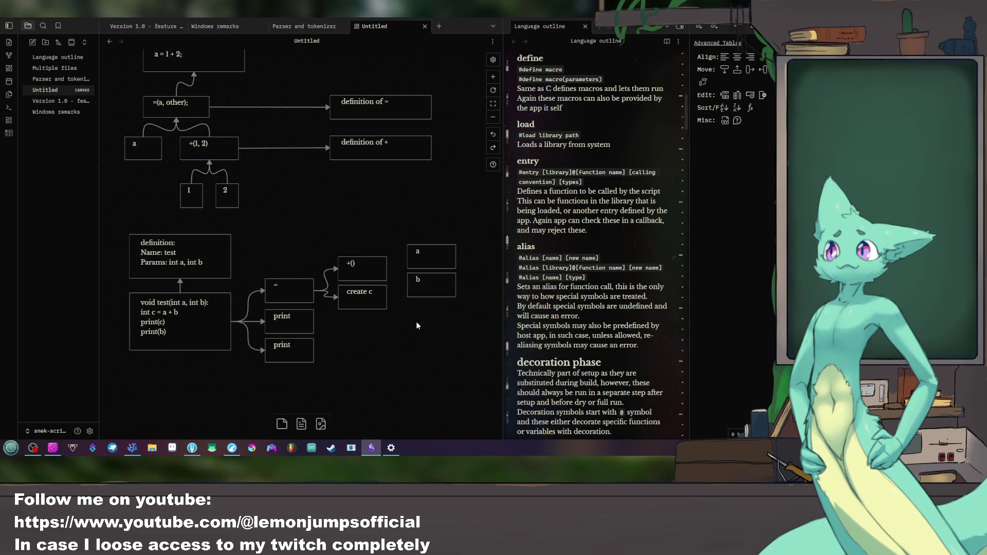
mouse_move(387, 269)
left_mouse_down()
mouse_move(406, 258)
mouse_move(412, 299)
mouse_move(414, 257)
left_mouse_up()
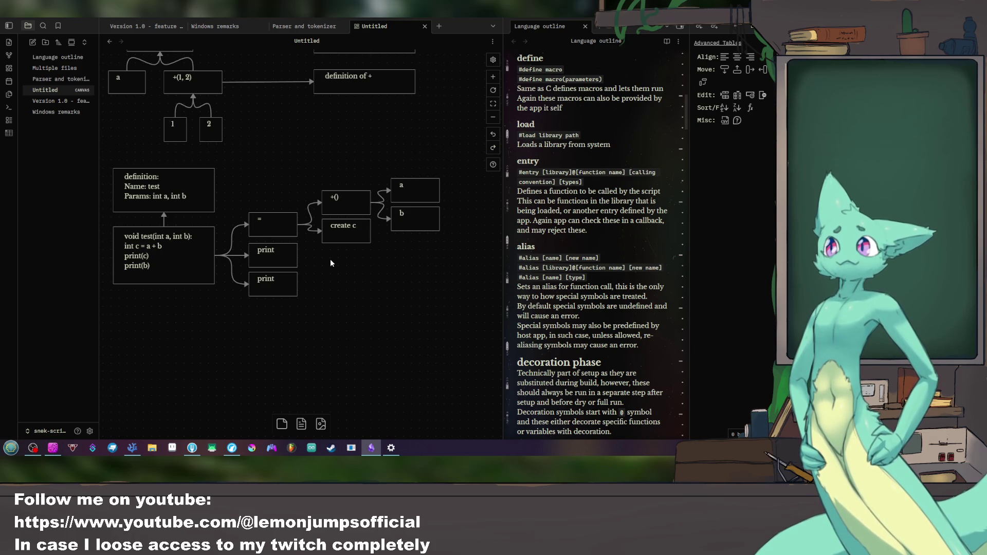
Step: Copy the a card below create c and link the upper print box to it
left_click(417, 187)
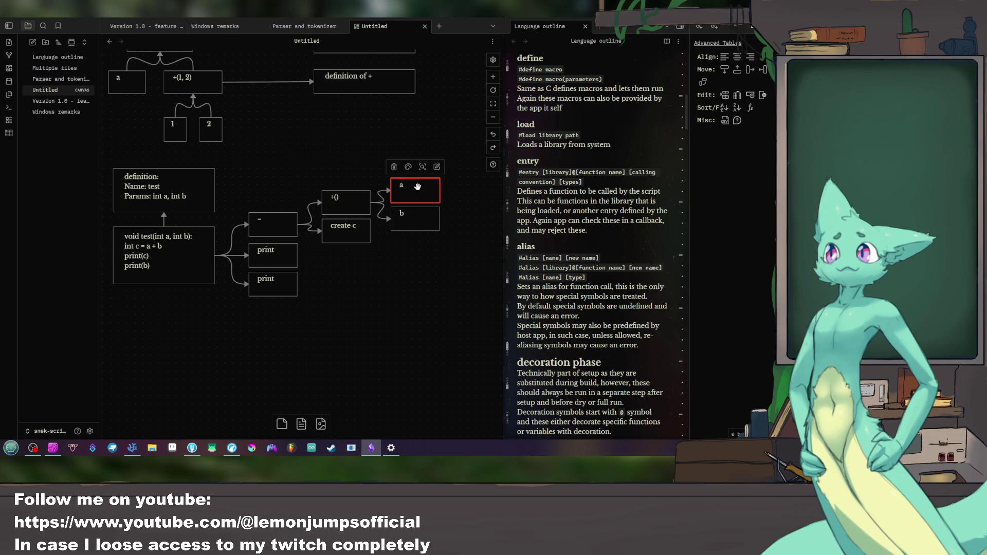
mouse_move(417, 187)
left_mouse_down()
mouse_move(354, 267)
mouse_move(346, 299)
left_mouse_up()
left_click(402, 325)
left_click(305, 305)
left_click_drag(298, 257, 324, 259)
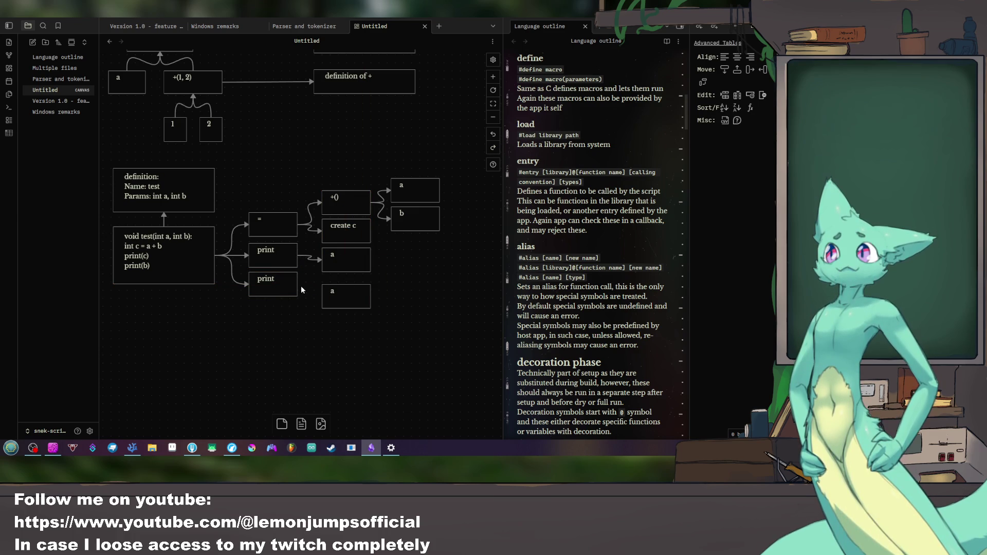
Step: Relabel the two copied cards beside the print boxes as b and c
double_click(338, 298)
key("BackSpace")
type("b")
left_click(338, 257)
double_click(334, 256)
left_click(420, 285)
left_click(292, 28)
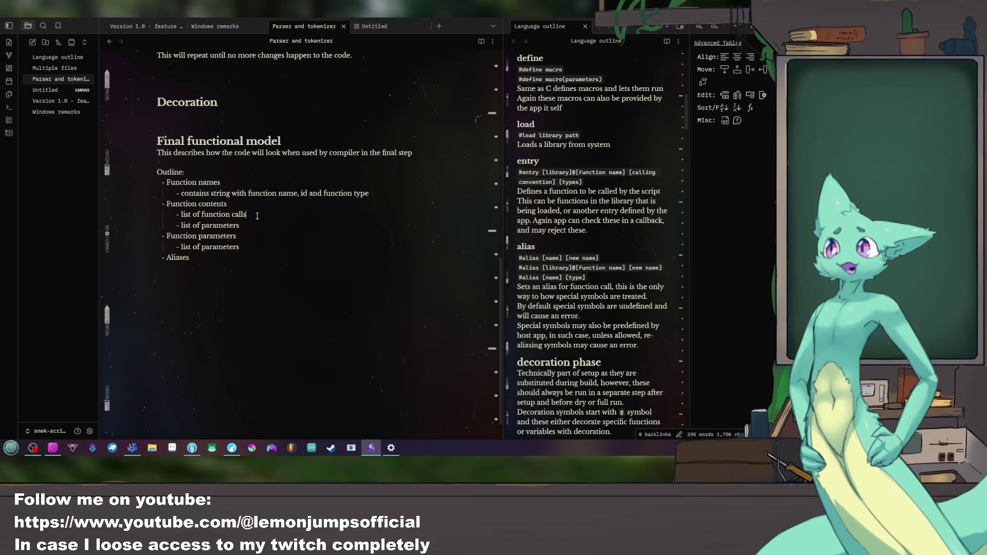
Step: Review the Function contents lines (list of function calls, list of parameters), then return to the canvas
left_click_drag(247, 214, 186, 214)
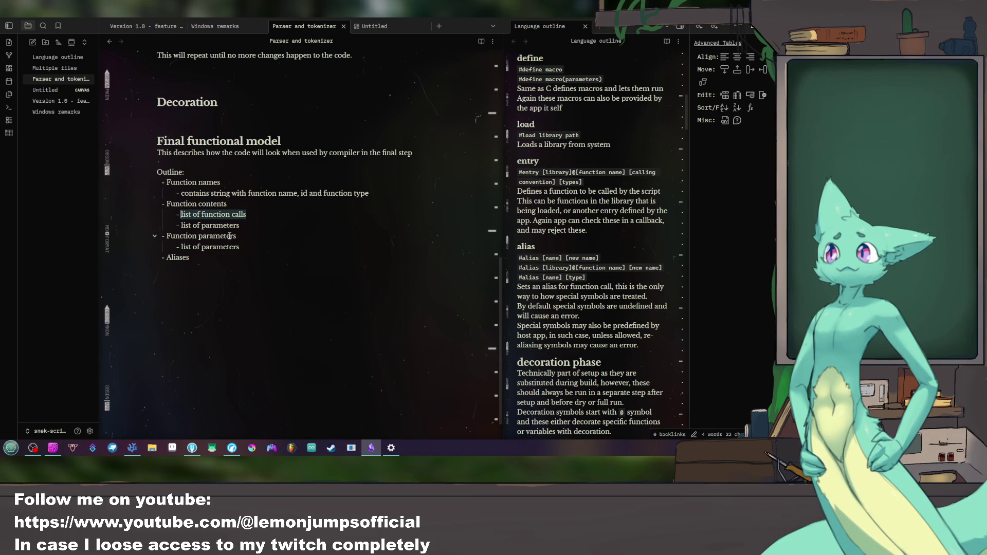
left_click(221, 224)
left_click_drag(239, 225, 182, 225)
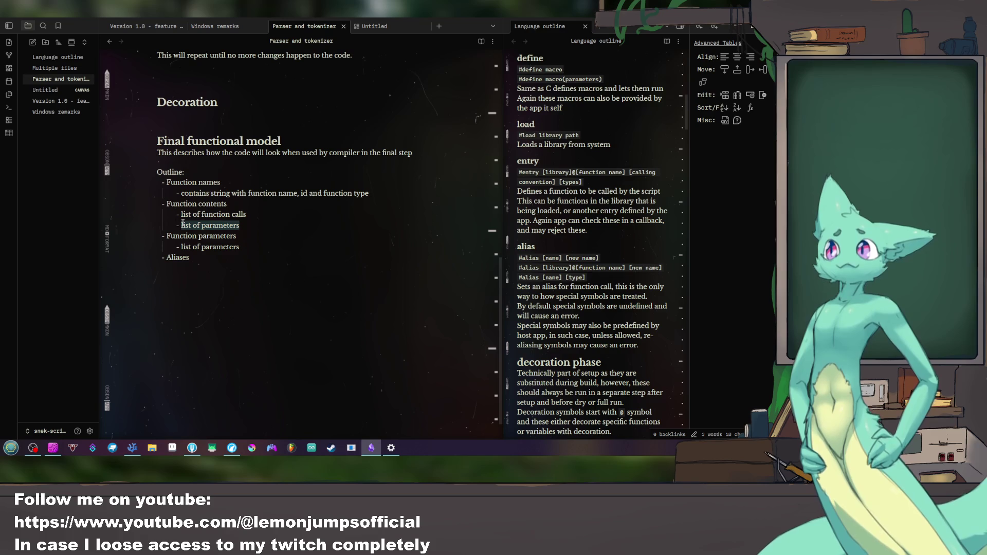
left_click(276, 225)
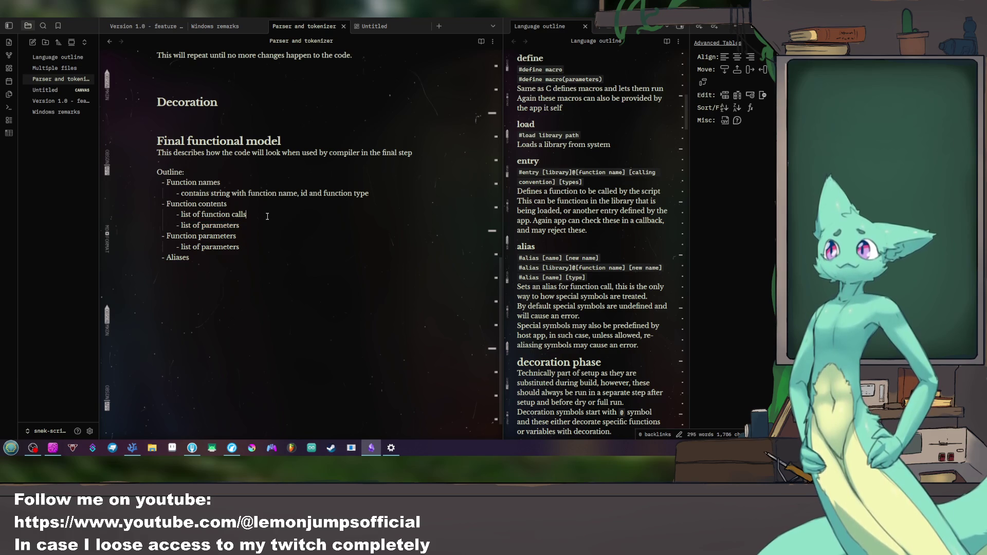
double_click(230, 216)
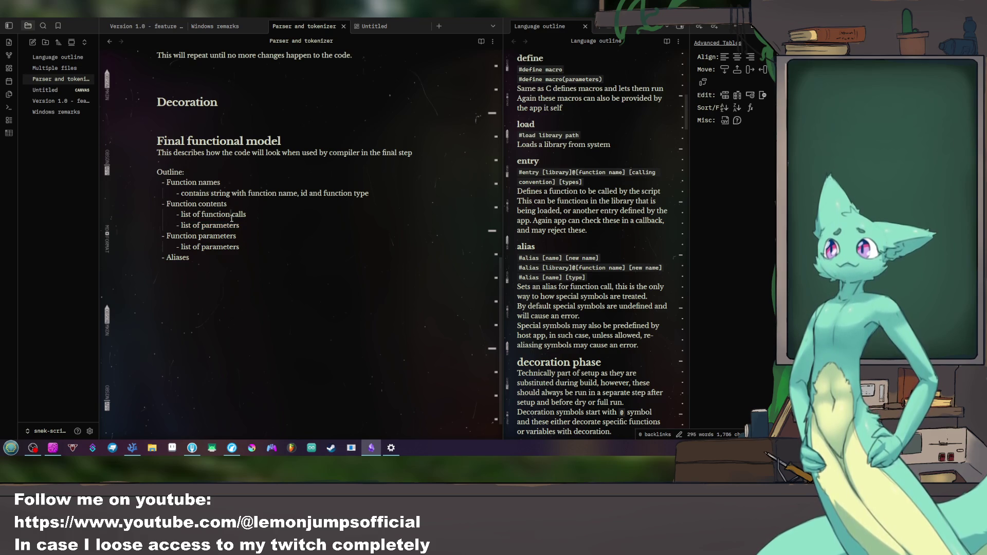
left_click(231, 214)
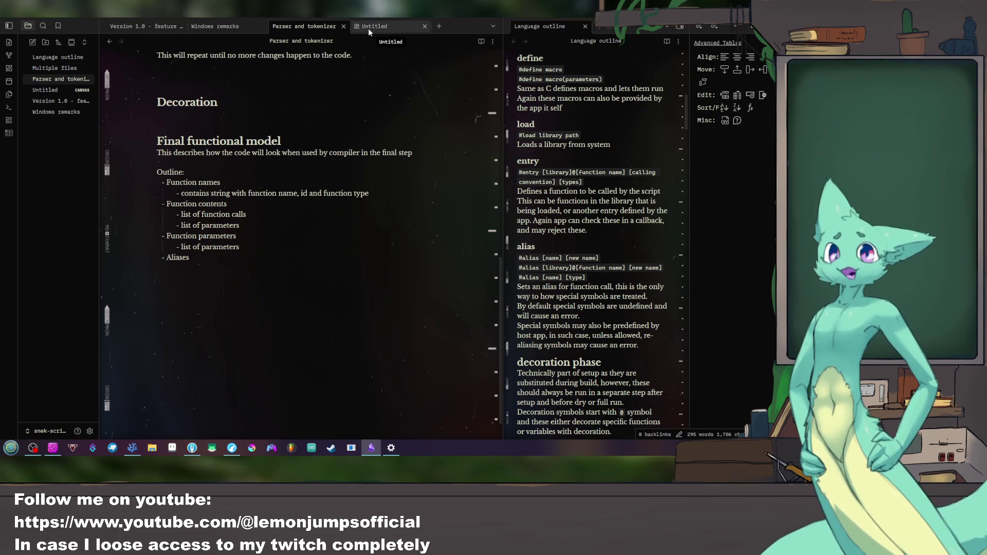
left_click(376, 27)
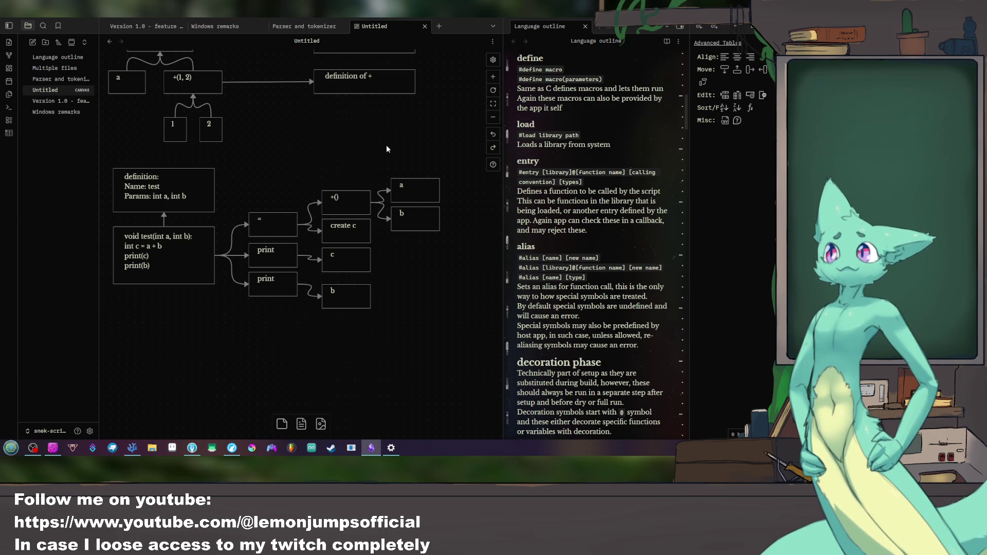
double_click(352, 254)
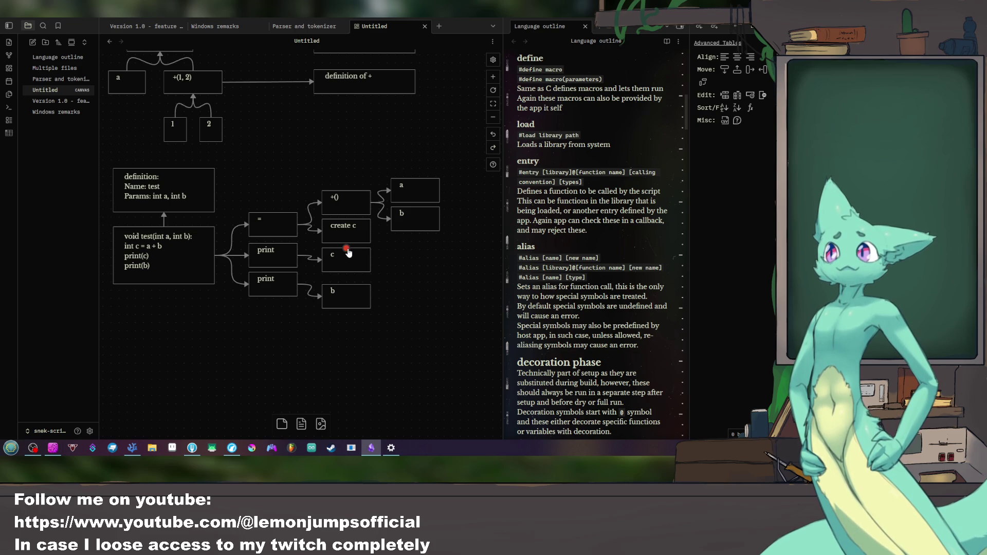
left_click(305, 26)
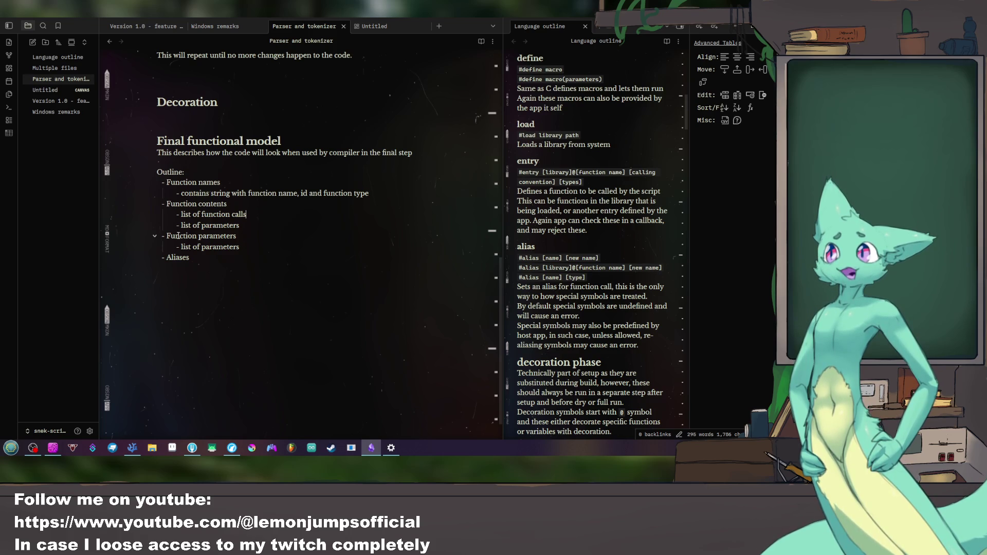
Step: Pause the current video and show the YouTube home feed filtered to music
left_click(232, 447)
left_click(249, 143)
left_click(176, 63)
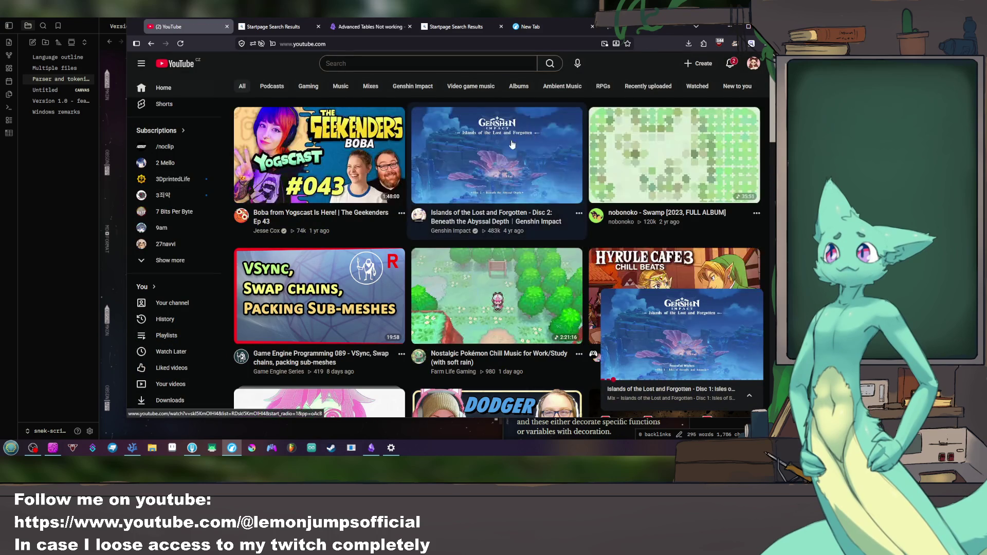
left_click(341, 88)
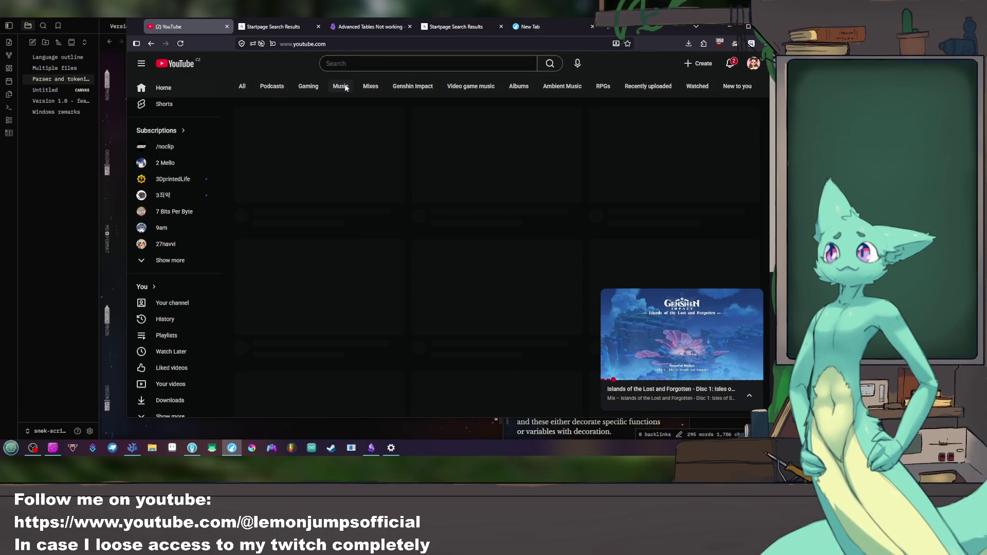
scroll(411, 188, "down", 3)
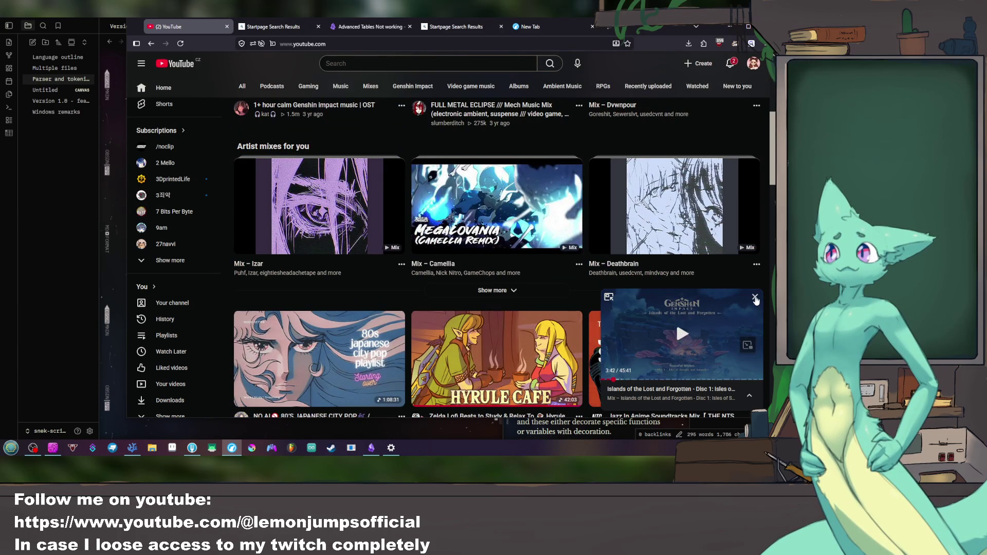
left_click(755, 300)
mouse_move(682, 334)
scroll(493, 270, "down", 3)
scroll(493, 270, "down", 3)
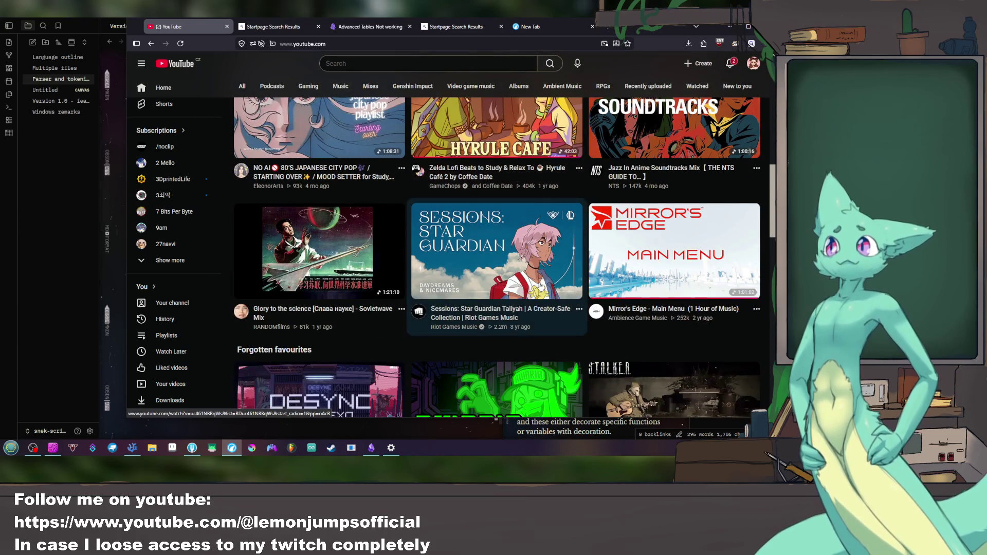
scroll(538, 282, "down", 3)
scroll(538, 282, "down", 3)
scroll(537, 283, "down", 3)
scroll(537, 282, "down", 2)
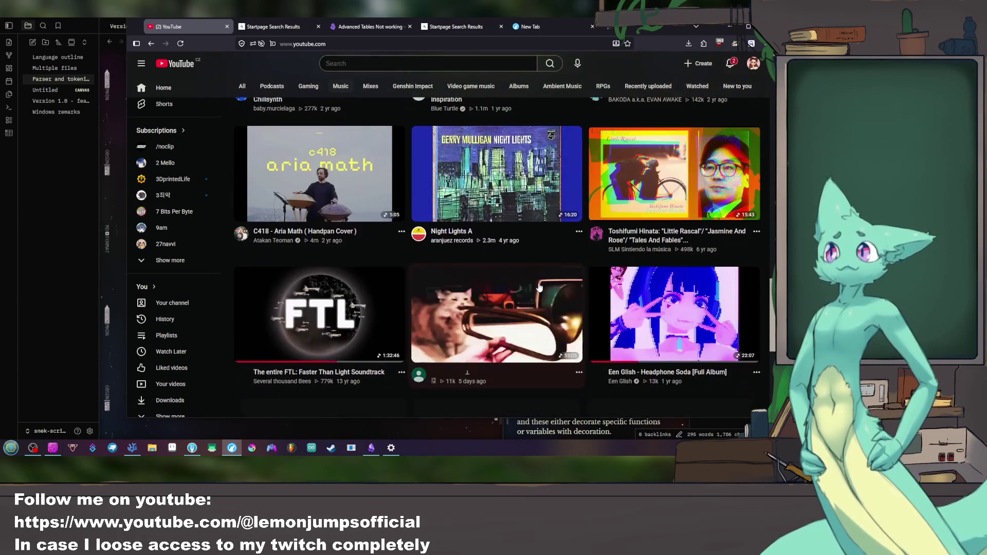
scroll(538, 286, "down", 3)
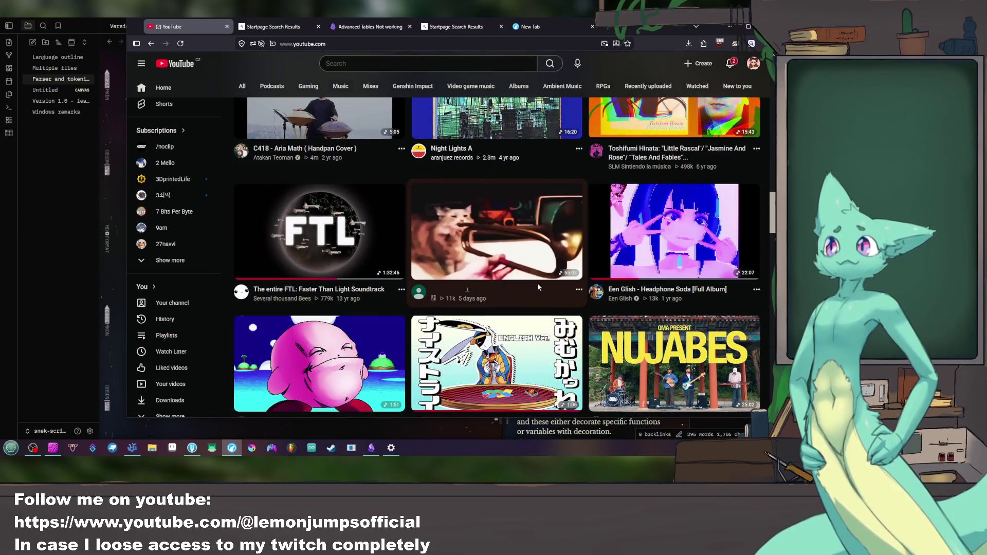
scroll(538, 283, "down", 3)
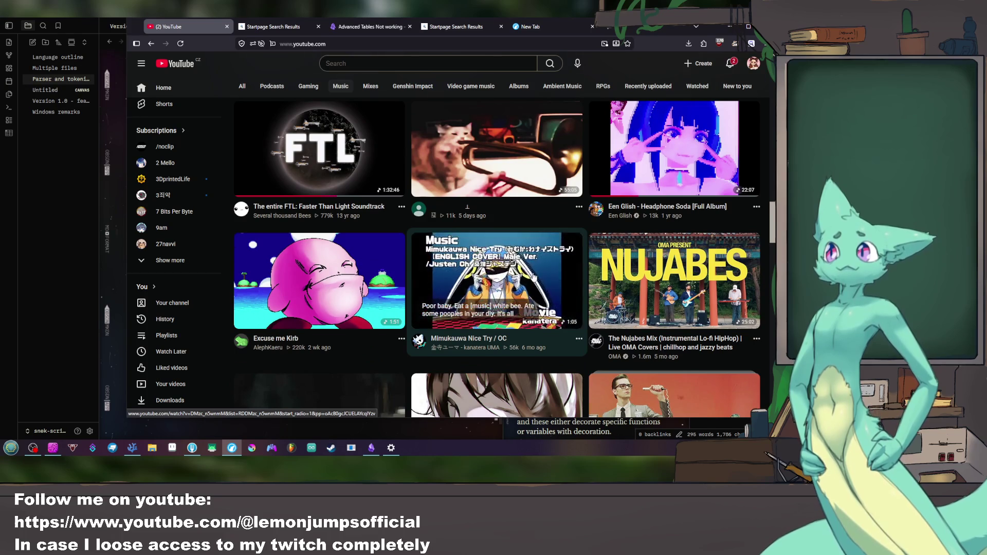
scroll(533, 275, "up", 1)
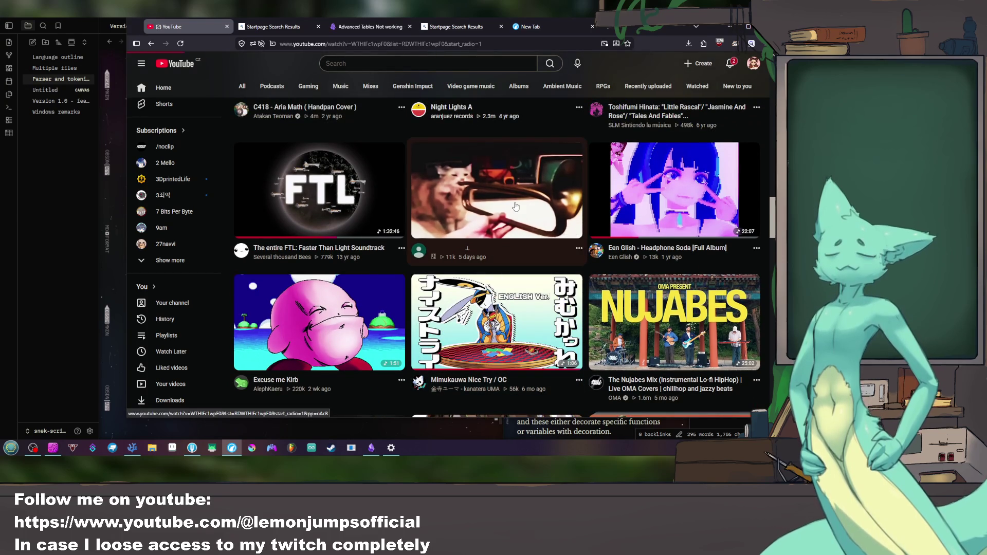
Step: Play the cat-trumpet video and open its uploader's channel in a new tab, then return home
left_click(516, 205)
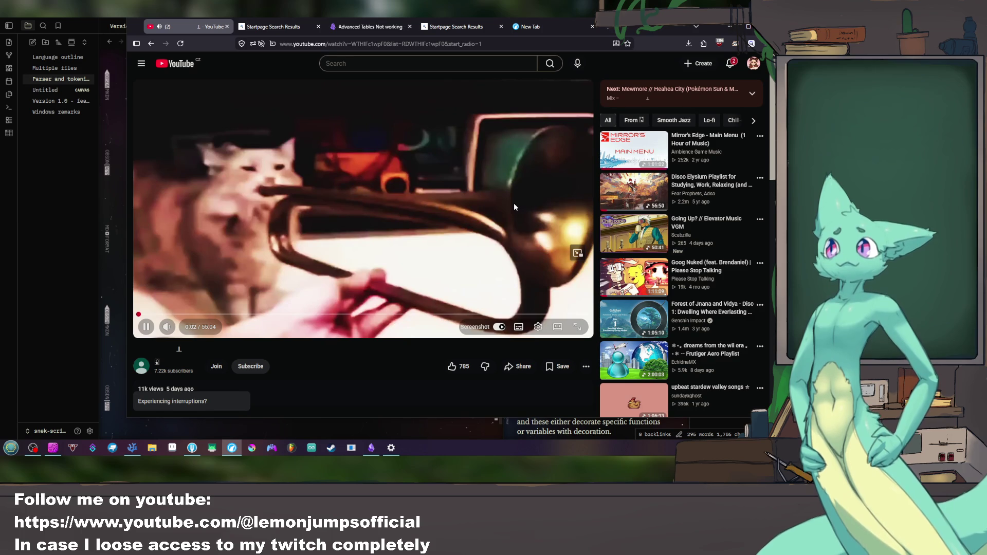
scroll(348, 351, "down", 3)
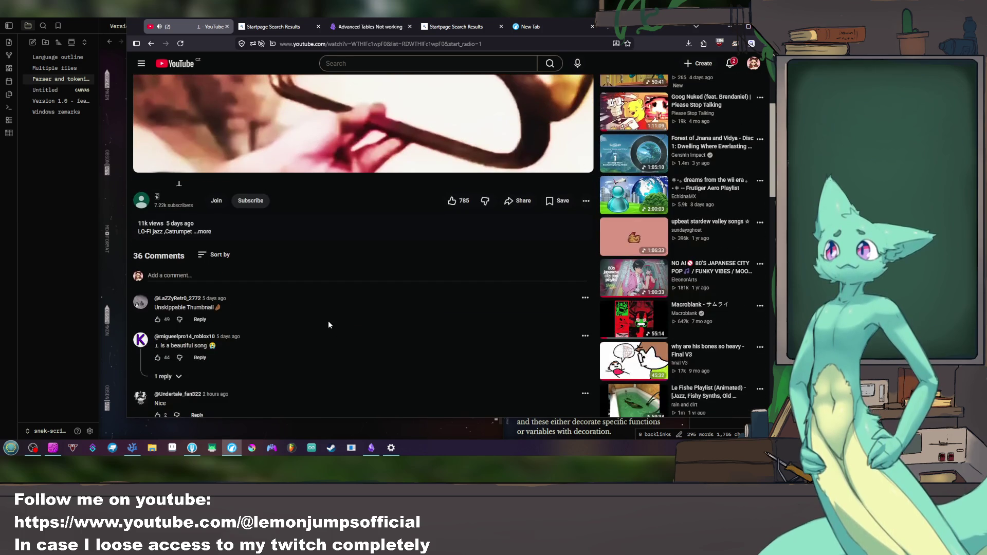
scroll(320, 312, "up", 2)
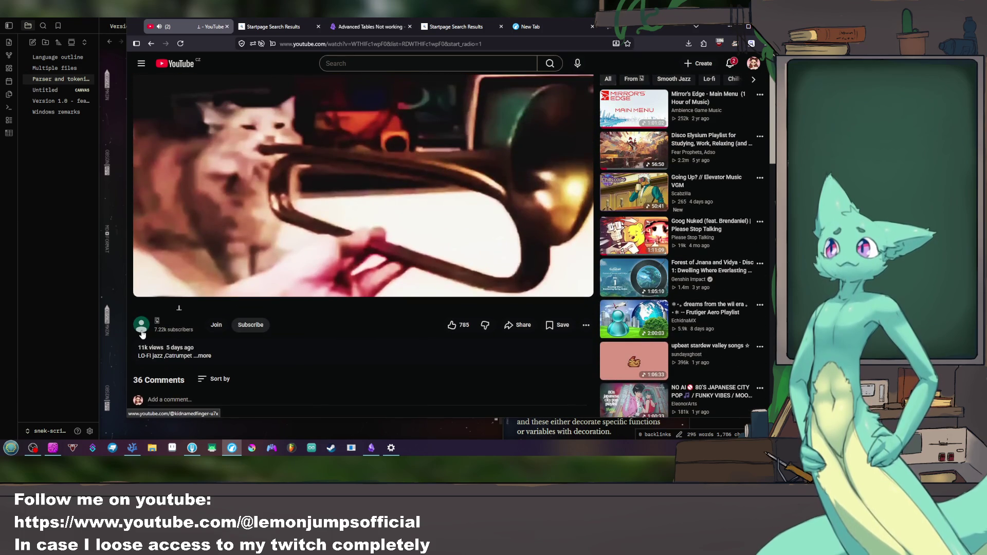
middle_click(142, 330)
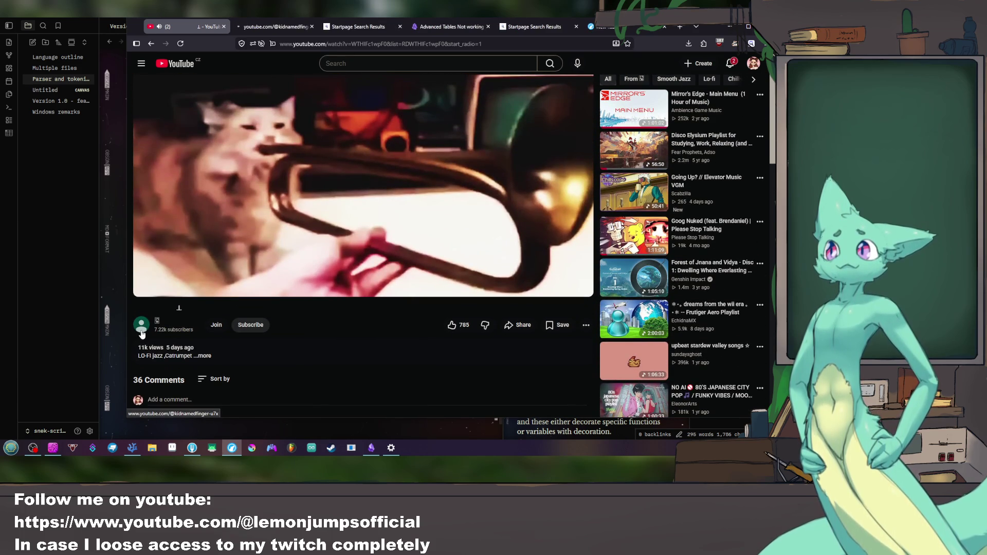
left_click(269, 26)
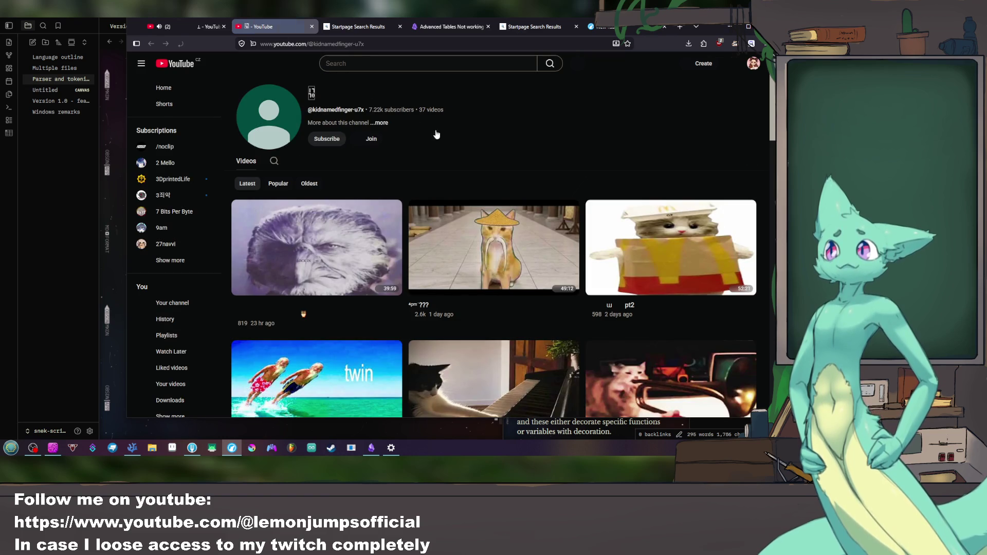
scroll(429, 139, "down", 3)
scroll(430, 139, "down", 2)
scroll(418, 141, "down", 4)
scroll(417, 142, "down", 4)
scroll(417, 141, "down", 2)
scroll(417, 141, "down", 3)
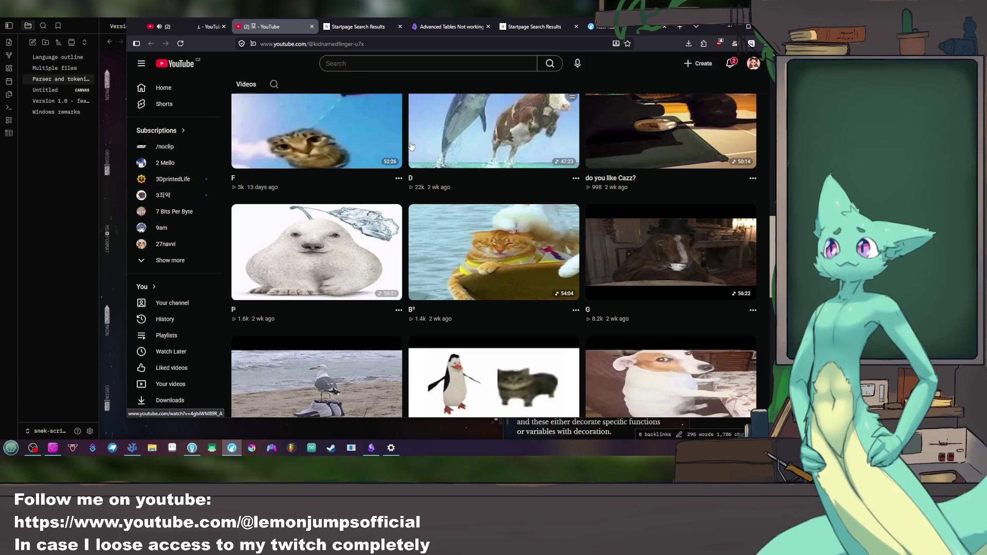
scroll(411, 146, "down", 3)
scroll(411, 146, "down", 3)
scroll(411, 145, "down", 2)
scroll(412, 145, "down", 3)
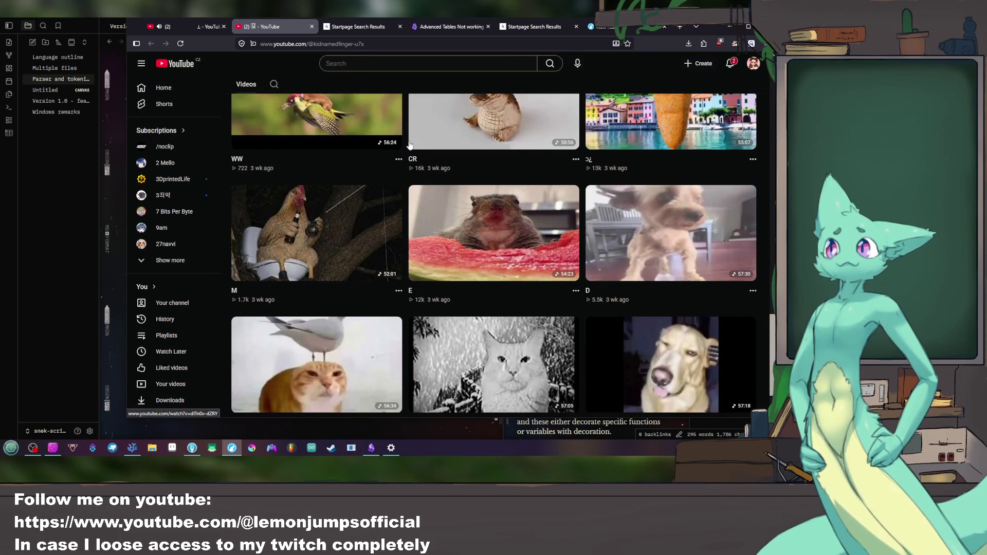
left_click(185, 27)
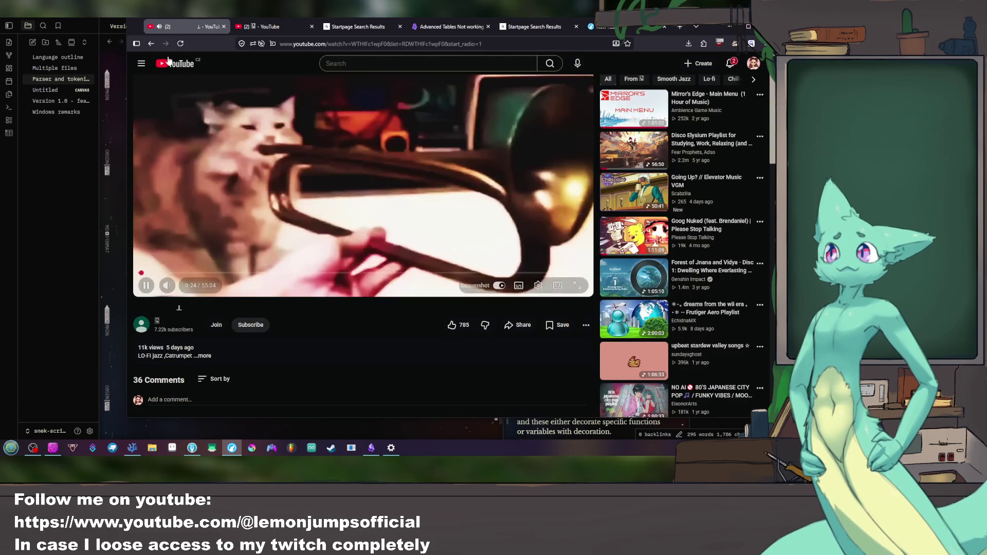
left_click(174, 63)
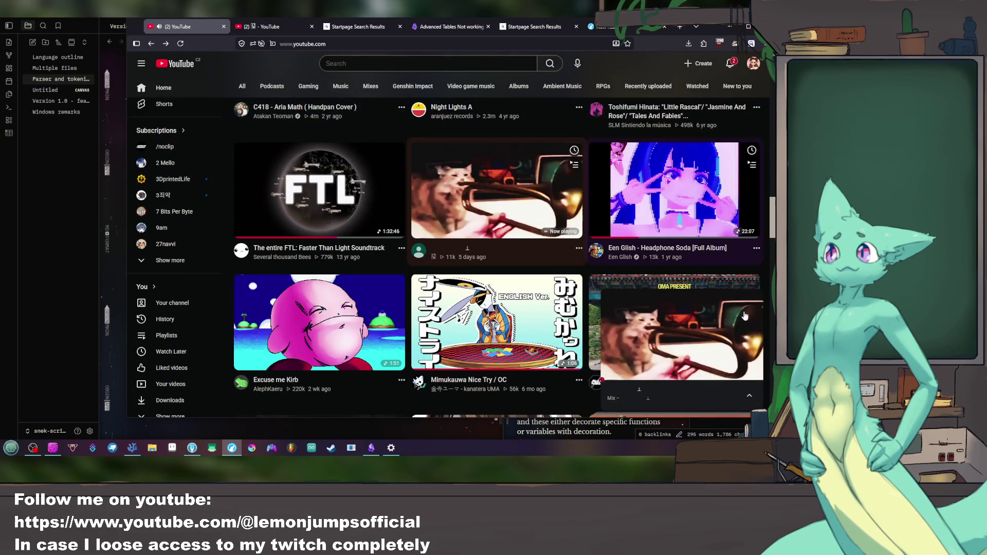
scroll(479, 271, "down", 5)
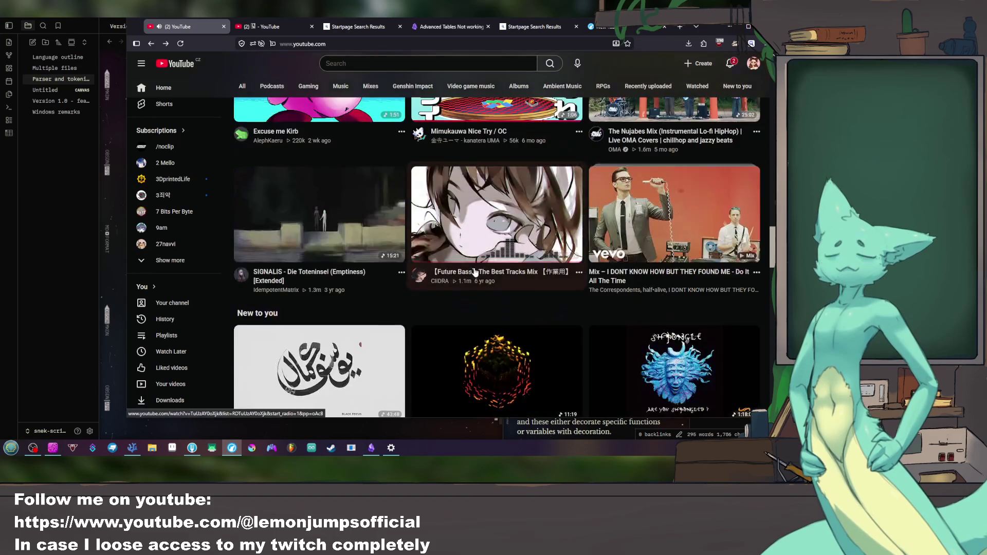
scroll(478, 272, "down", 5)
scroll(470, 263, "down", 3)
scroll(463, 257, "down", 3)
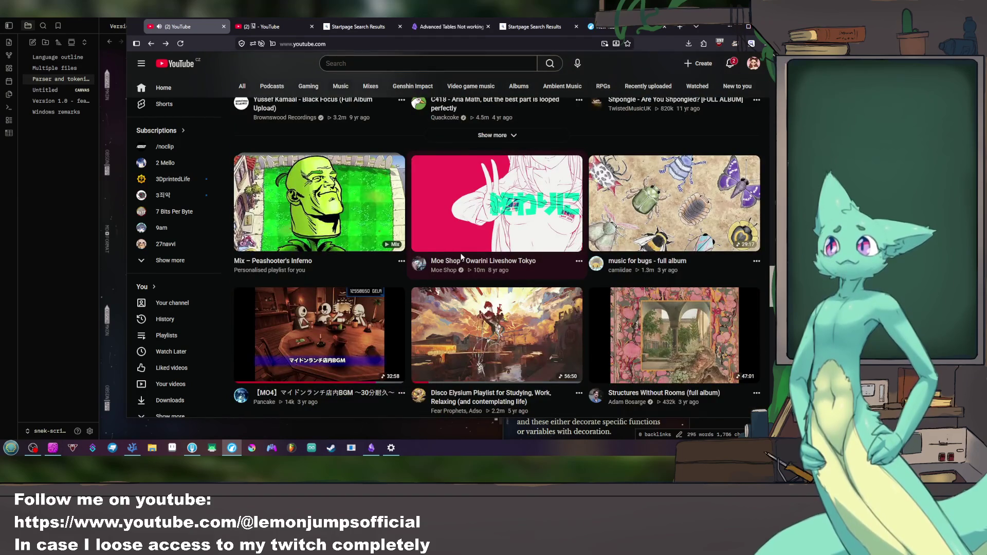
scroll(462, 256, "down", 5)
scroll(461, 257, "down", 1)
scroll(461, 253, "down", 5)
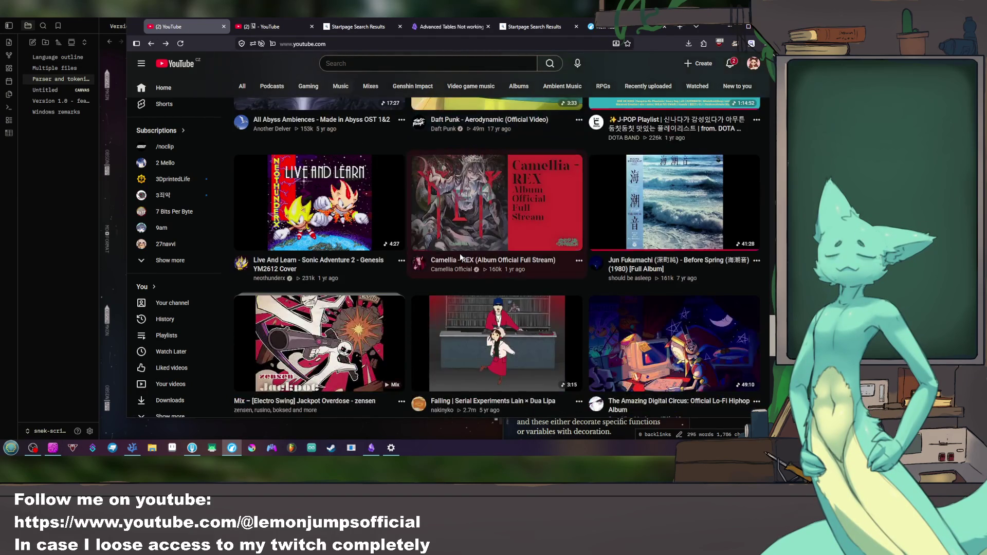
scroll(460, 253, "down", 4)
scroll(461, 253, "down", 3)
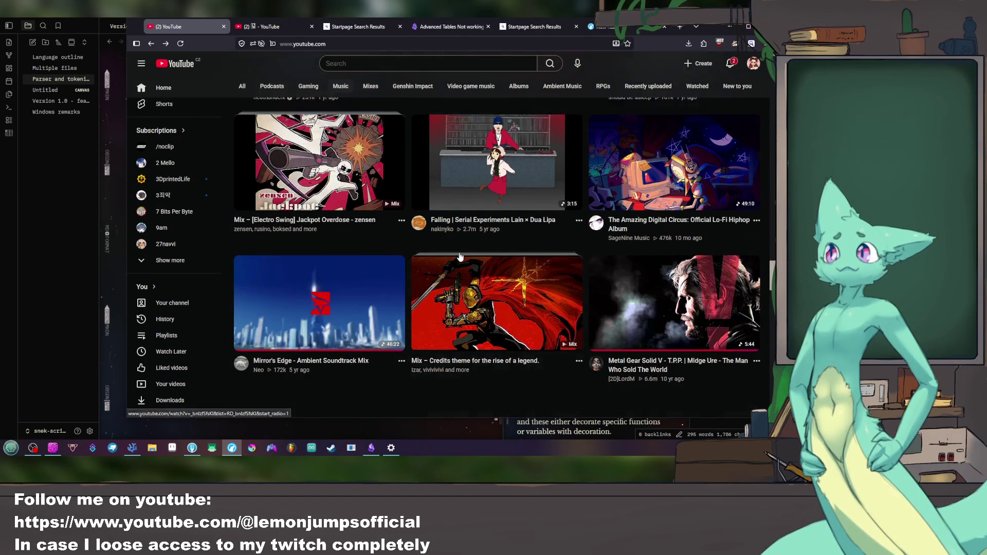
scroll(459, 254, "down", 3)
scroll(459, 255, "down", 2)
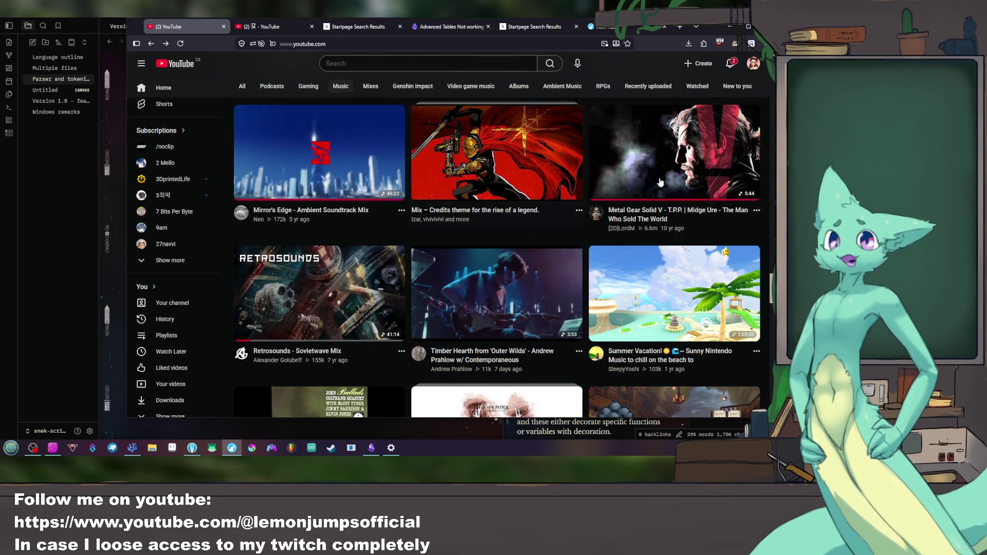
Step: Start the Metal Gear Solid V song video and put the browser away
left_click(558, 197)
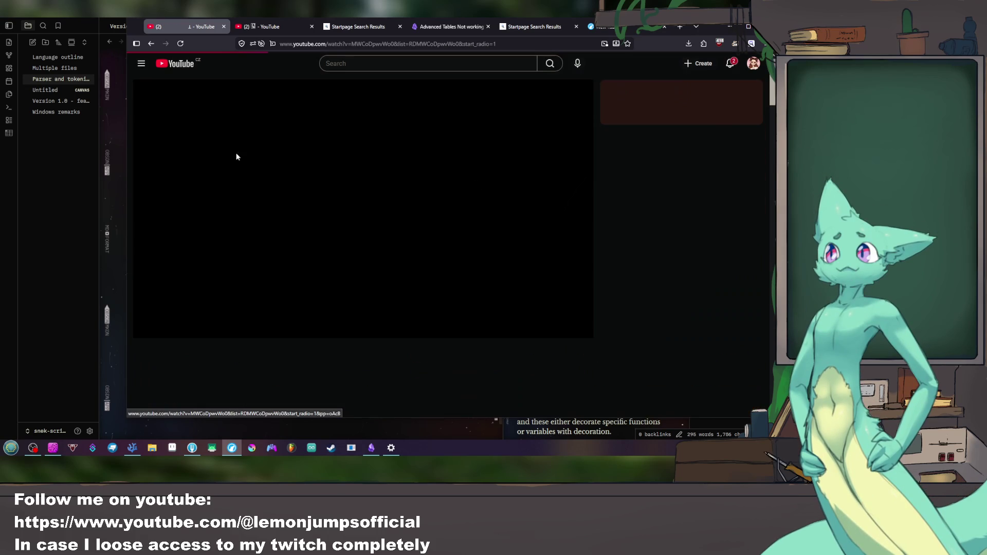
left_click(108, 166)
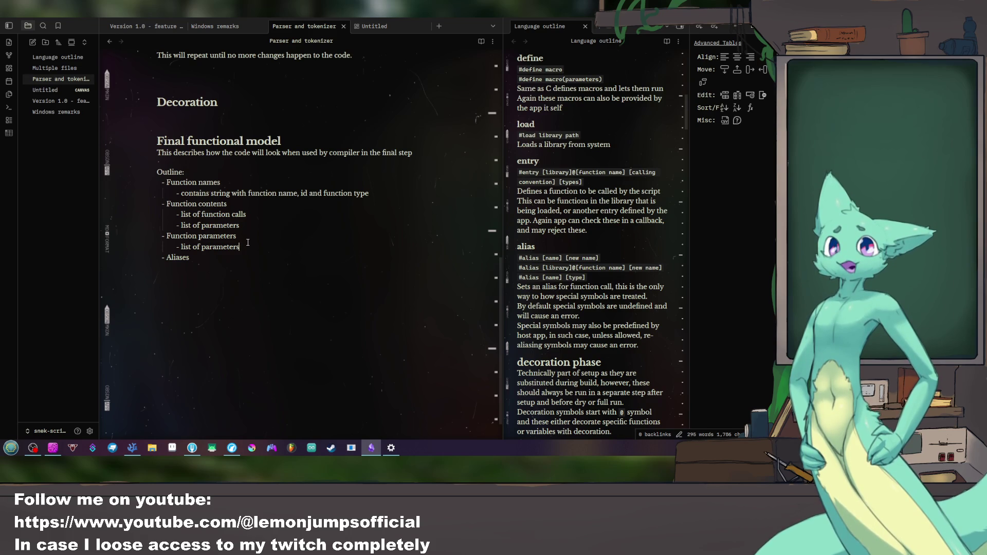
Step: Return to the Parser and tokenizer note and start a nested bullet under Aliases
key("alt+Tab")
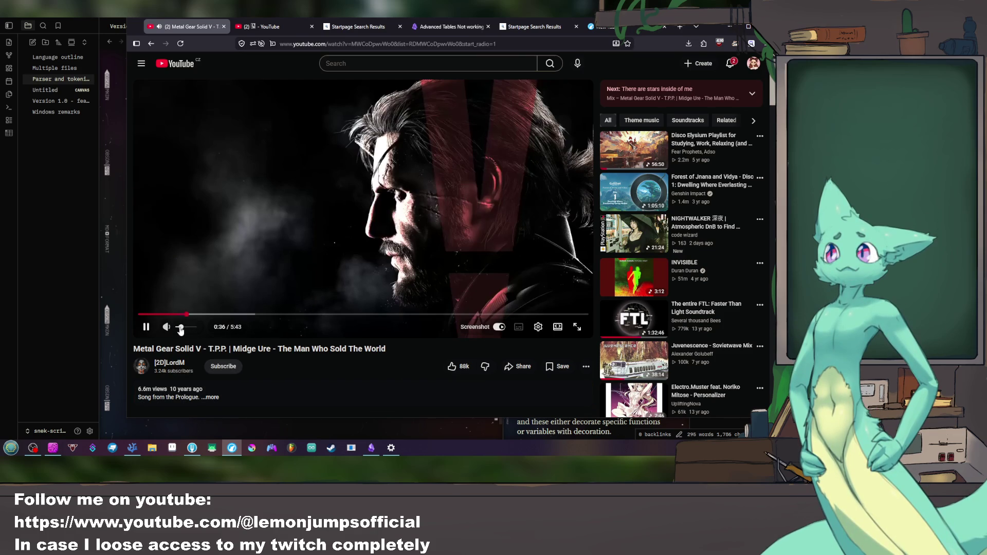
left_click(728, 30)
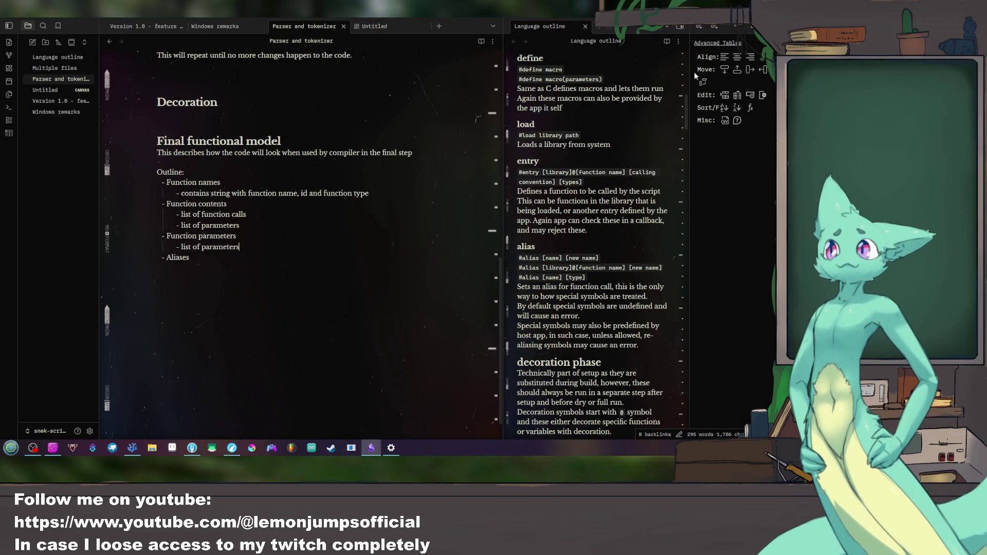
left_click(289, 229)
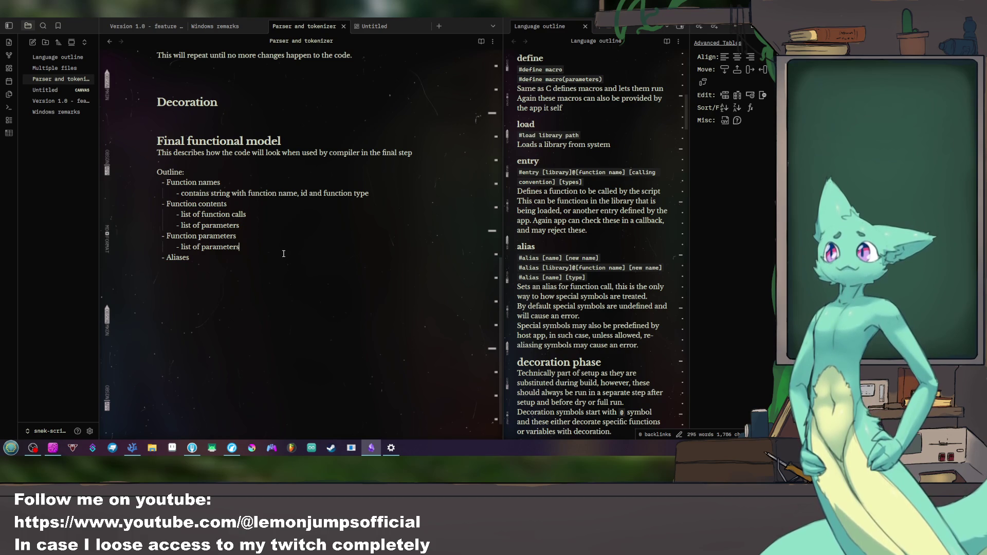
left_click(254, 260)
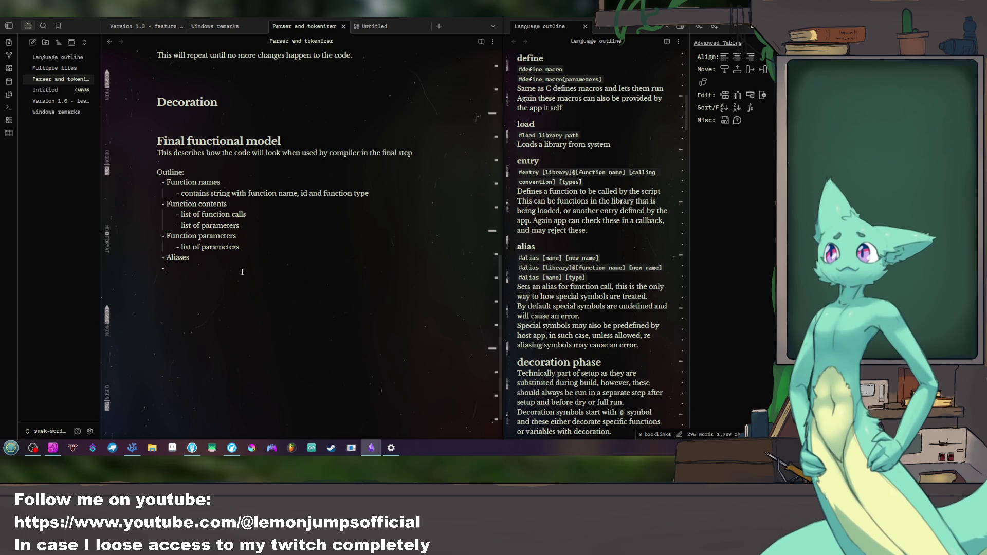
key("Tab")
type("list ")
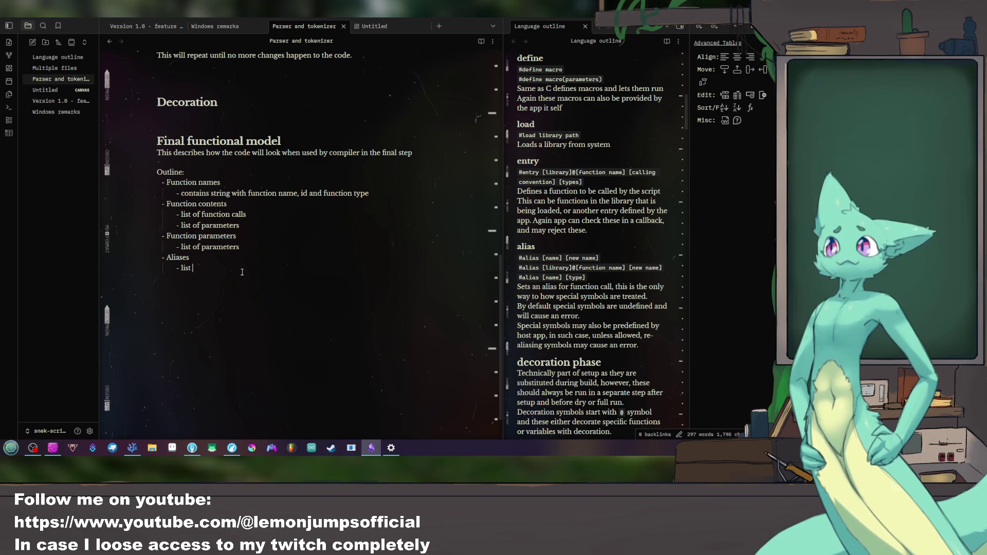
type("of alia")
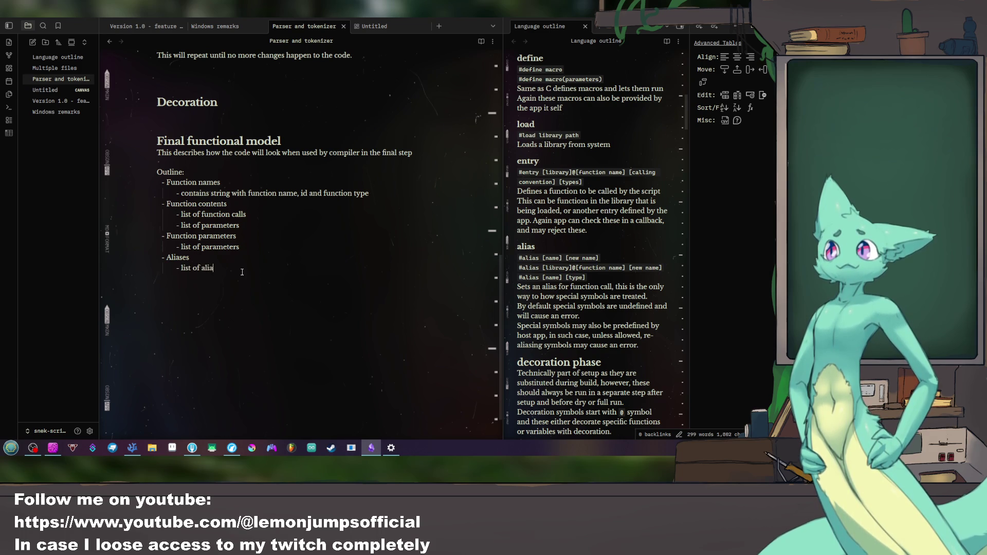
type("ses and their actual ")
type("name")
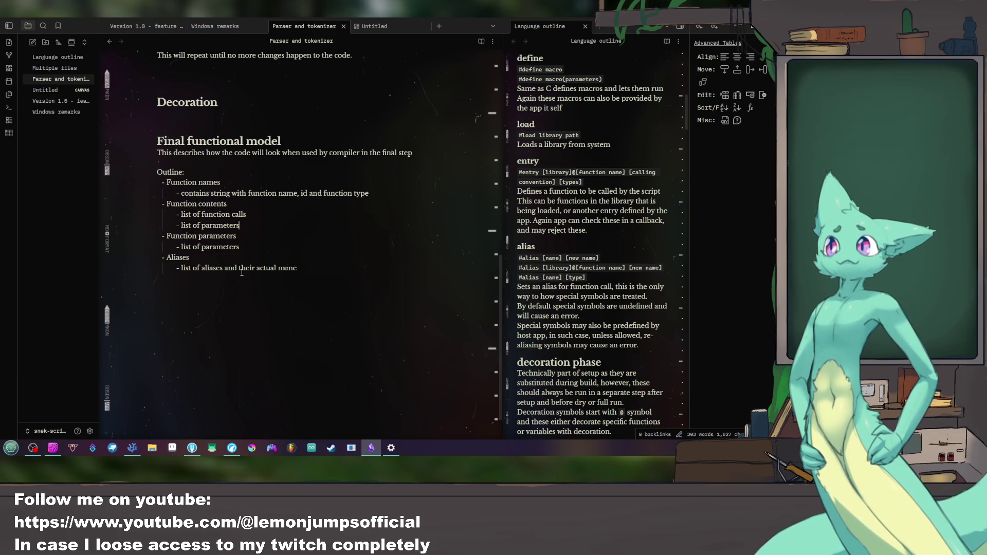
Step: Delete the extra list of parameters line and begin a sub-bullet under function calls
key("shift+Home")
key("BackSpace")
key("BackSpace")
type("with fu")
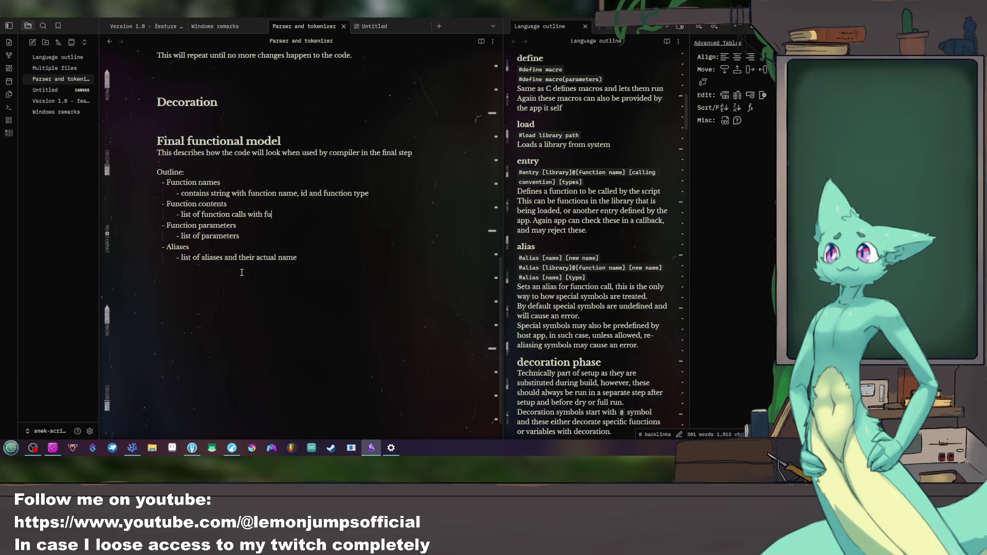
key("BackSpace")
key("BackSpace")
type("pa")
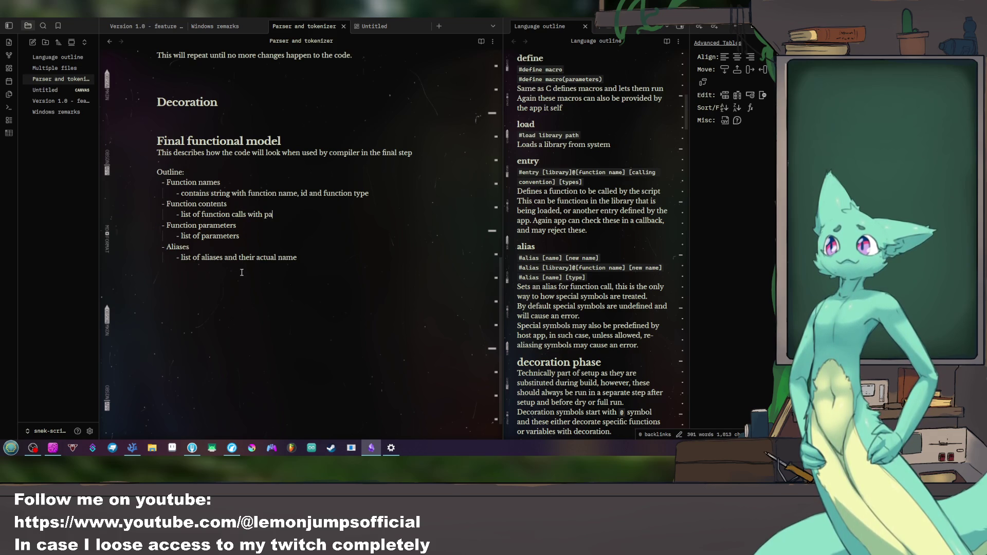
type("rameters")
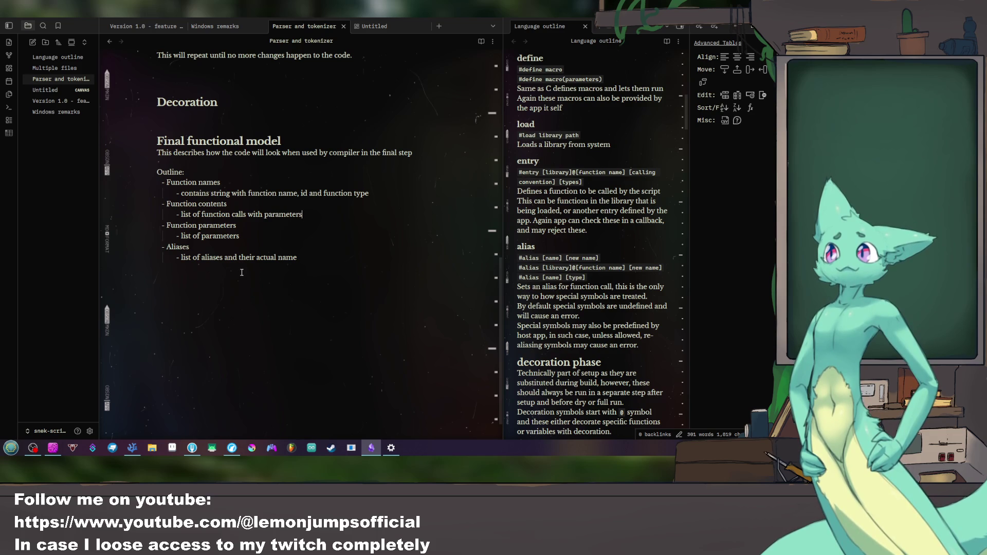
key("Return")
type("vec")
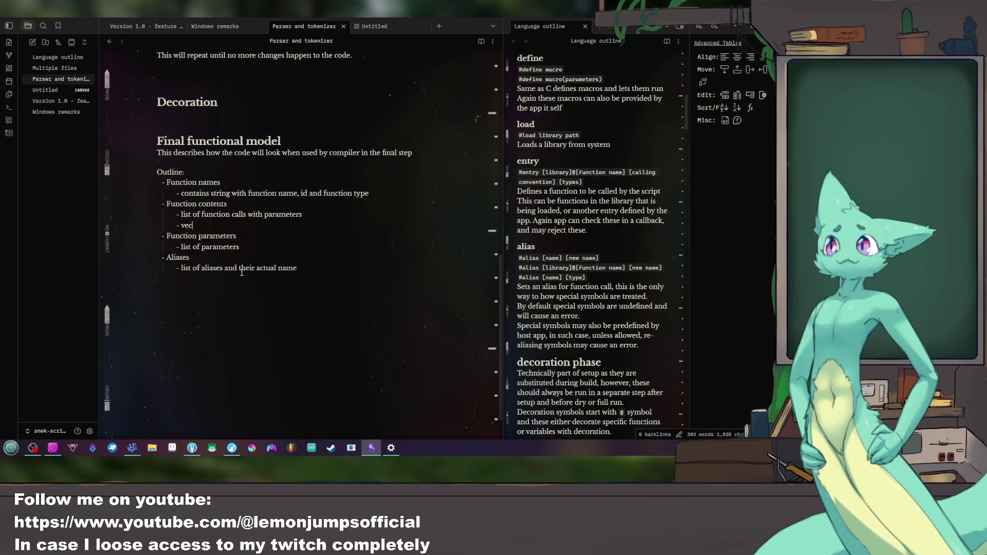
type("tor ")
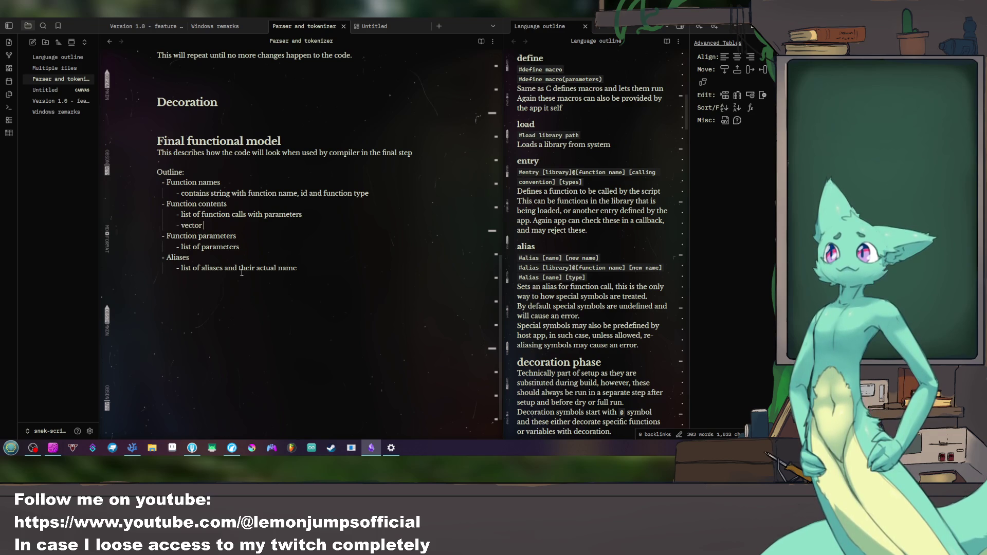
type("(owner ")
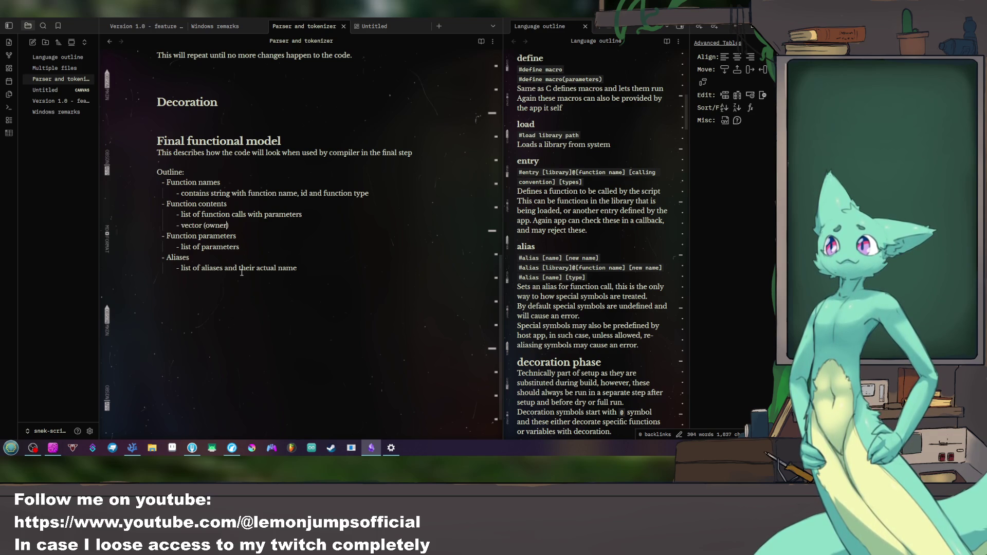
type("of memoy")
Step: Extend the Function contents line with 'root ... with parameters and references to sub calls'
key("BackSpace")
type("ry")
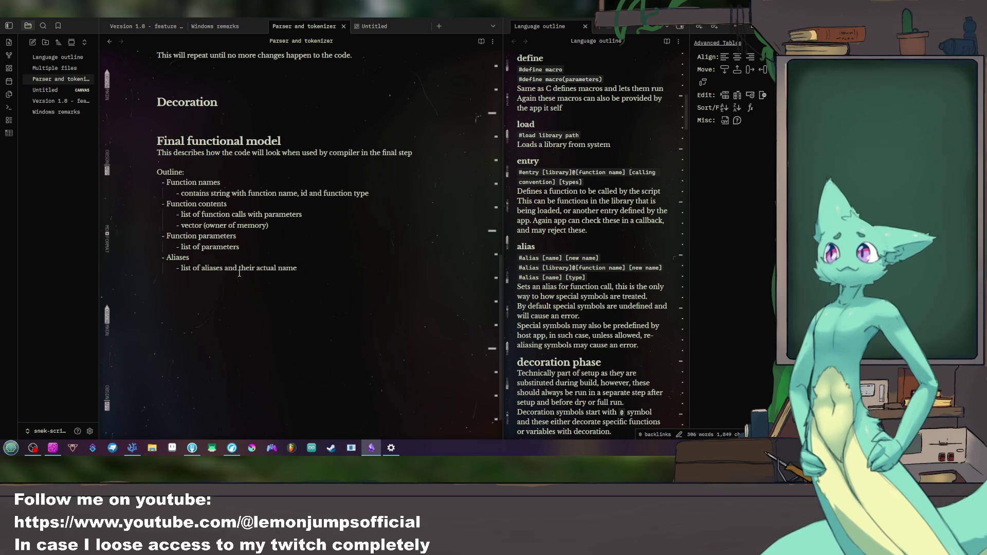
type("and po")
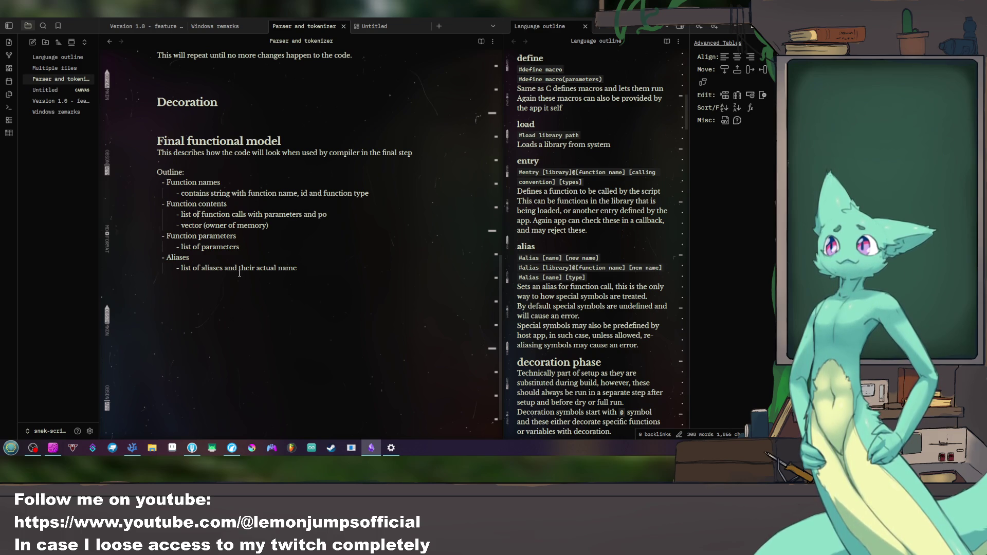
type("root")
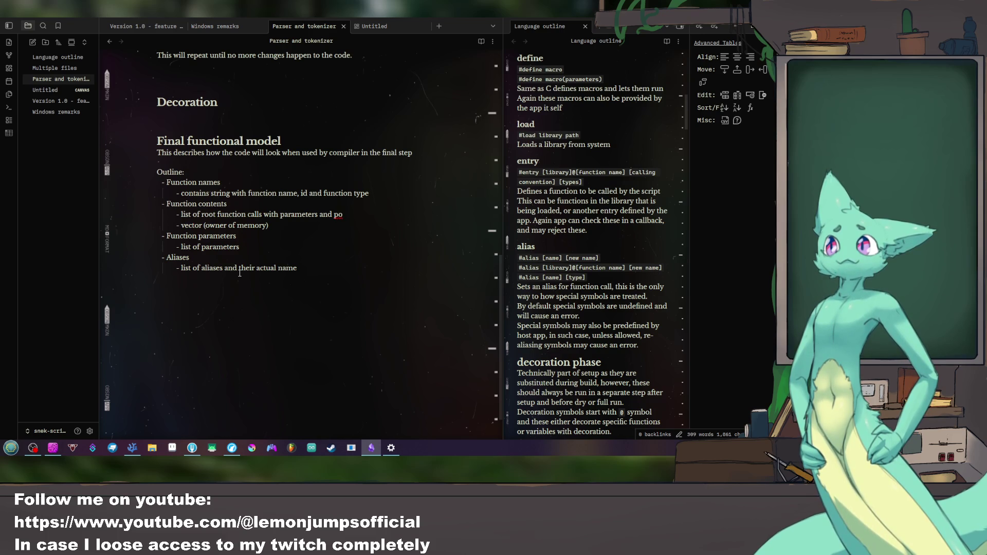
key("BackSpace")
key("BackSpace")
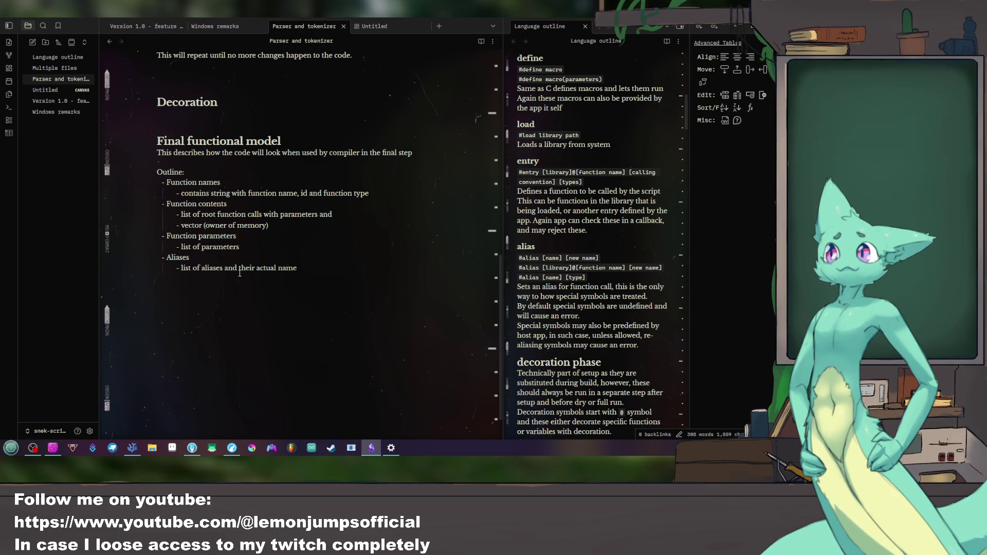
type(" referen")
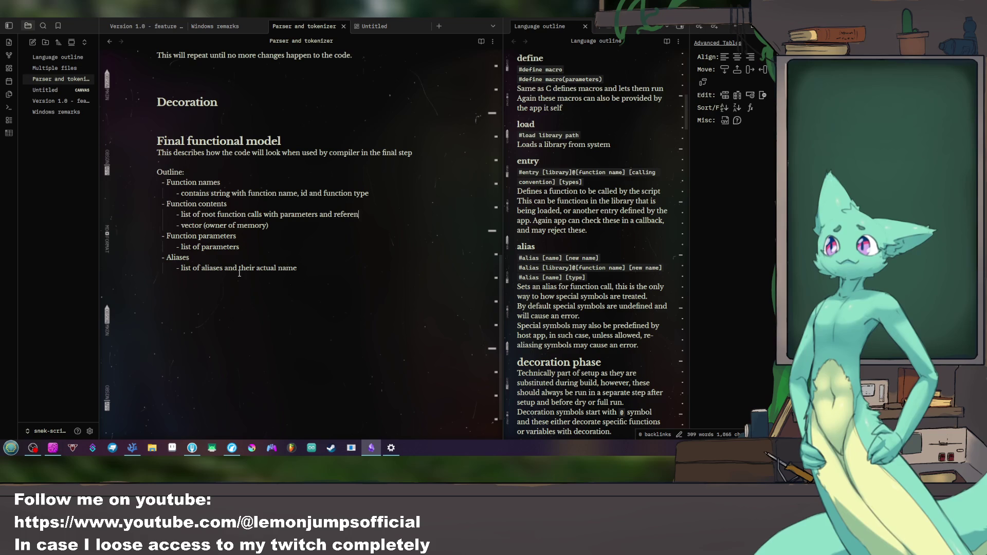
type("ces to ")
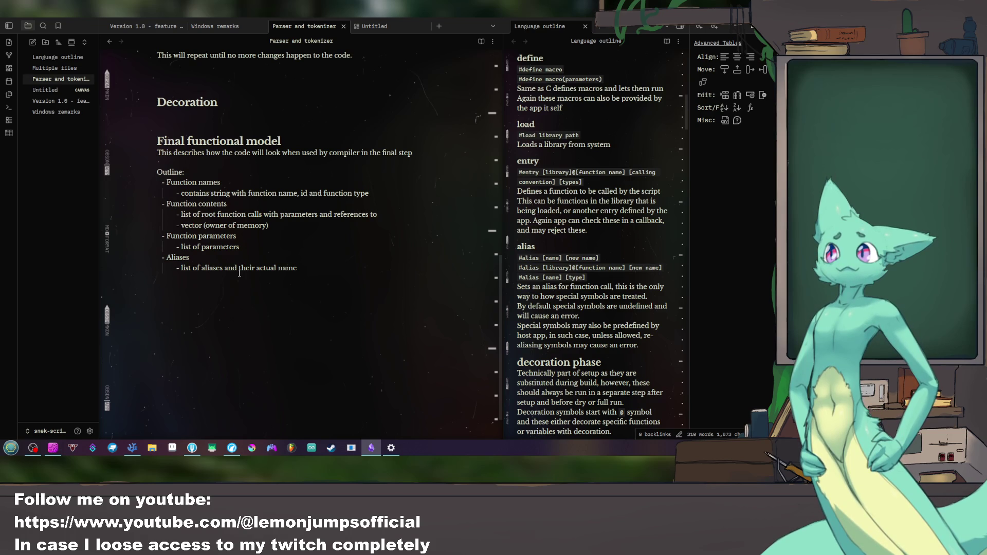
type("sub ")
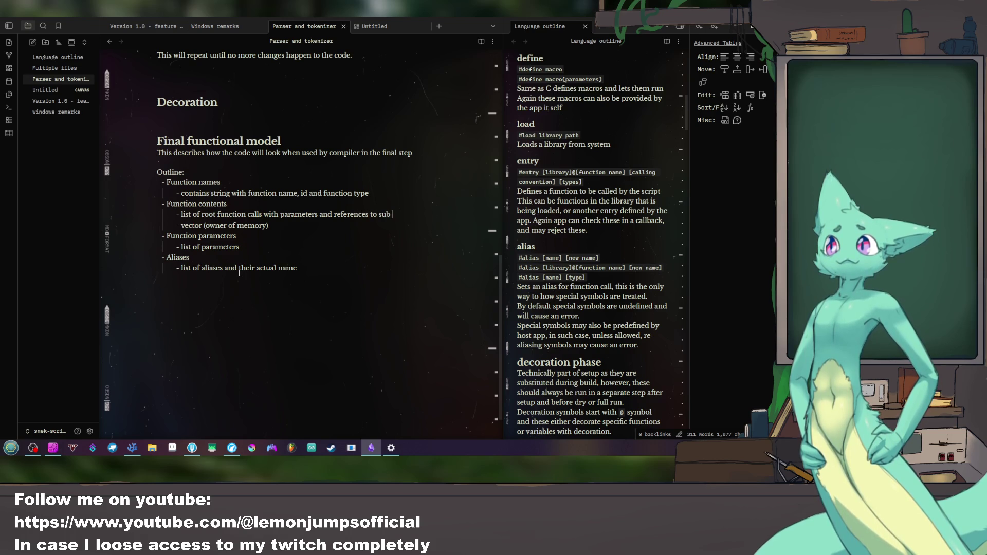
type("calls")
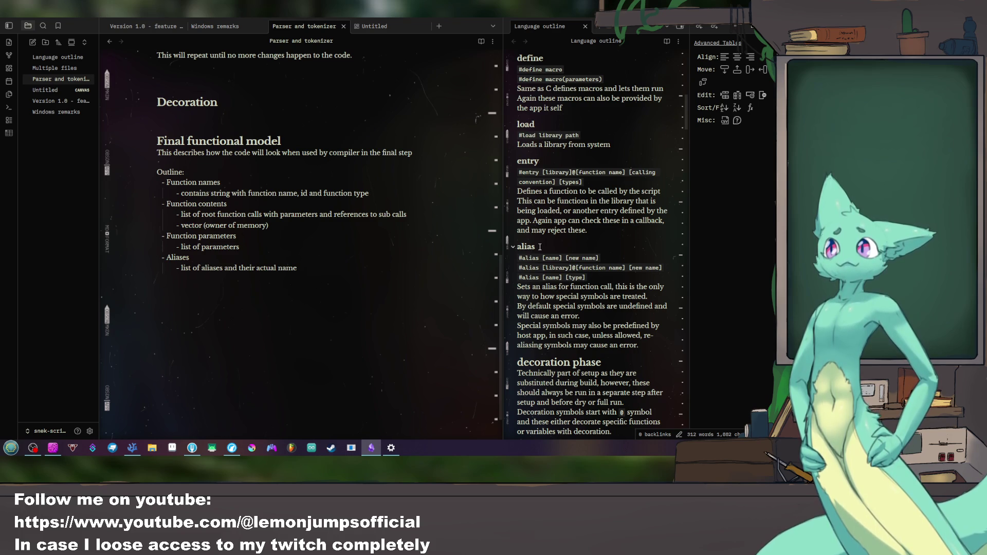
Step: Widen the Language outline pane and start a new line after list of parameters
left_click(511, 213)
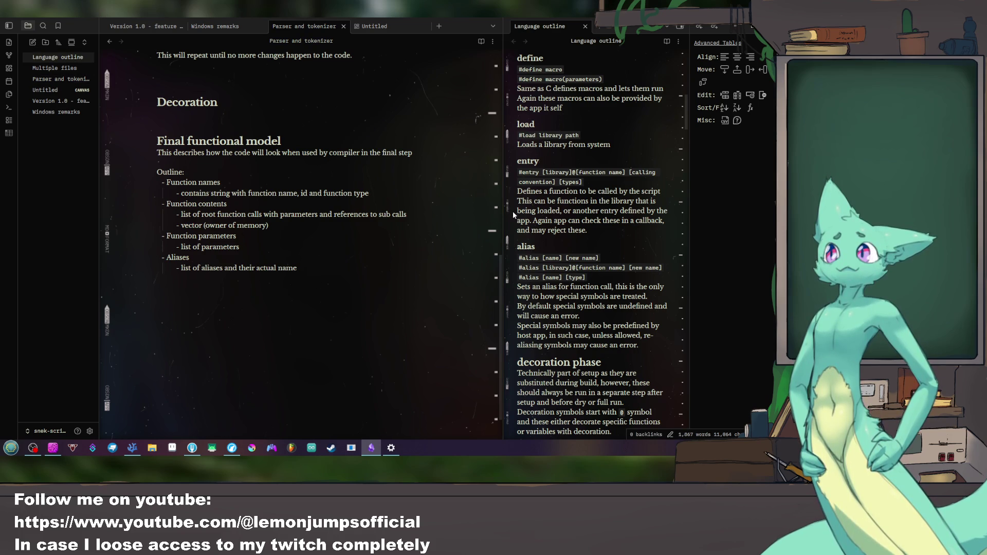
left_click_drag(501, 209, 447, 215)
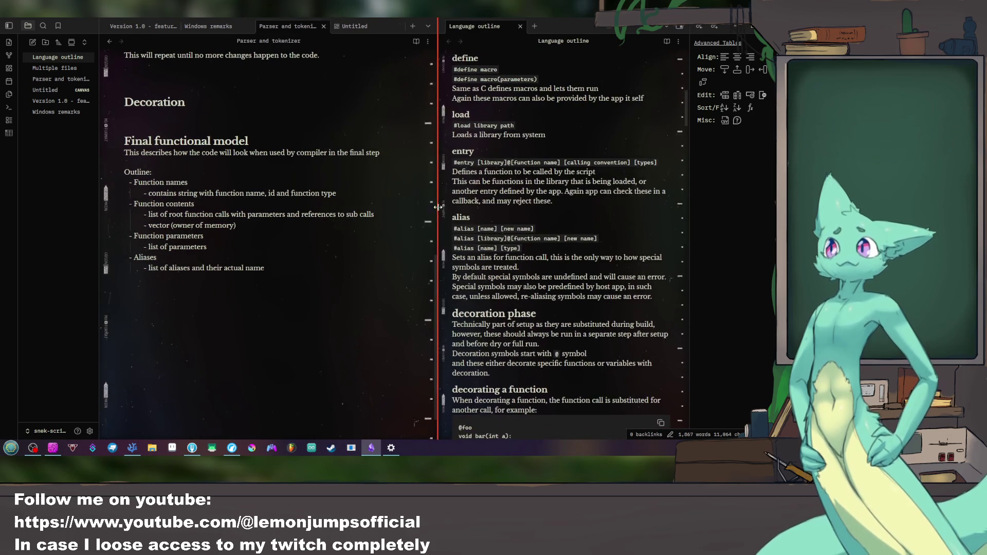
left_click(244, 245)
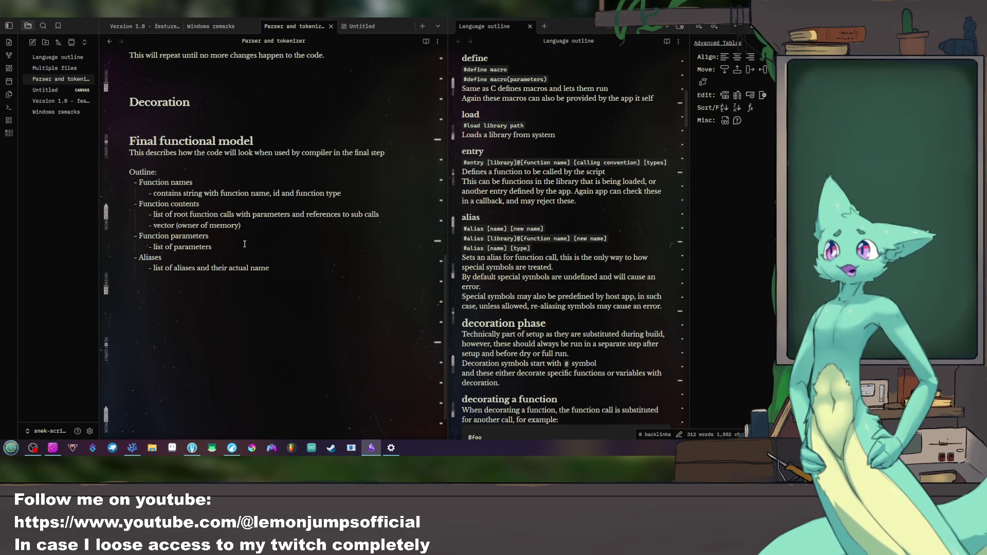
key("Return")
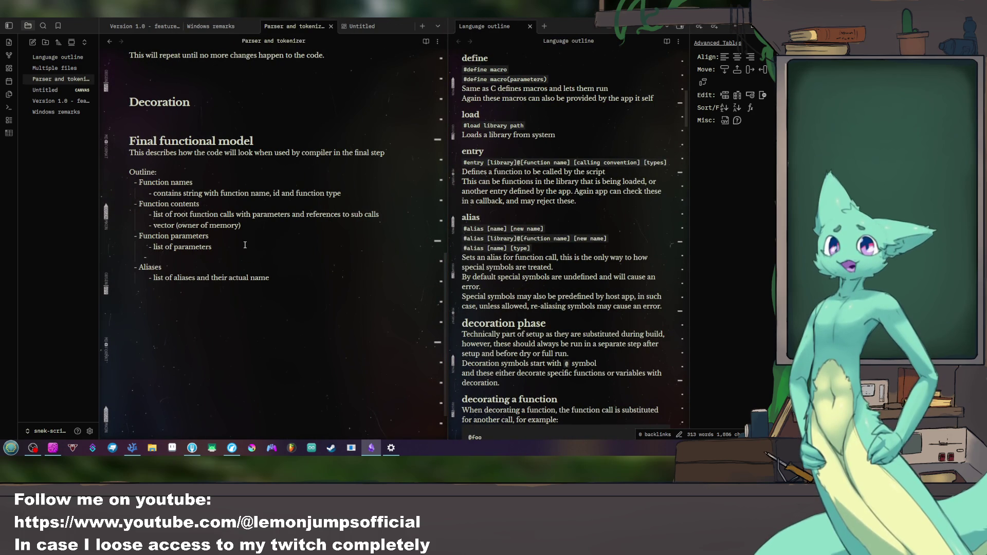
type("- ")
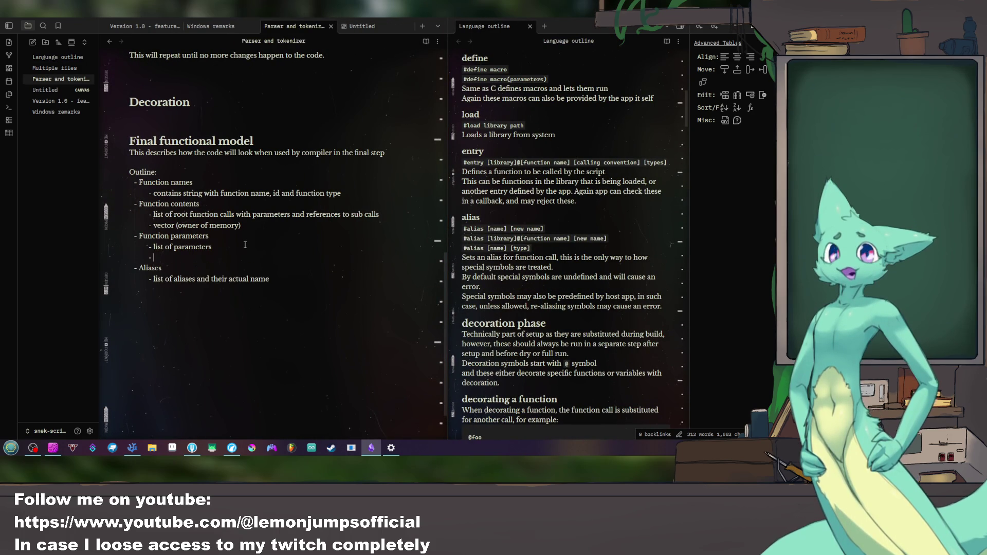
type("'")
Step: Add a 'Foreign calls' item with an empty indented sub-bullet
key("Tab")
key("BackSpace")
key("BackSpace")
key("BackSpace")
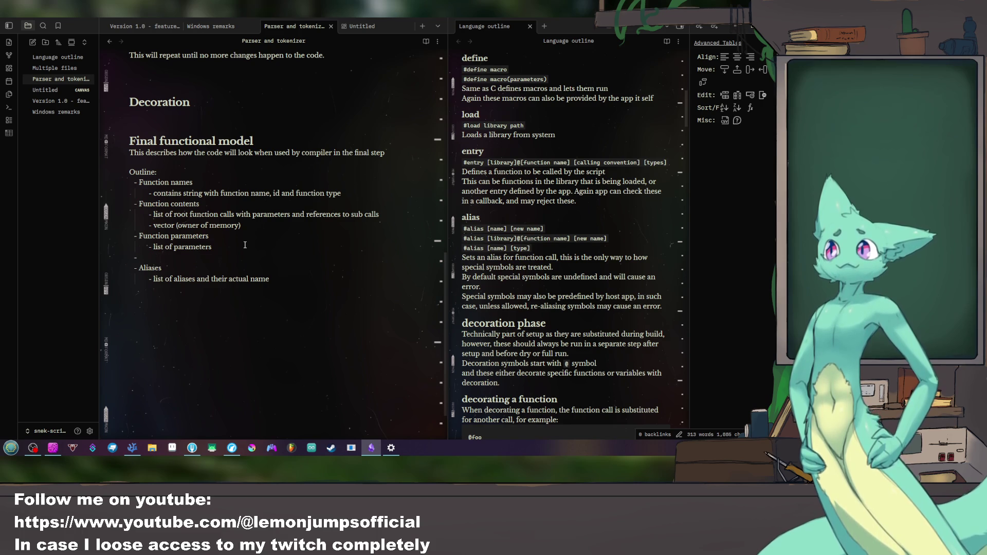
type("- ")
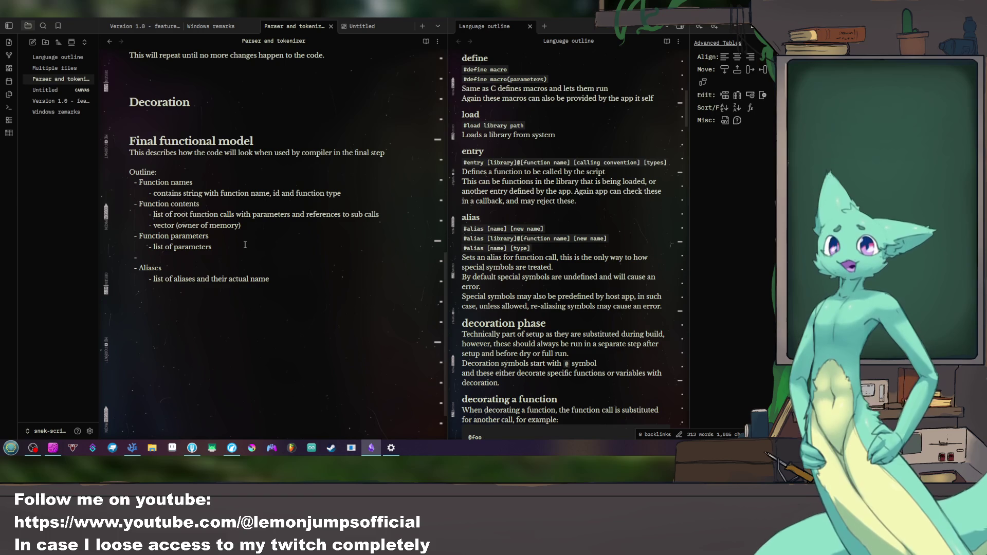
type("Cod")
key("BackSpace")
key("BackSpace")
key("BackSpace")
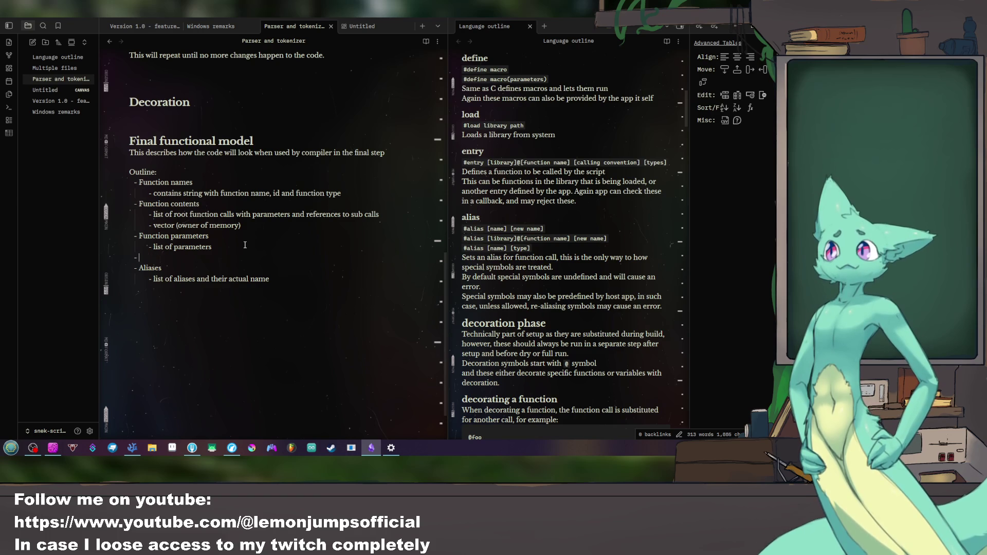
type("Foreign c")
type("alls")
key("Return")
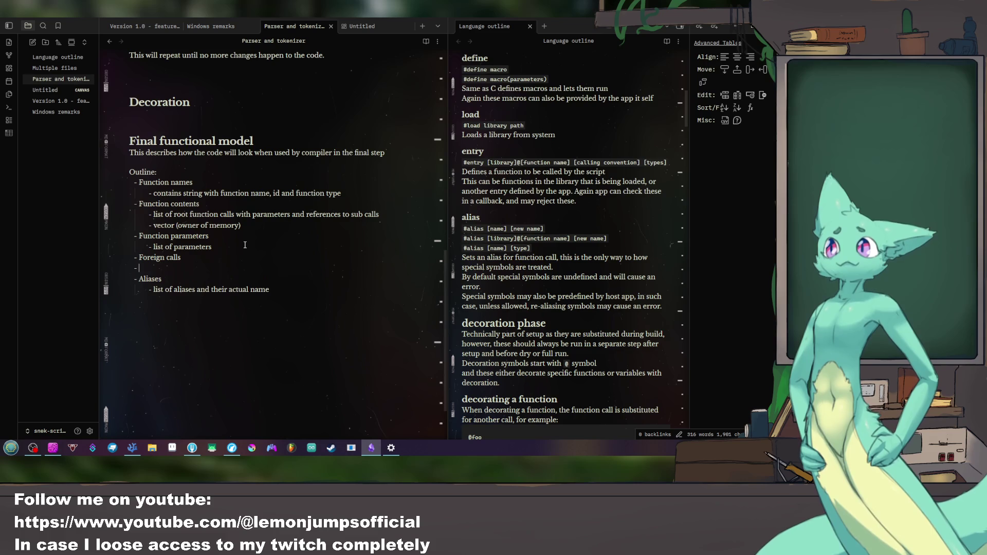
key("Tab")
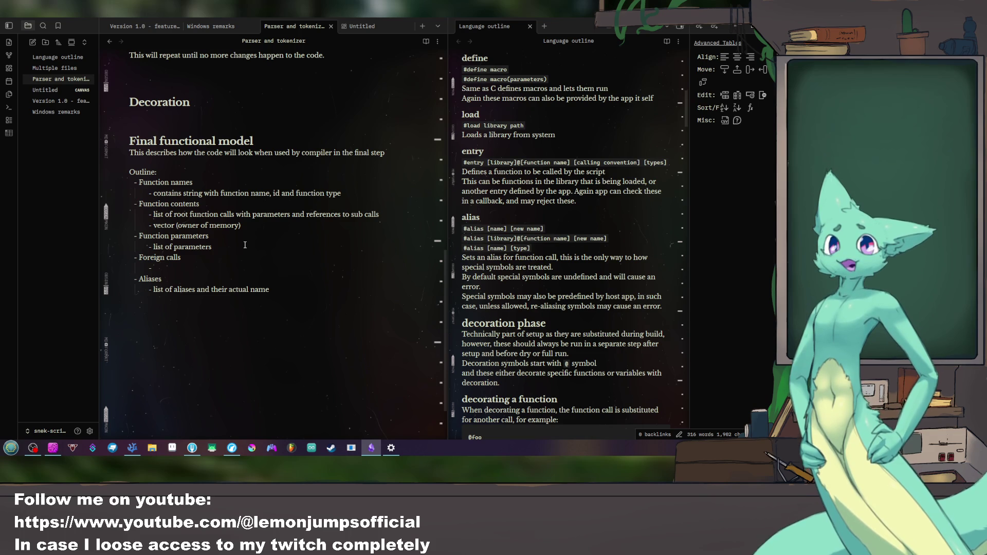
type("library name")
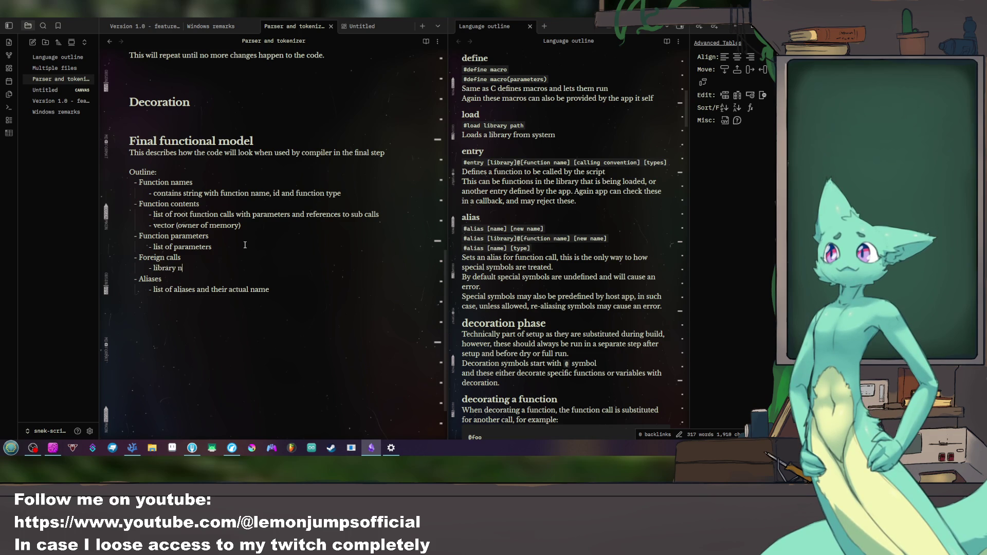
Step: List libraries, functions per library, call conventions, and parameters and types under Foreign calls
key("BackSpace")
key("BackSpace")
key("BackSpace")
key("BackSpace")
key("BackSpace")
key("BackSpace")
key("BackSpace")
key("BackSpace")
key("BackSpace")
type("list of laibraries")
key("Return")
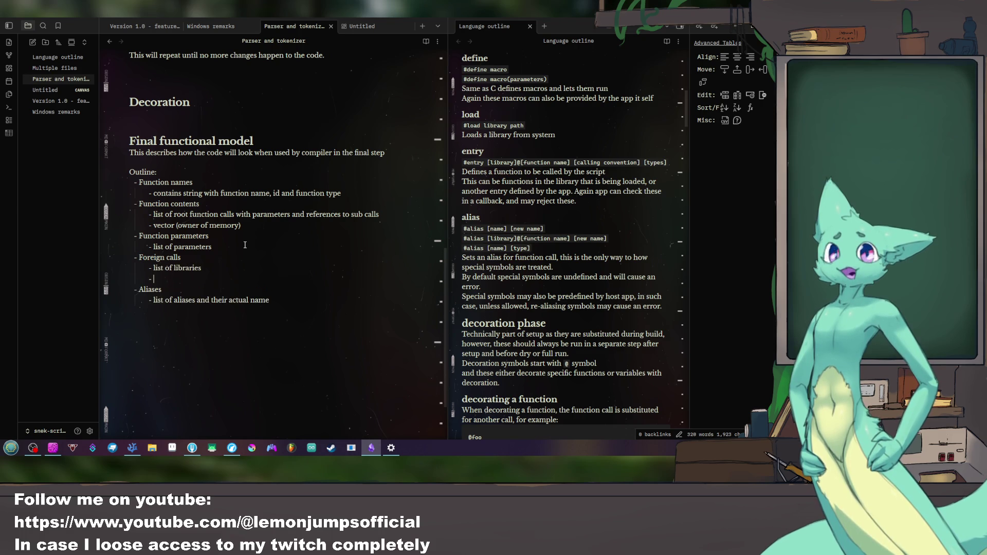
type("list")
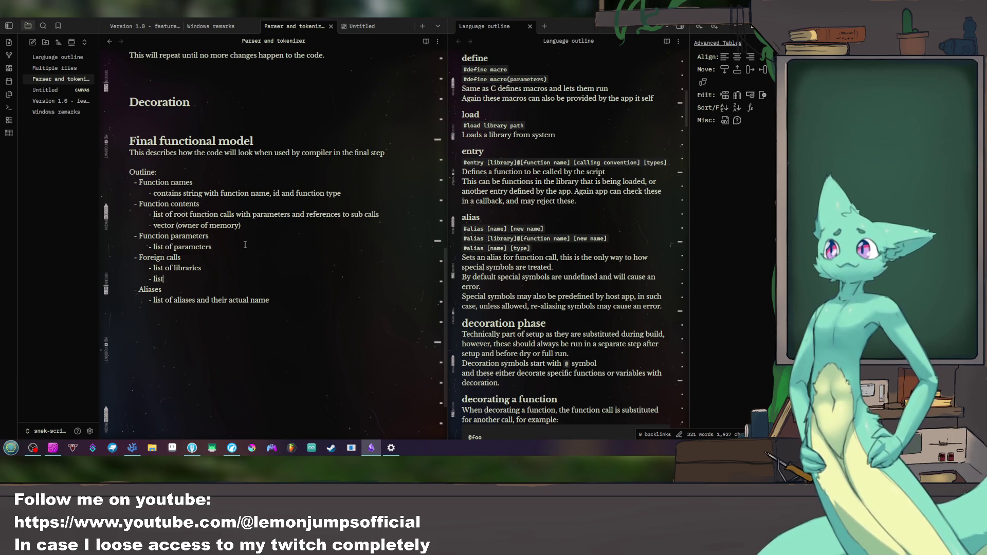
type(" of")
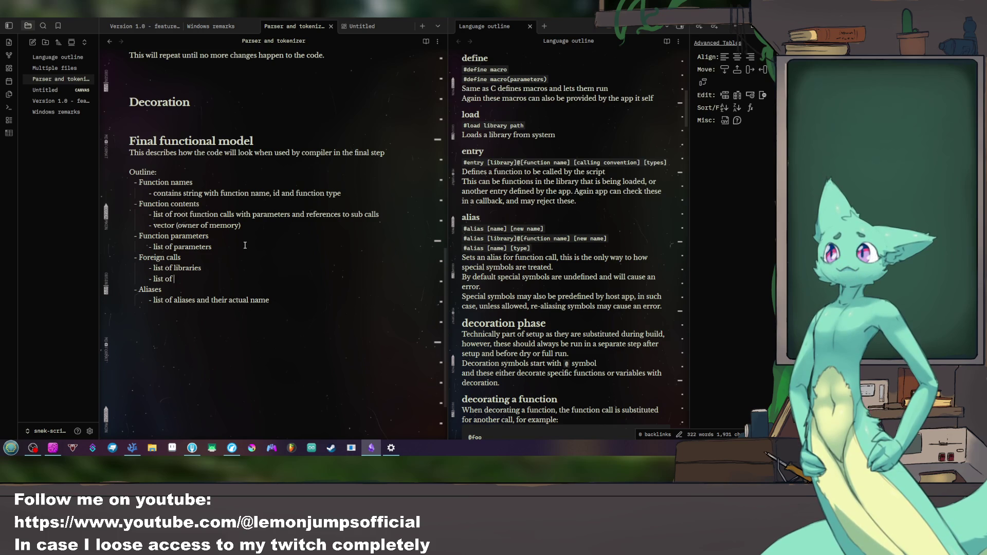
type("fu")
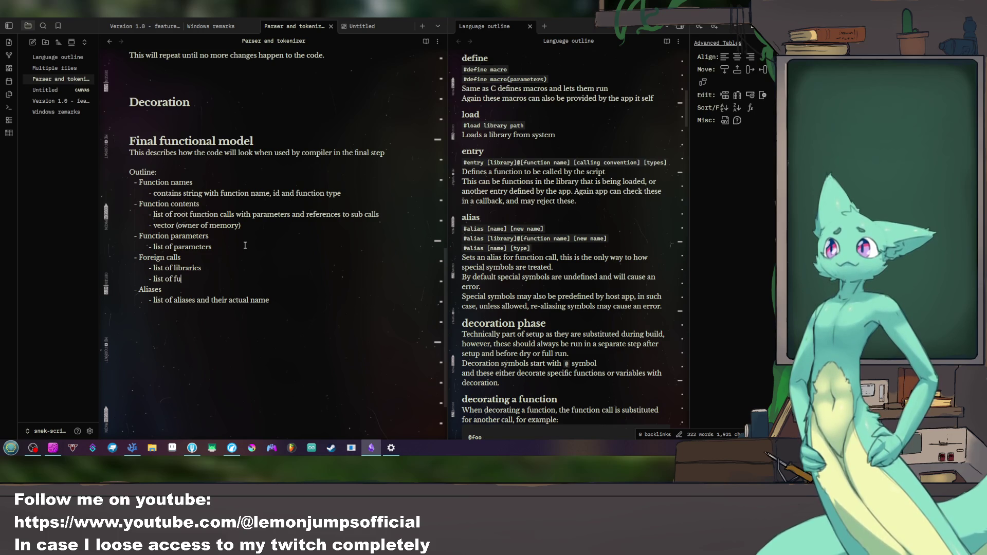
type("nctions f")
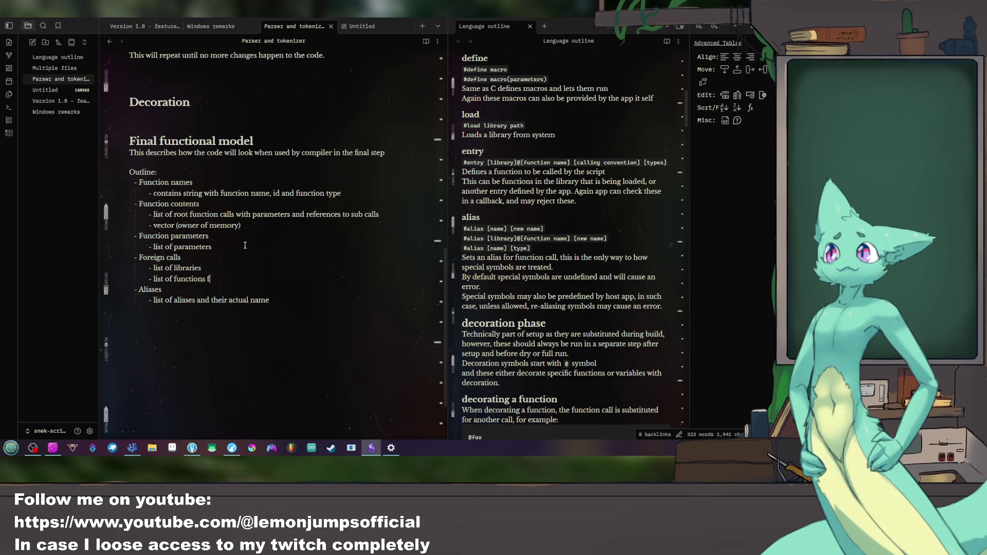
type("or each library")
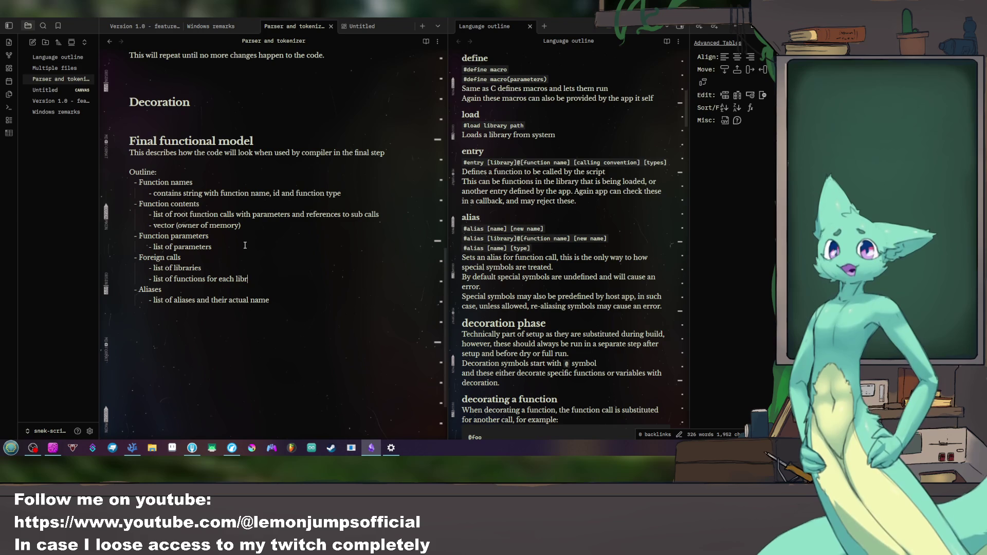
key("Return")
type("li")
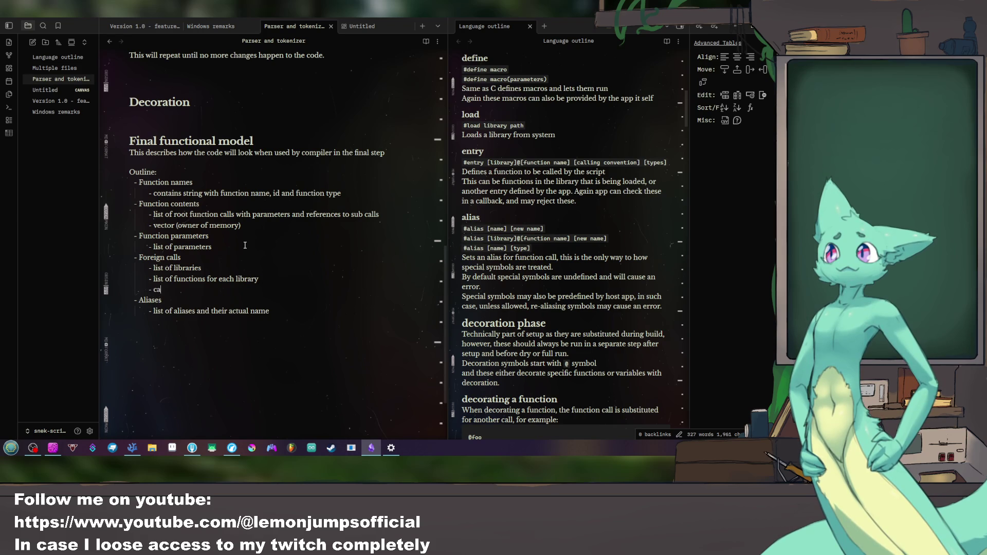
key("BackSpace")
key("BackSpace")
type("lius")
key("BackSpace")
key("BackSpace")
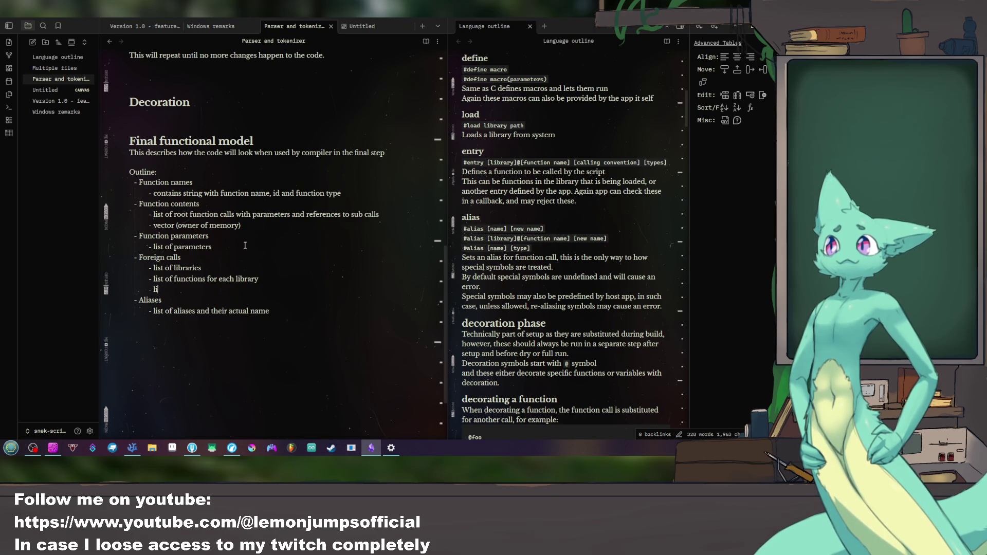
type("st of")
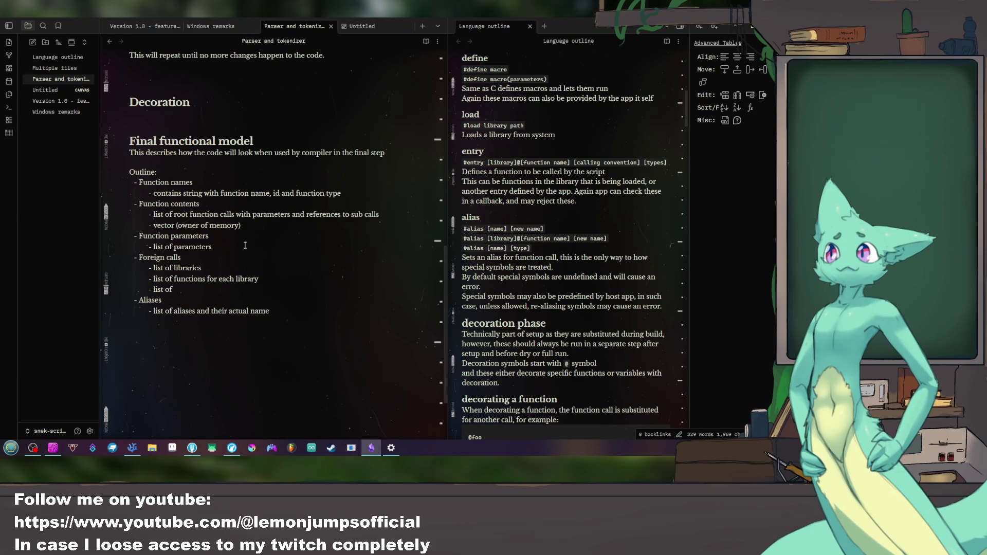
type(" call conventions")
key("Return")
type("- list of parameters and types")
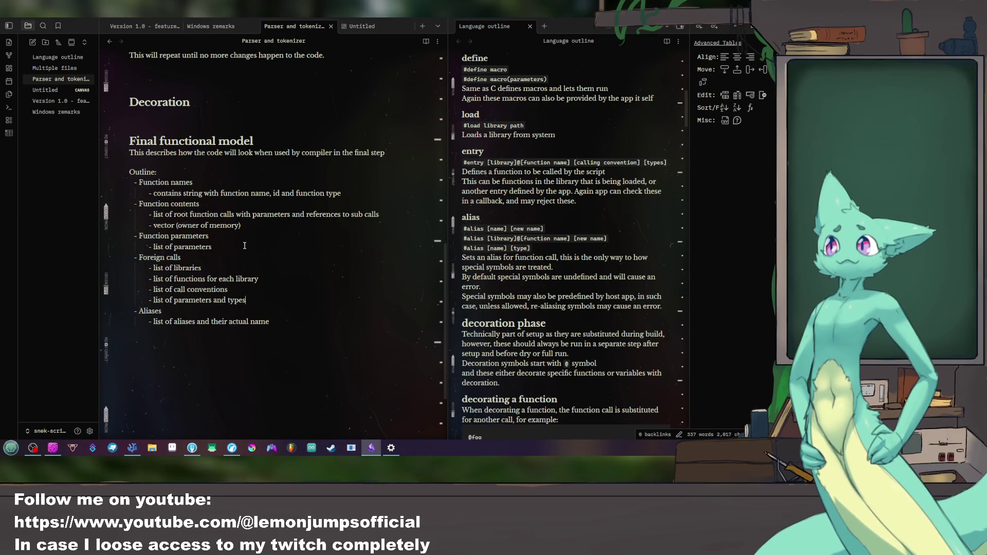
left_click(245, 246)
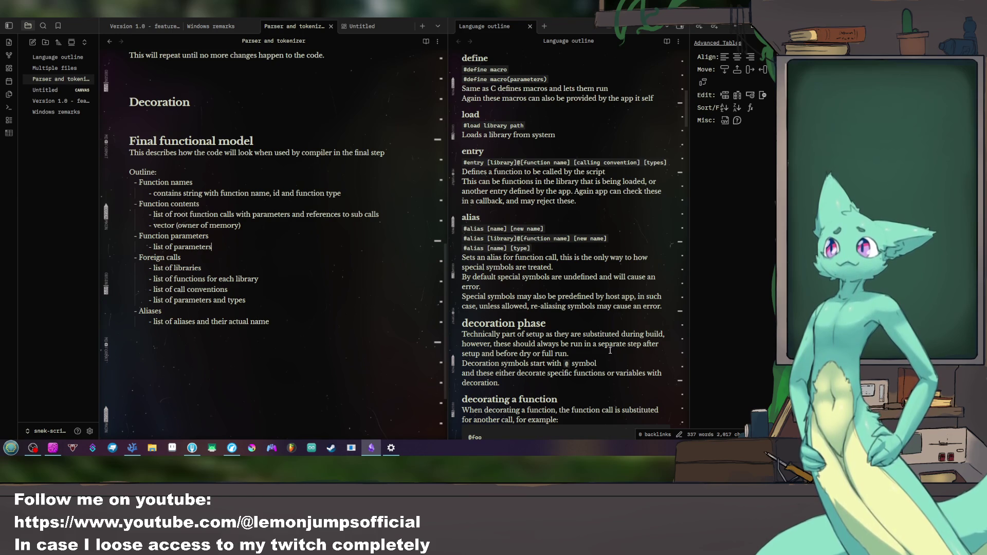
scroll(609, 350, "up", 3)
scroll(609, 351, "down", 2)
type("-")
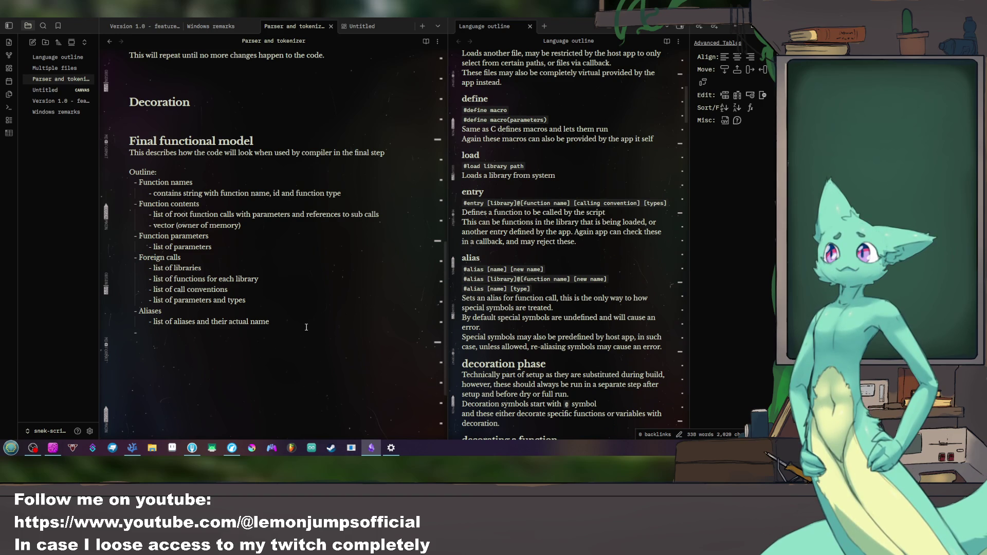
type("Library list")
Step: Add 'Library list' and begin a 'Per library entry list' bullet after Aliases
key("Return")
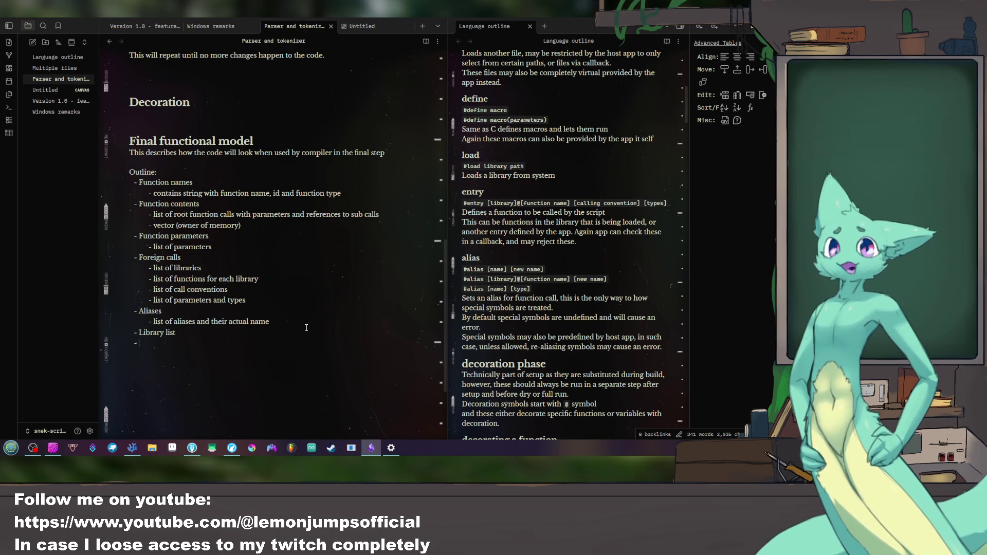
type("li")
key("BackSpace")
key("BackSpace")
key("BackSpace")
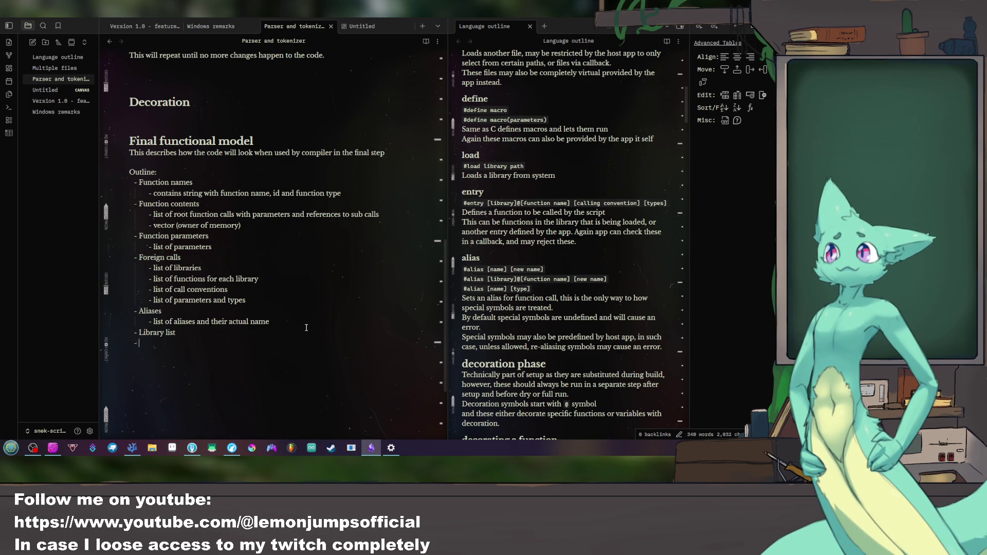
type("- library e")
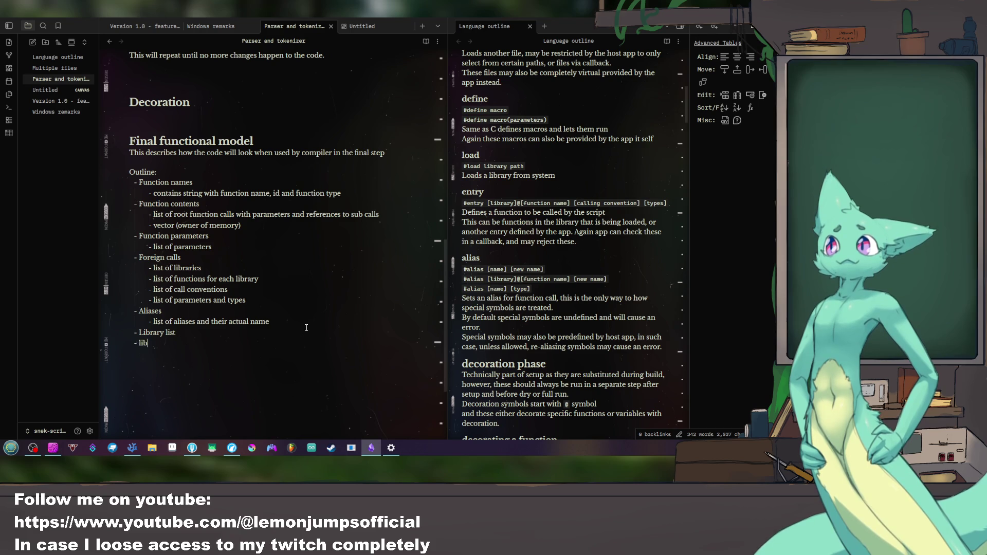
key("BackSpace")
key("BackSpace")
key("BackSpace")
key("BackSpace")
key("BackSpace")
key("BackSpace")
key("BackSpace")
key("BackSpace")
key("BackSpace")
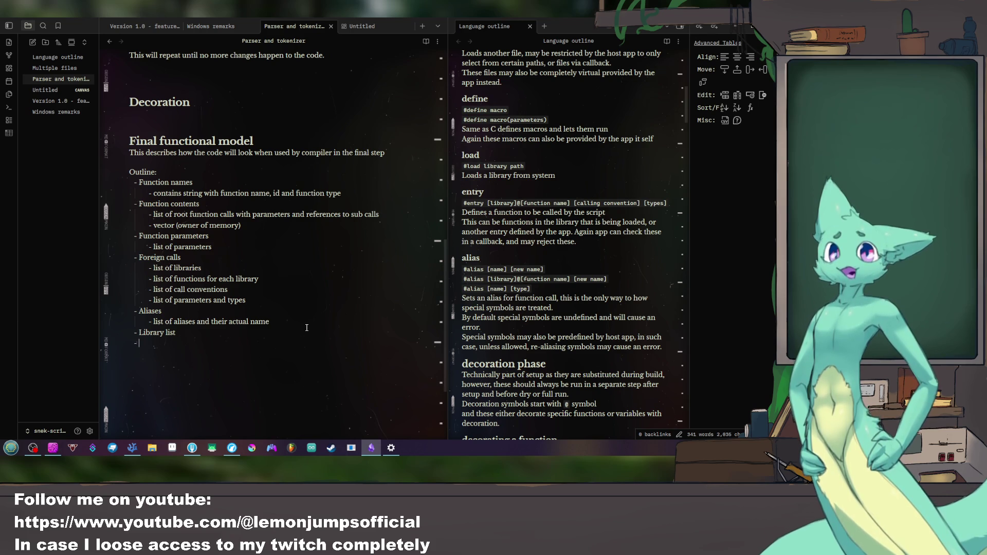
type("Pe")
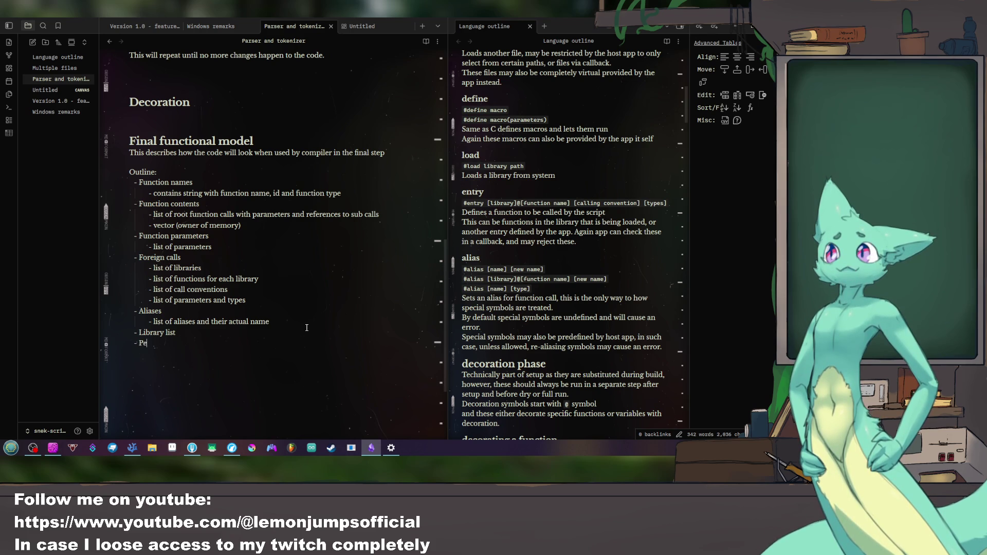
type("r library entry")
type(" list")
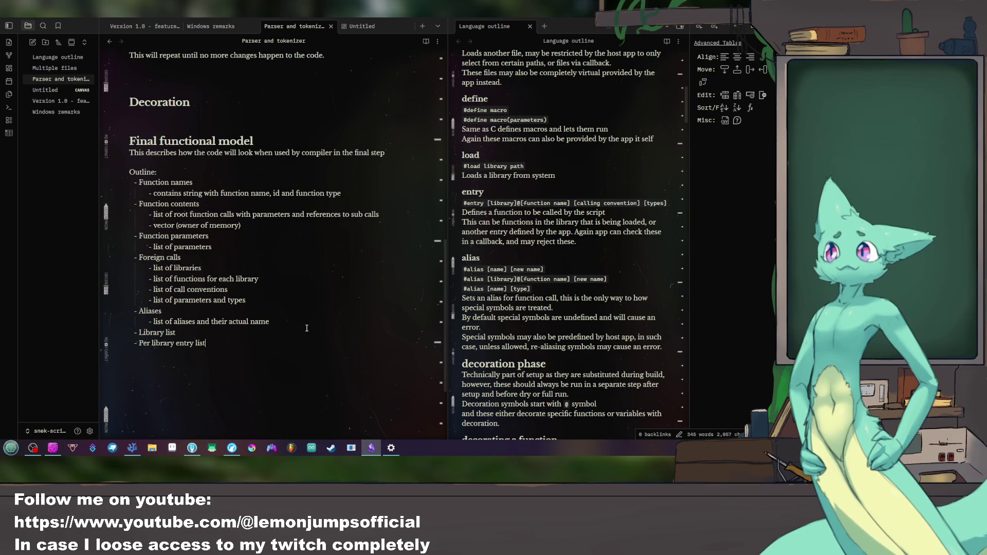
Step: Delete the Per library entry list line and cut the Foreign calls block
triple_click(307, 329)
key("BackSpace")
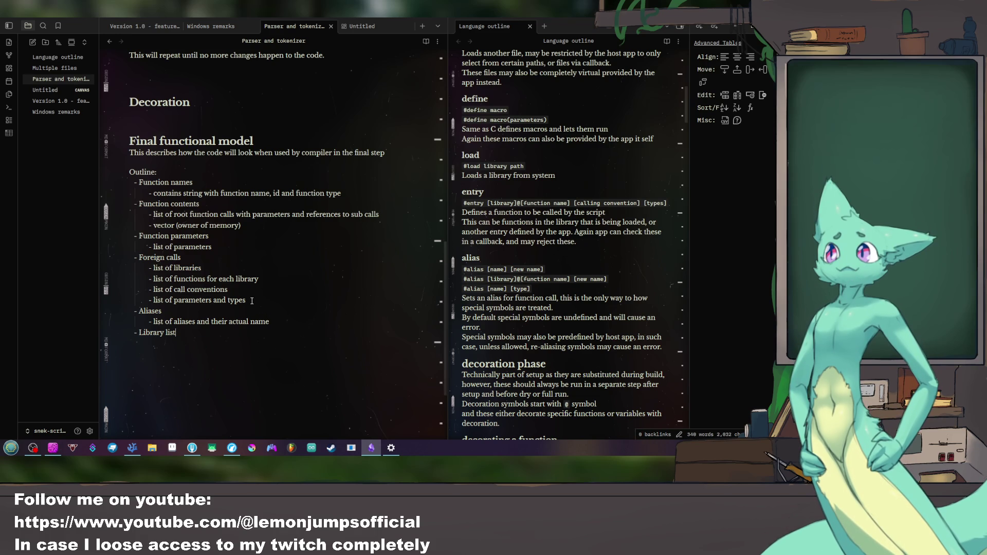
left_click_drag(251, 301, 265, 258)
key("shift+Up")
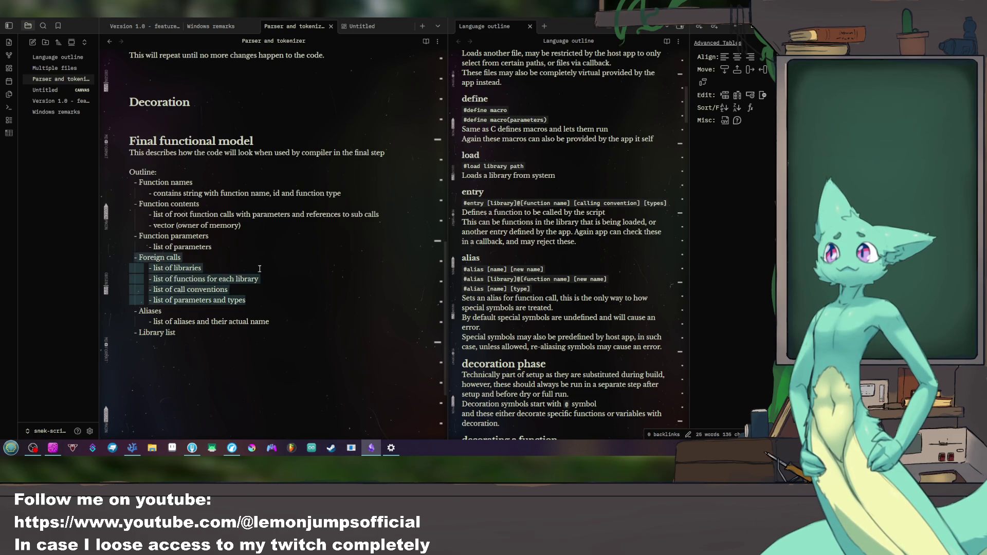
key("ctrl+x")
Step: Paste the Foreign calls block below Library list, leaving a new empty bullet
left_click(233, 281)
key("Return")
key("ctrl+v")
key("Return")
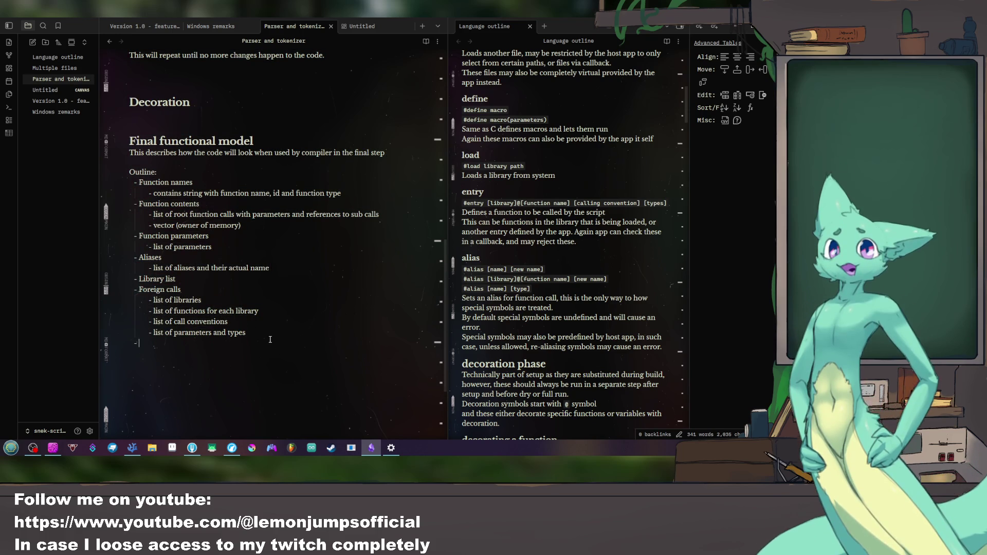
scroll(549, 232, "up", 8)
scroll(549, 231, "up", 3)
scroll(556, 220, "down", 10)
scroll(556, 221, "down", 10)
scroll(556, 221, "down", 6)
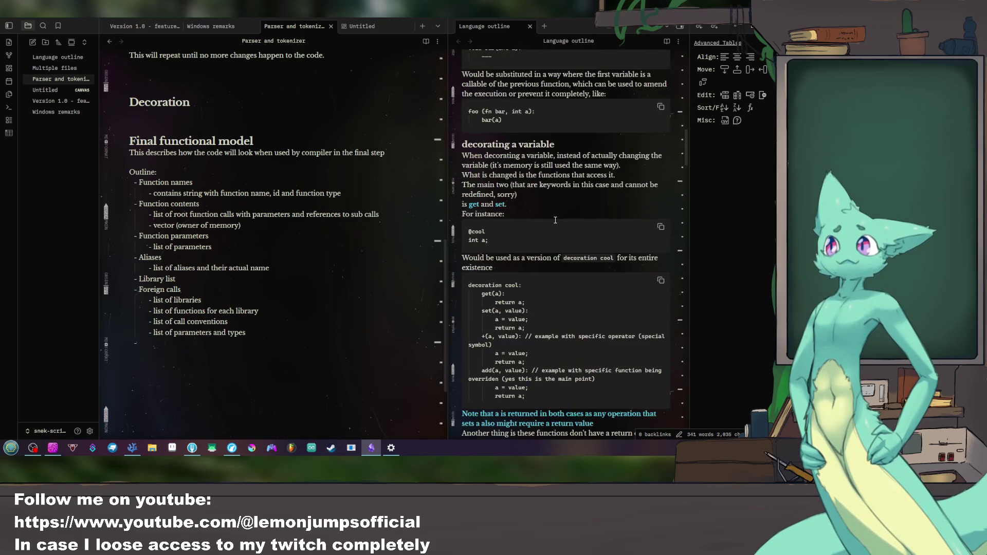
scroll(556, 221, "down", 4)
scroll(555, 220, "down", 2)
scroll(555, 220, "down", 1)
scroll(555, 221, "down", 2)
scroll(555, 220, "down", 1)
scroll(556, 220, "down", 3)
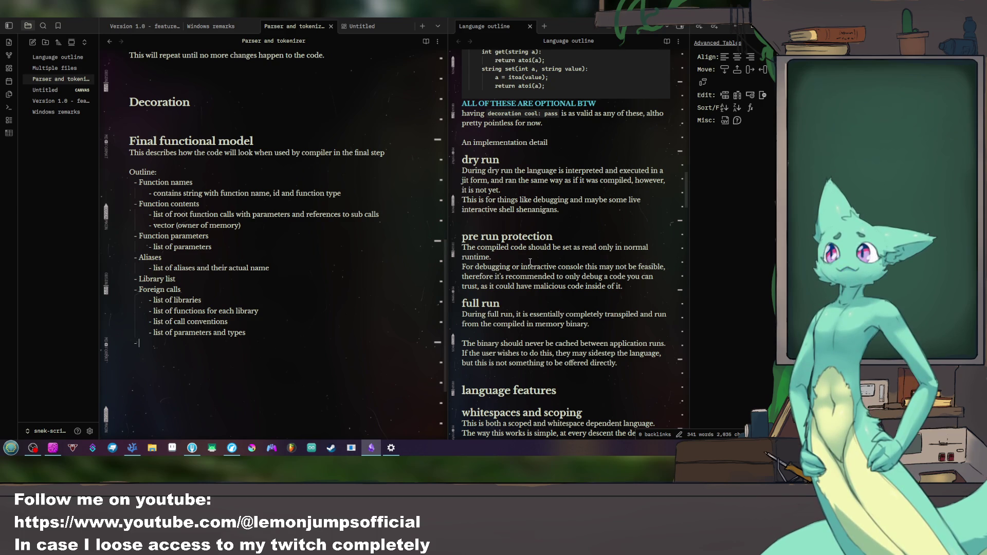
scroll(531, 263, "up", 5)
scroll(531, 262, "up", 5)
scroll(530, 263, "up", 3)
scroll(530, 262, "down", 4)
scroll(531, 262, "down", 3)
scroll(531, 262, "down", 3)
scroll(531, 262, "down", 4)
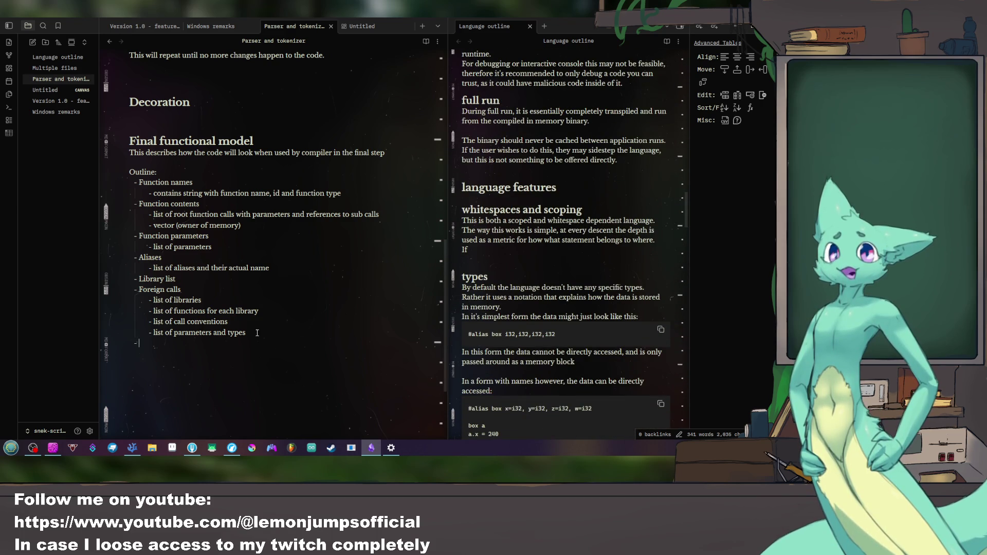
Step: Clear the empty trailing bullet and move editing below the Decoration heading
key("shift+Up")
key("shift+Up")
key("shift+Up")
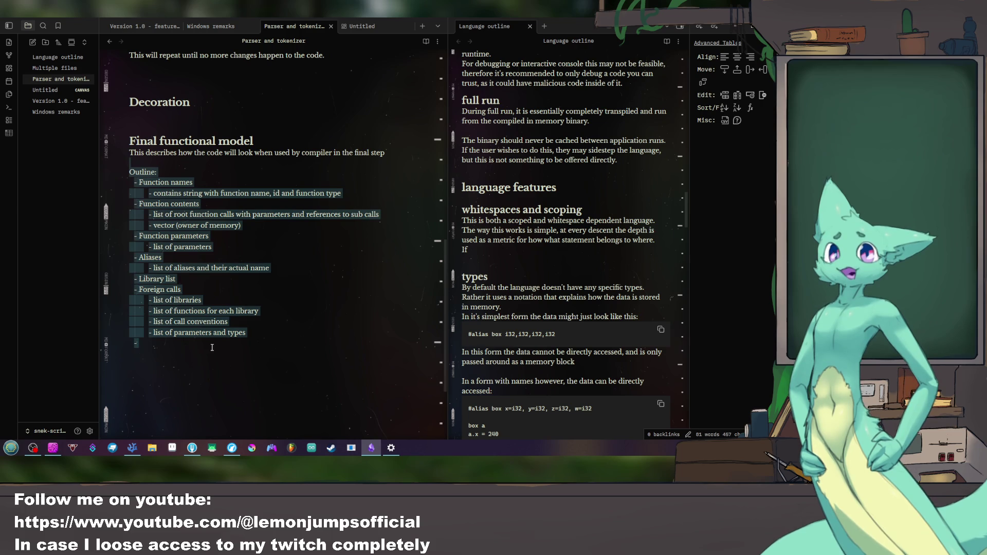
left_click(211, 346)
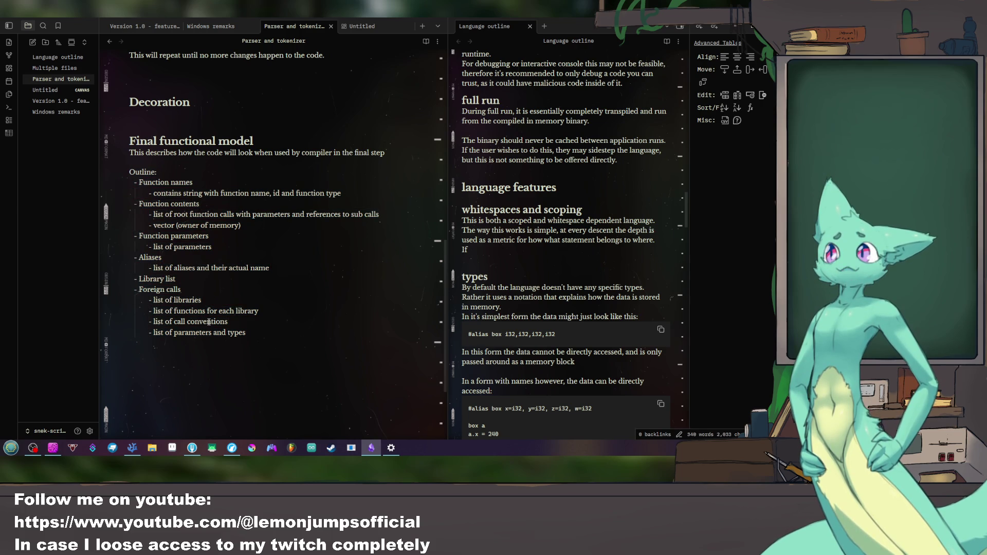
scroll(210, 322, "up", 3)
scroll(232, 332, "up", 3)
scroll(263, 340, "up", 4)
scroll(269, 345, "down", 3)
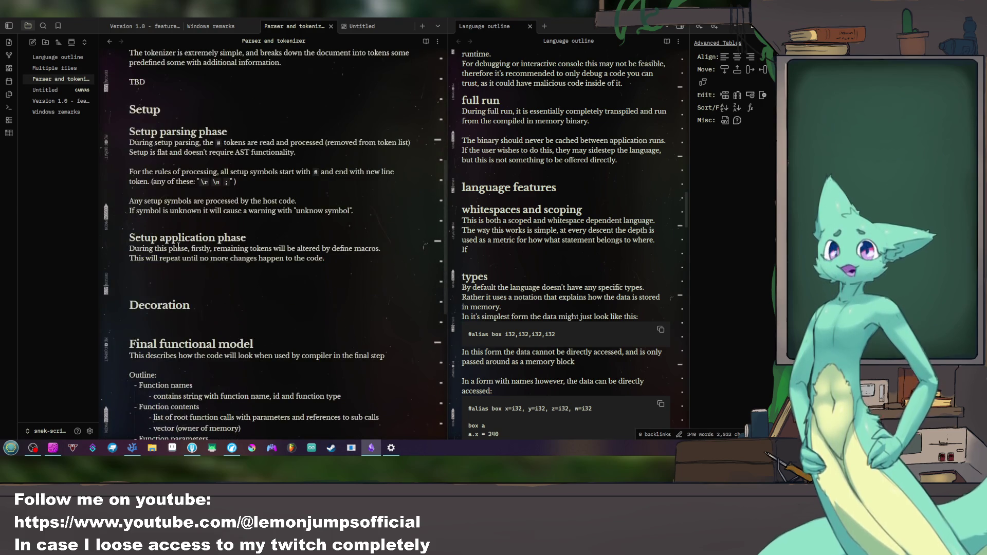
left_click(188, 319)
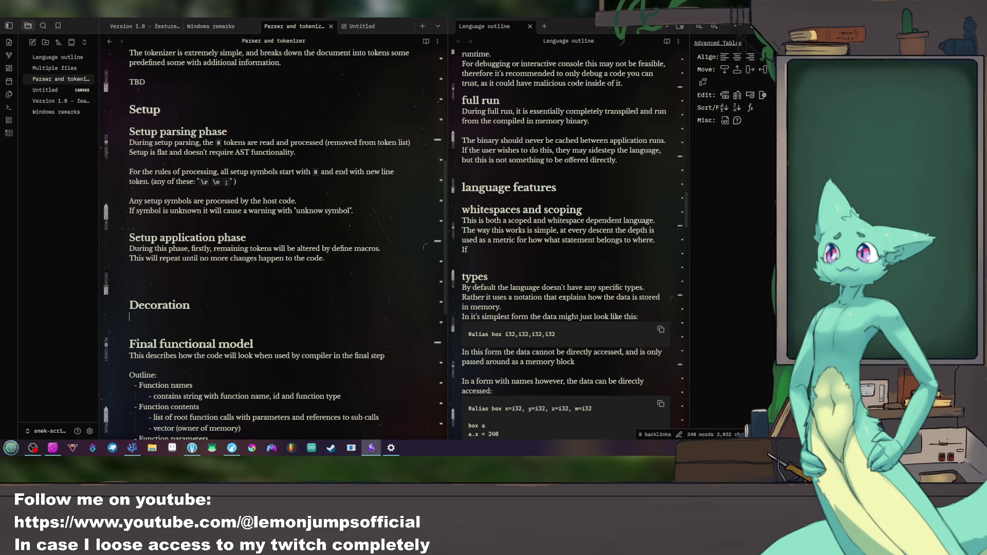
left_click(231, 447)
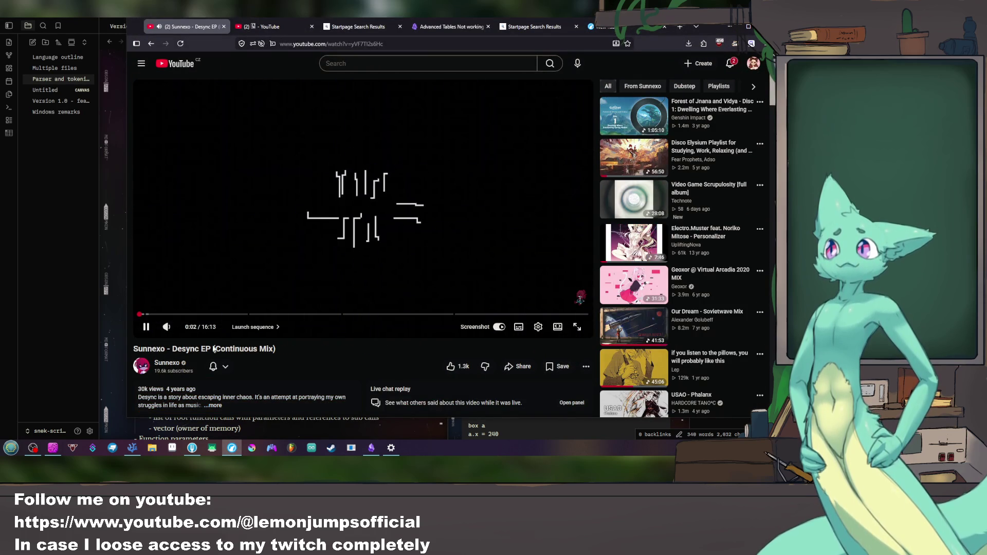
mouse_move(166, 327)
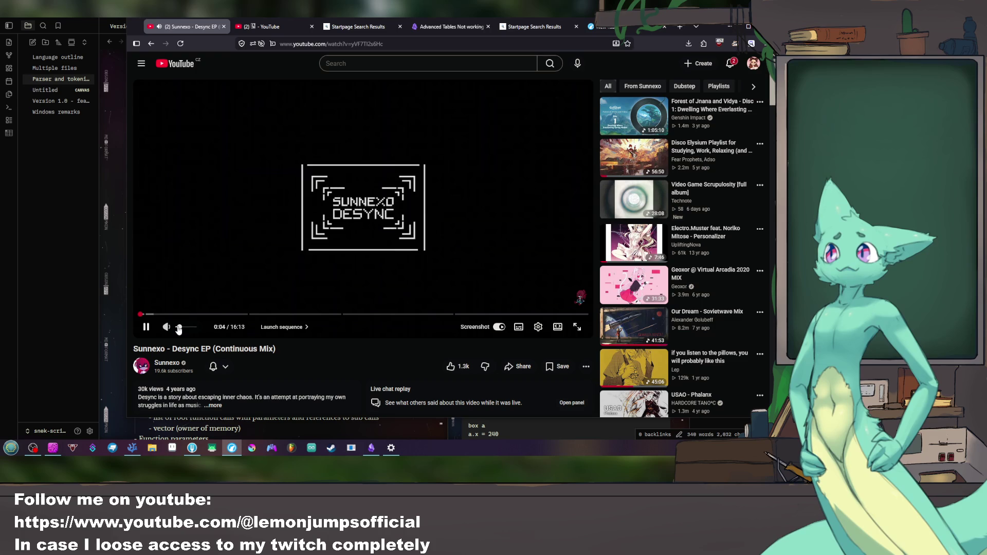
key("alt+Tab")
left_click(198, 318)
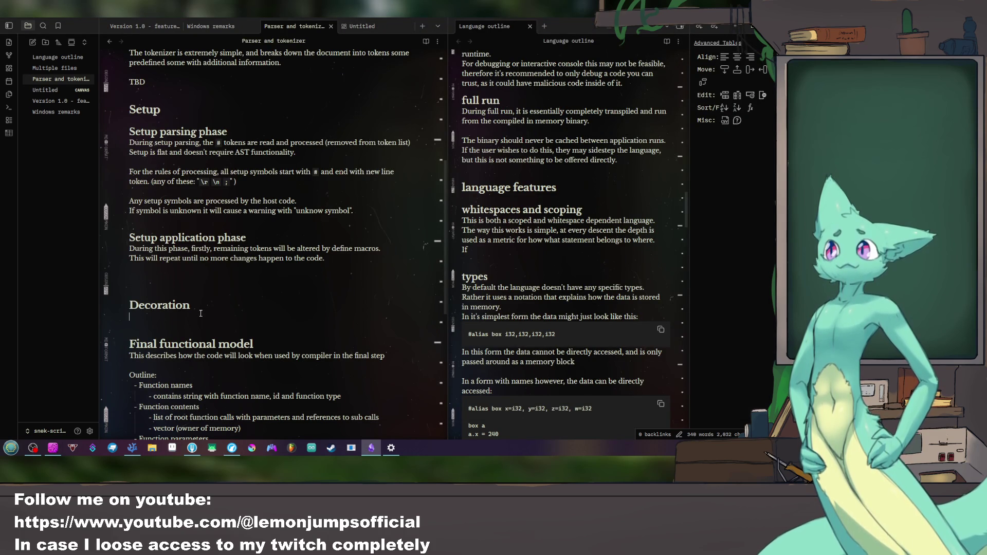
scroll(481, 265, "down", 5)
scroll(481, 266, "down", 5)
scroll(478, 263, "down", 4)
scroll(474, 255, "down", 5)
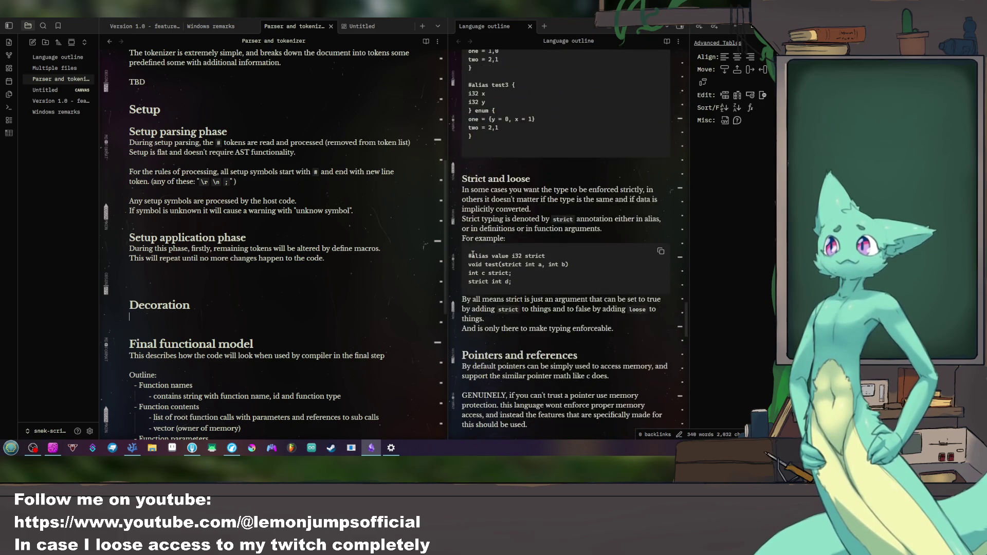
scroll(474, 255, "down", 5)
scroll(473, 256, "down", 5)
scroll(471, 254, "down", 4)
scroll(471, 254, "down", 3)
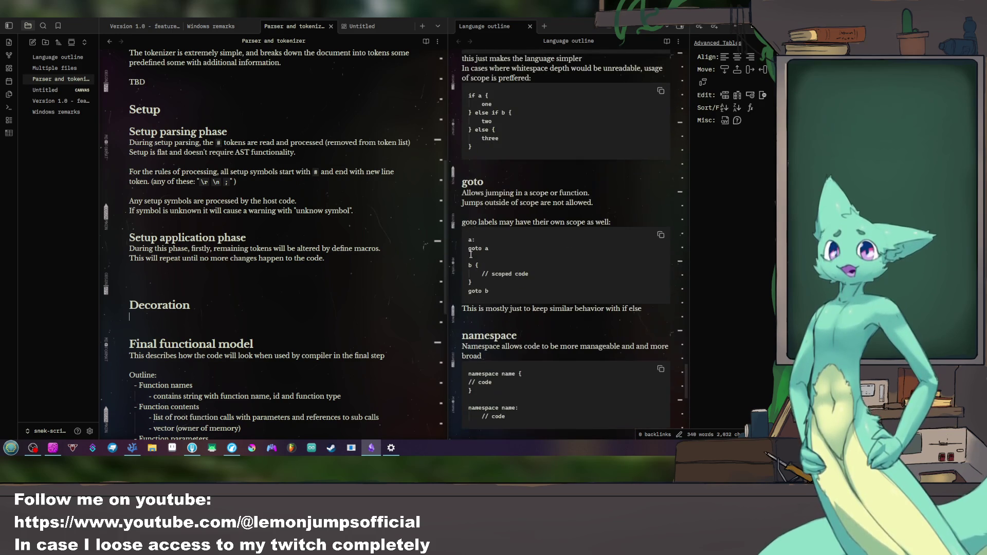
scroll(471, 255, "down", 5)
scroll(470, 255, "down", 5)
scroll(472, 255, "down", 1)
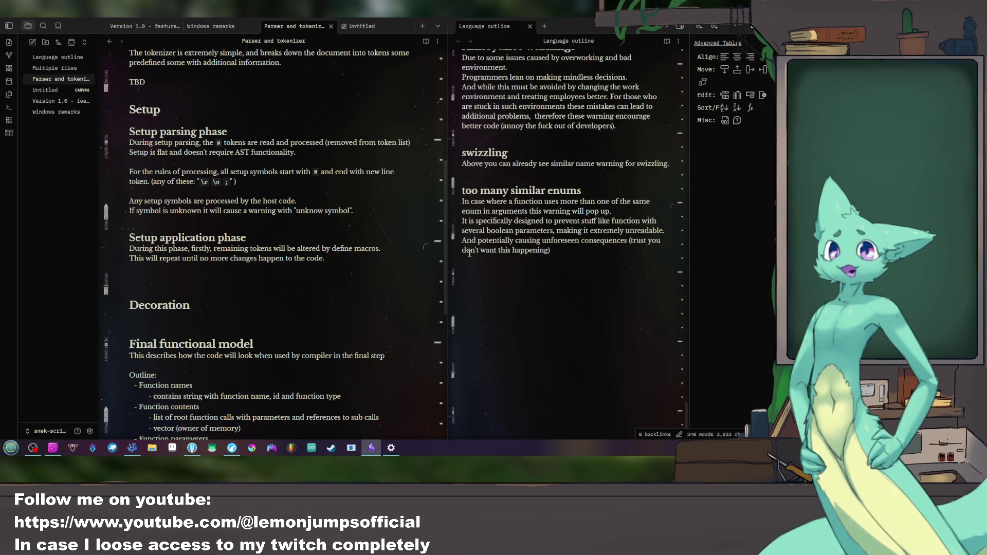
scroll(469, 253, "up", 5)
scroll(469, 253, "up", 5)
scroll(463, 246, "up", 5)
left_click_drag(447, 226, 391, 223)
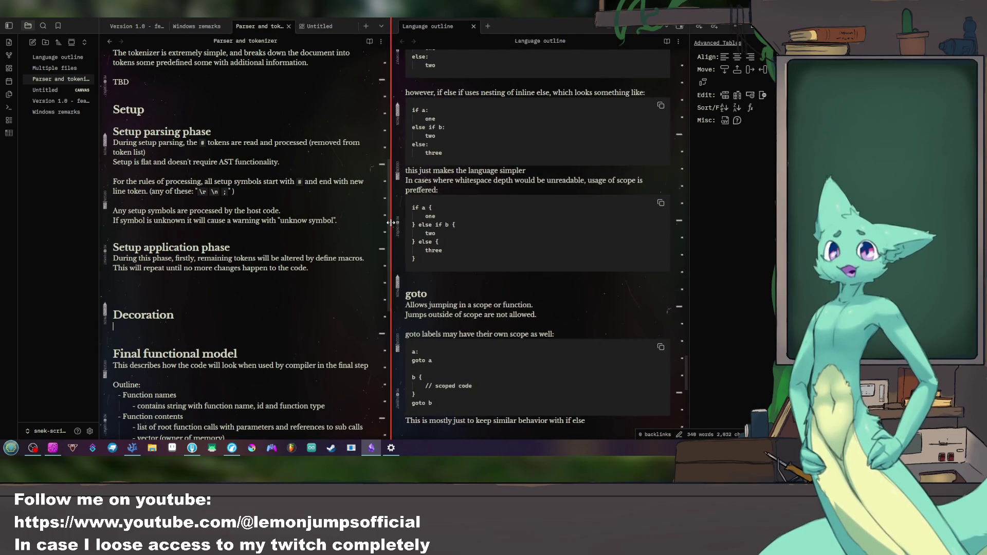
scroll(216, 323, "down", 2)
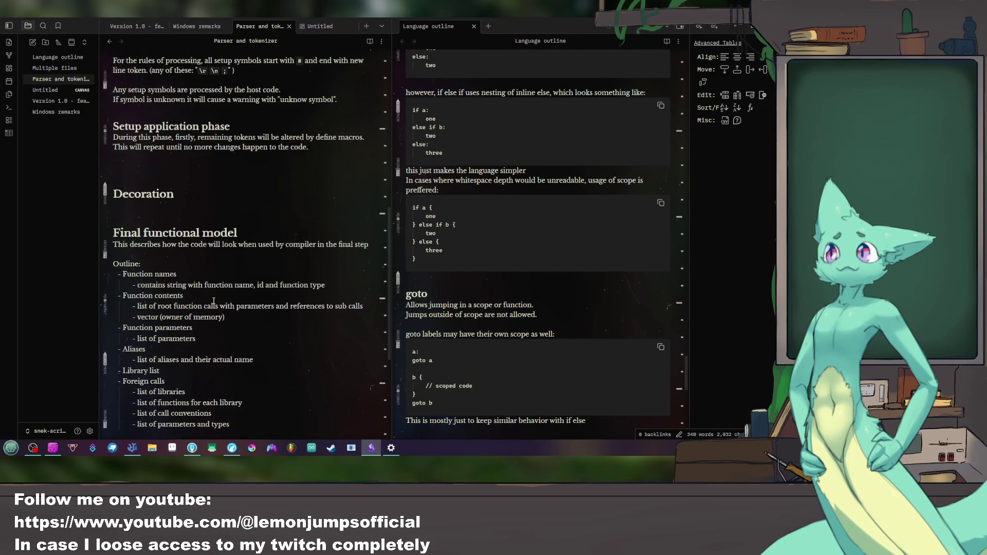
scroll(216, 293, "up", 1)
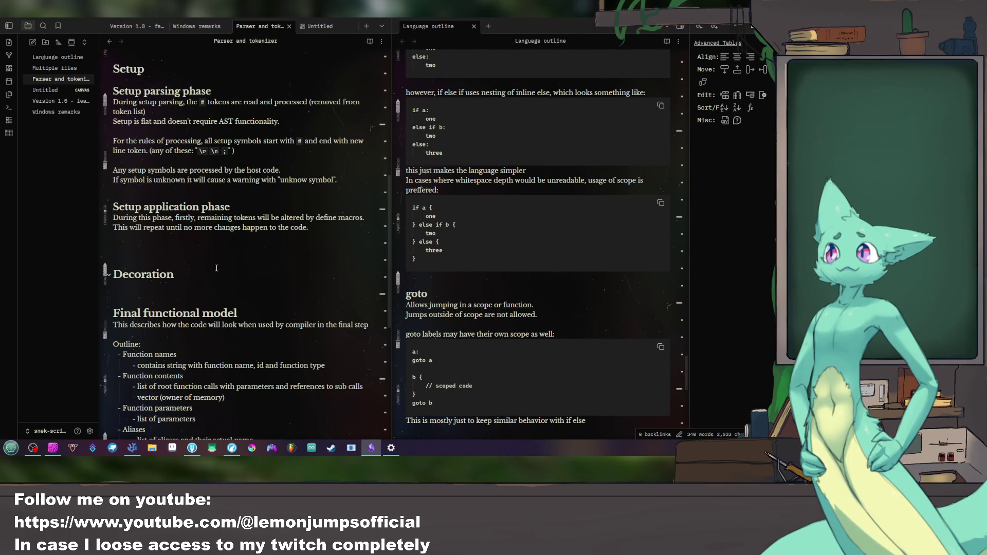
scroll(447, 249, "up", 5)
scroll(463, 249, "up", 5)
scroll(486, 250, "up", 5)
scroll(502, 248, "up", 5)
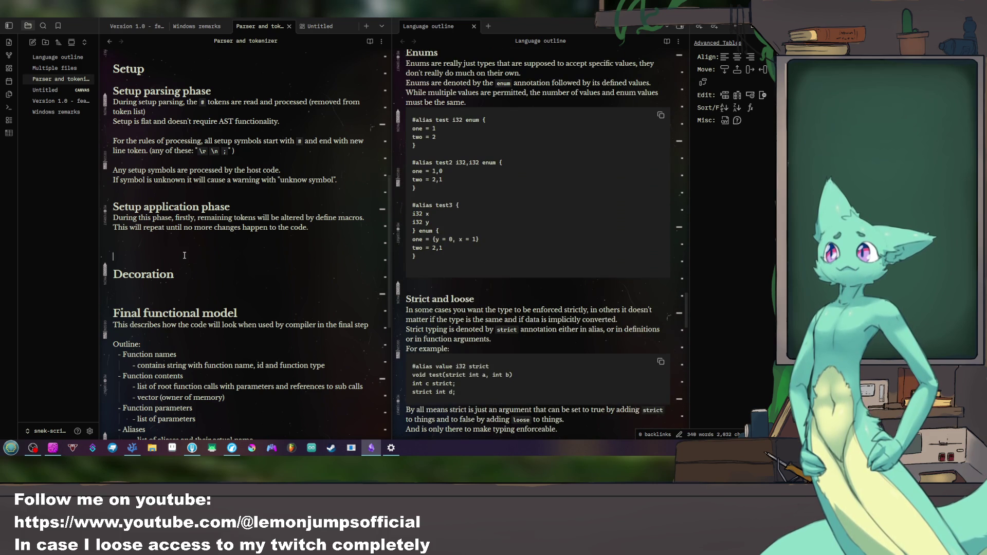
Step: Remove a blank line above the Decoration heading
key("BackSpace")
Step: Tidy the Decoration section and reword its one-line description of the mangling phase
key("BackSpace")
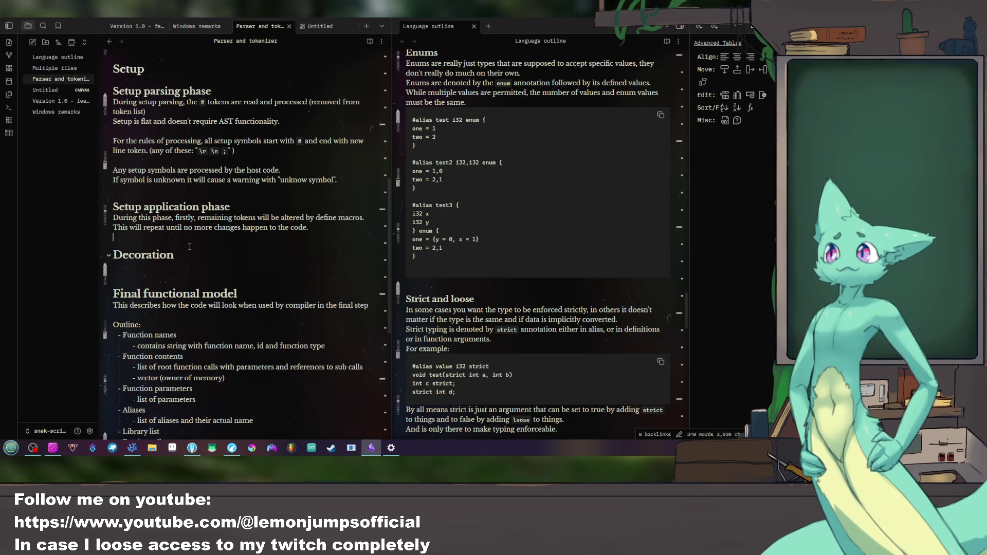
type("turn")
type("i")
key("BackSpace")
key("BackSpace")
key("BackSpace")
key("BackSpace")
key("BackSpace")
type("Tof")
key("BackSpace")
key("BackSpace")
key("BackSpace")
type("Give decorated ")
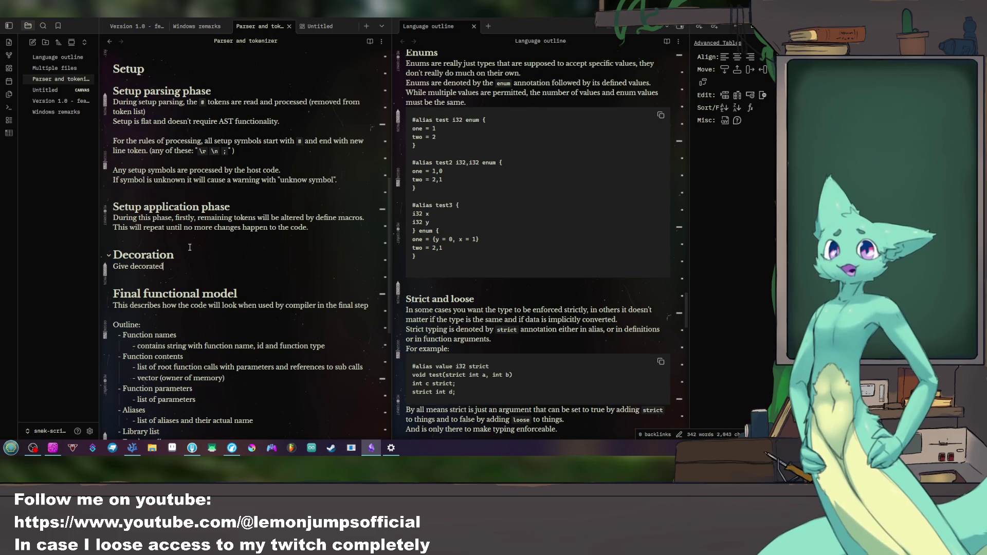
type("b")
key("BackSpace")
type("func")
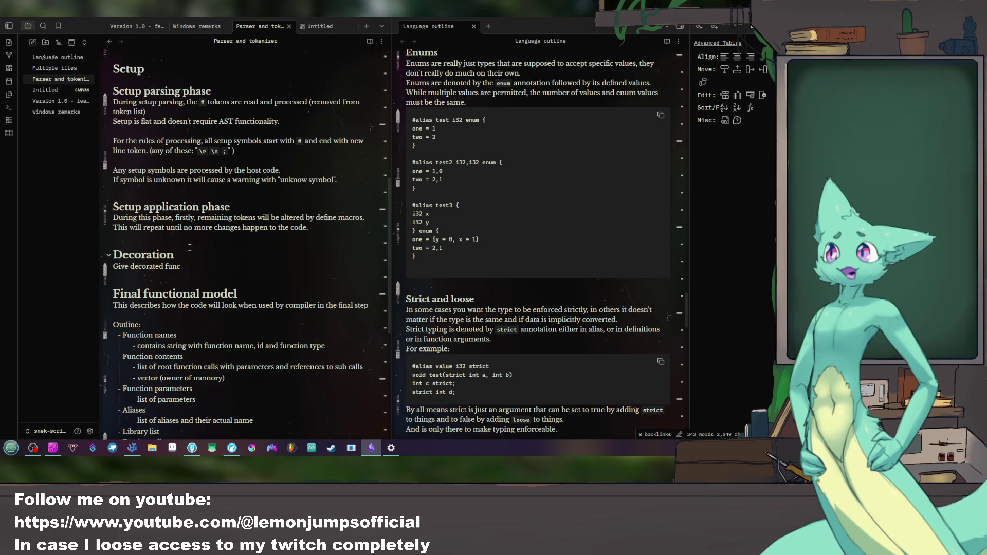
type("tions")
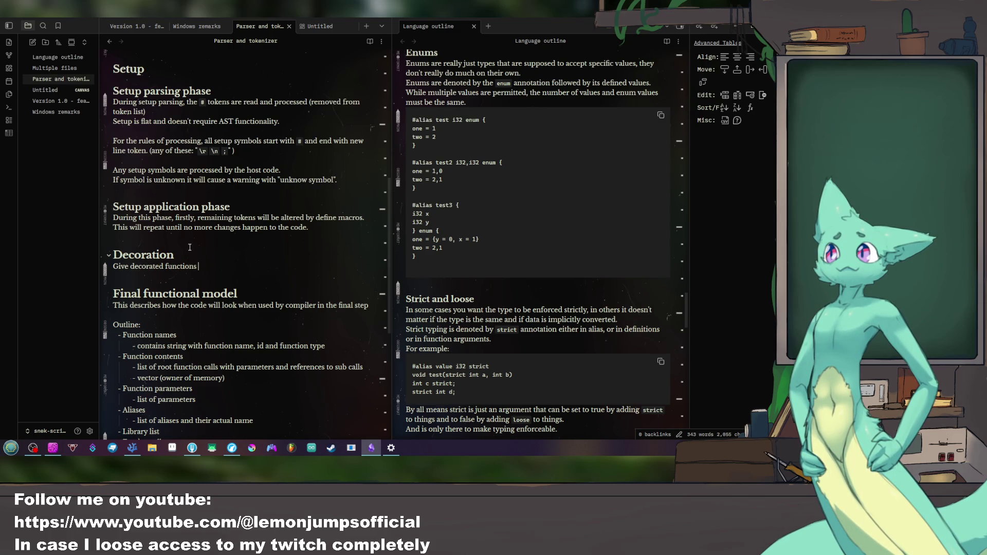
key("ctrl+BackSpace")
key("ctrl+BackSpace")
key("BackSpace")
key("BackSpace")
type("decorating")
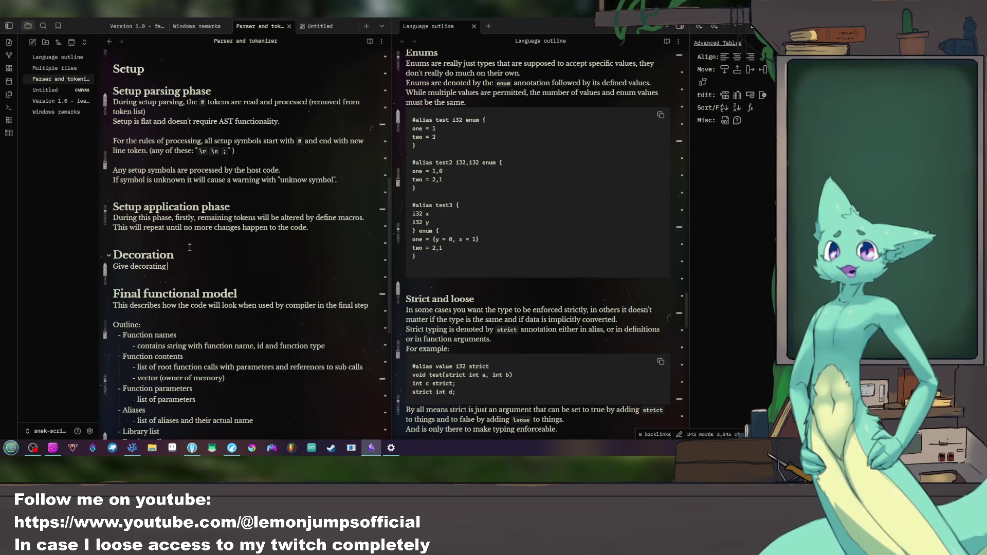
type(" functions ")
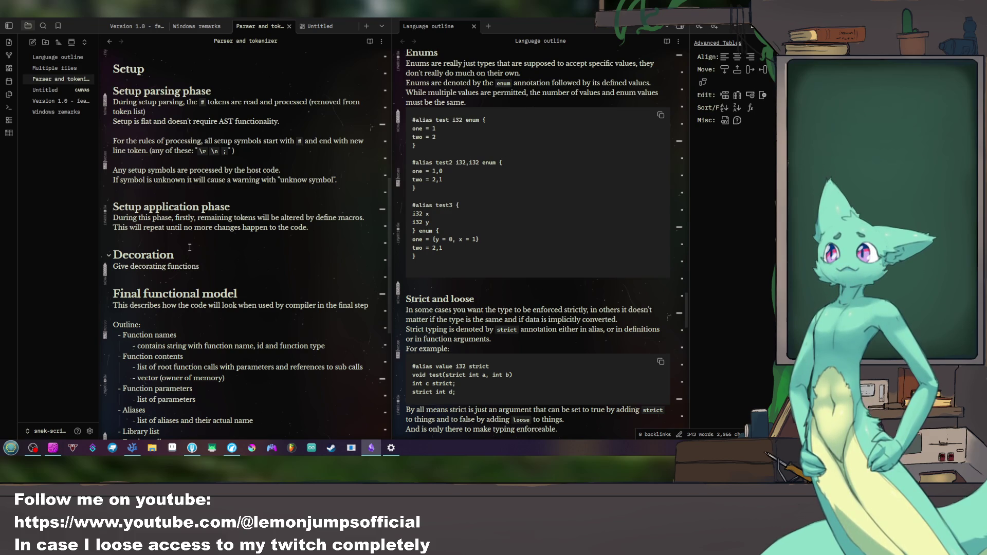
type("a ")
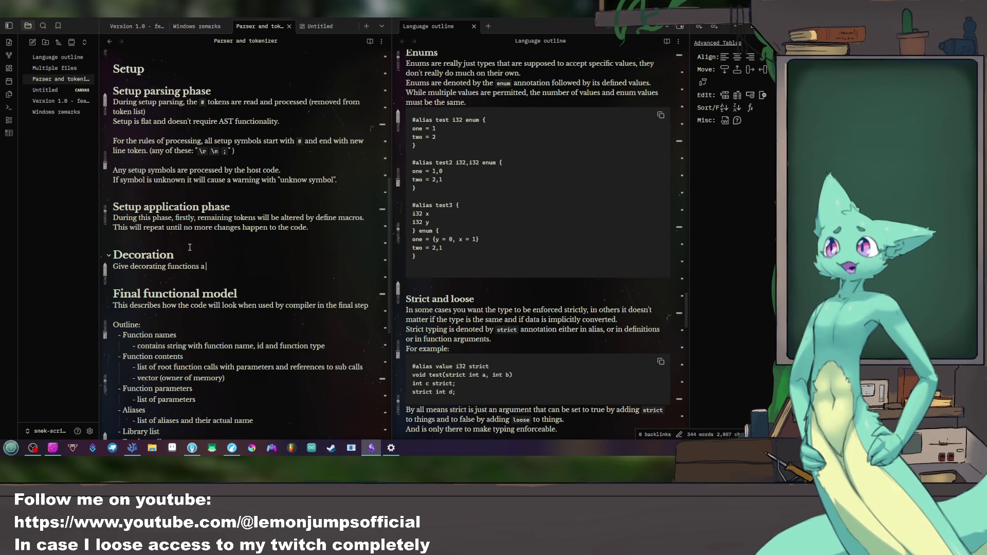
type("unique name")
key("Return")
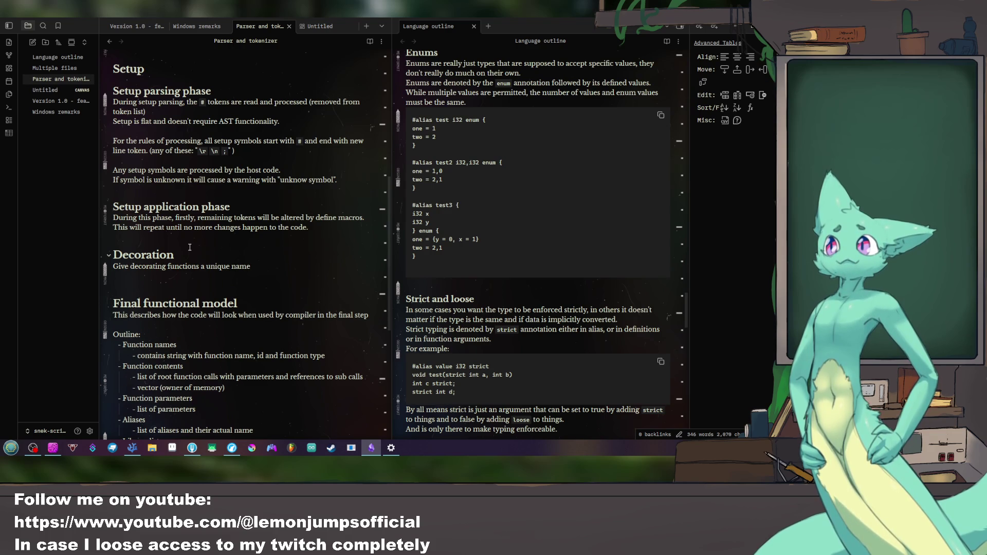
type("change any call")
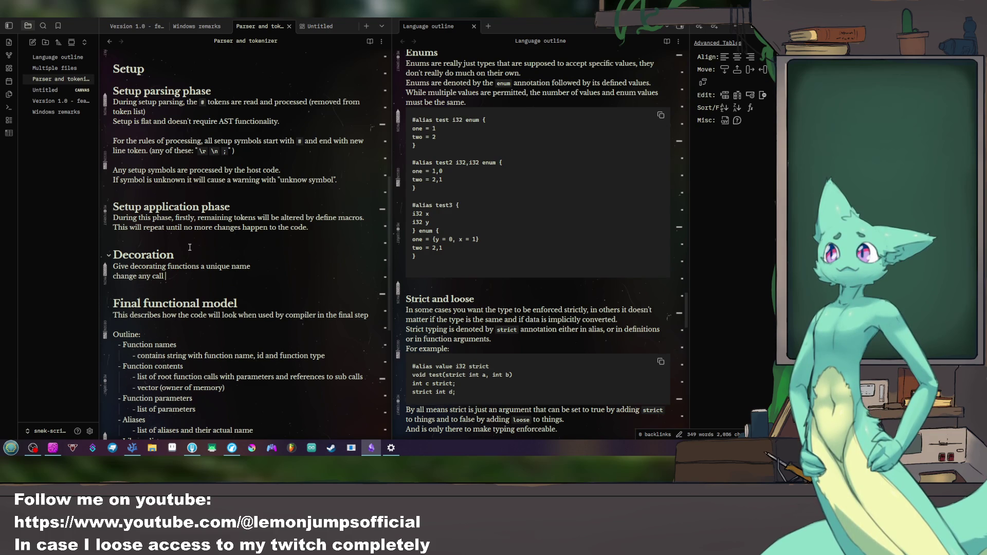
Step: Insert a 'Mangling phase' heading under Decoration, above its description, with a blank line after
left_click(190, 253)
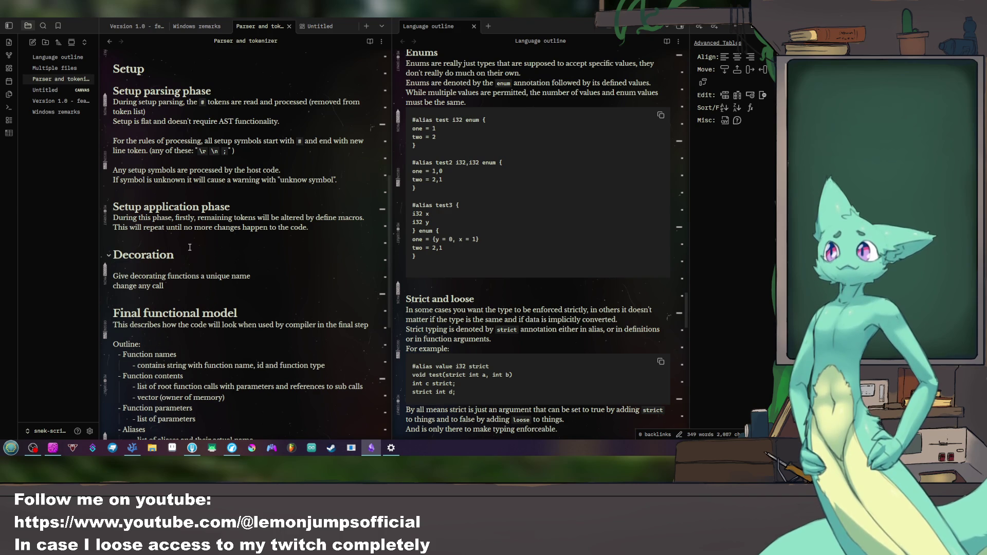
key("Return")
type("#")
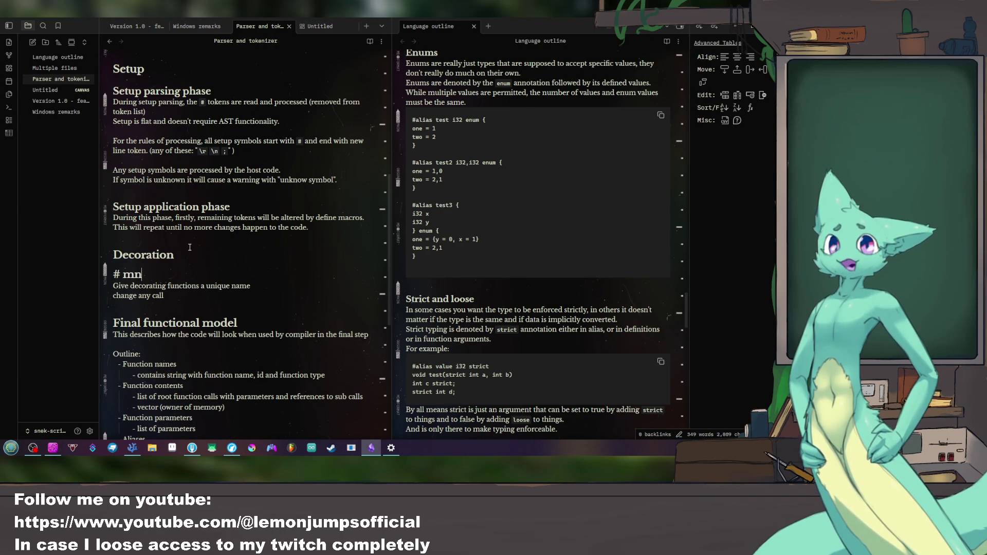
type(" Mangling")
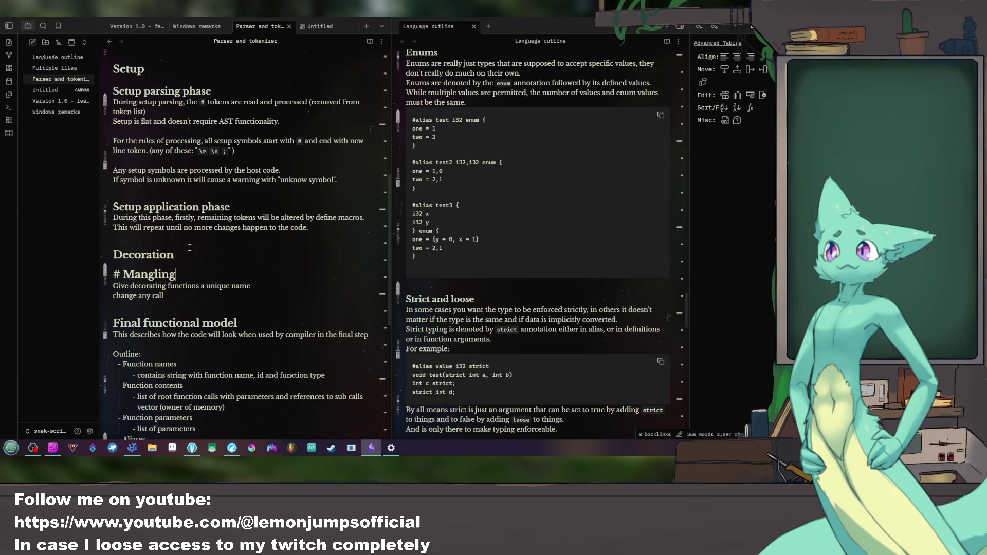
type(" phase")
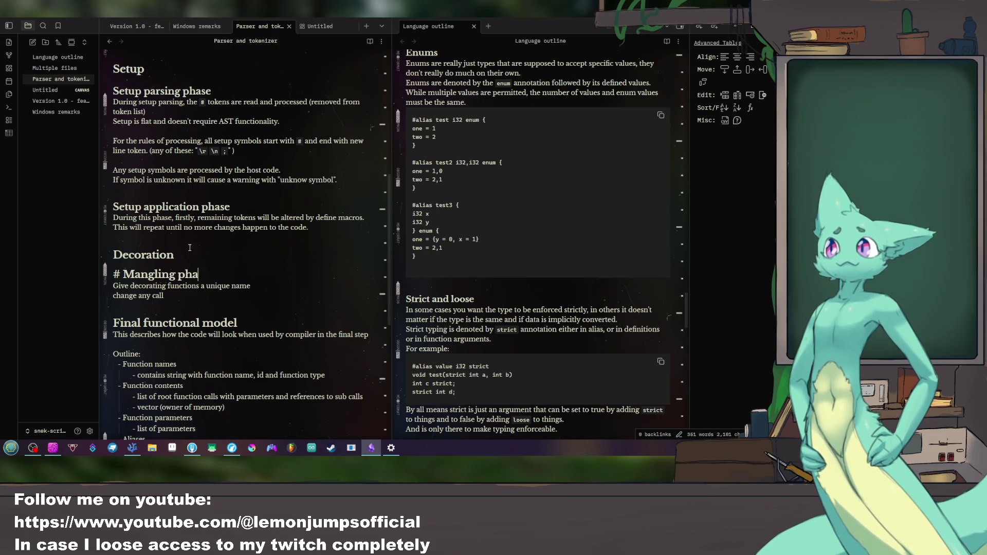
key("Down")
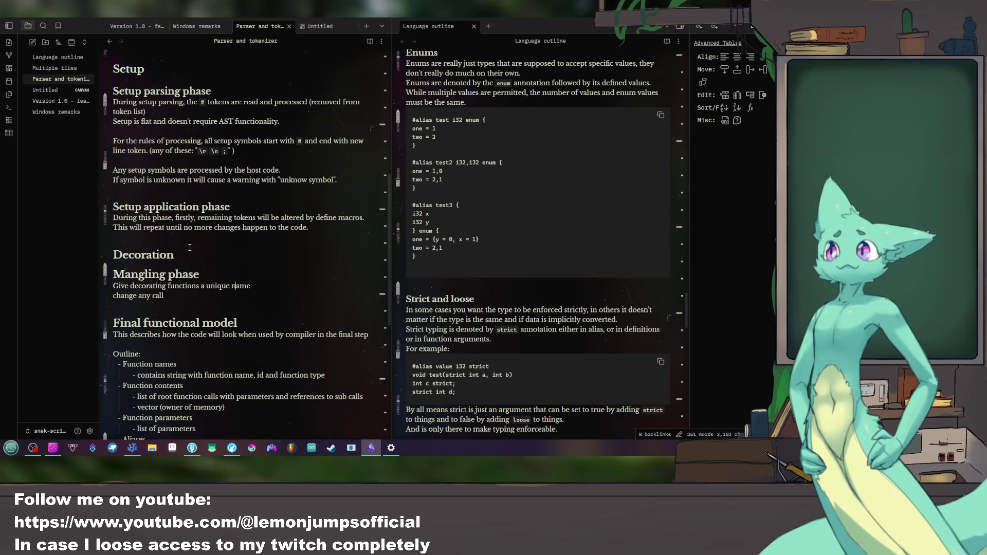
key("End")
key("Return")
key("Return")
type("#")
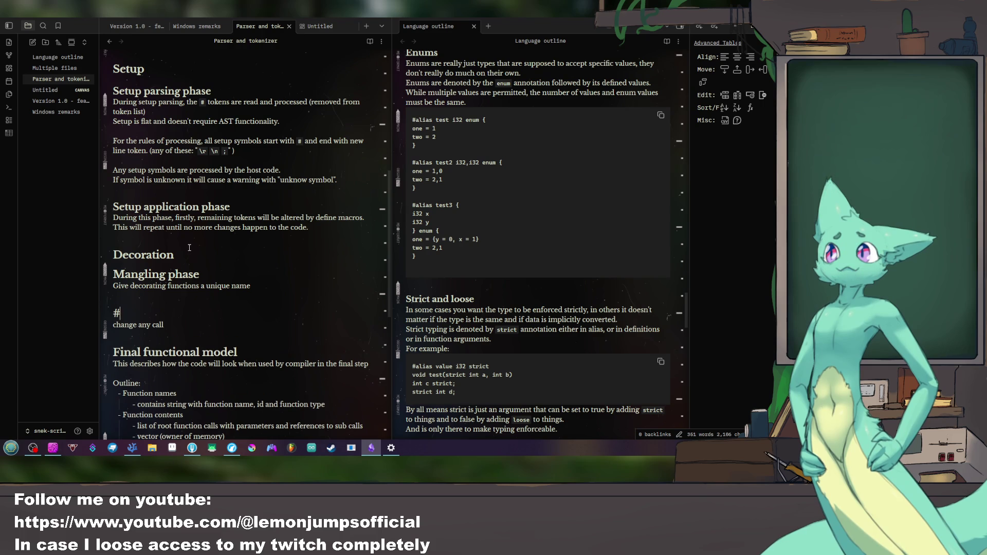
type(" Replace")
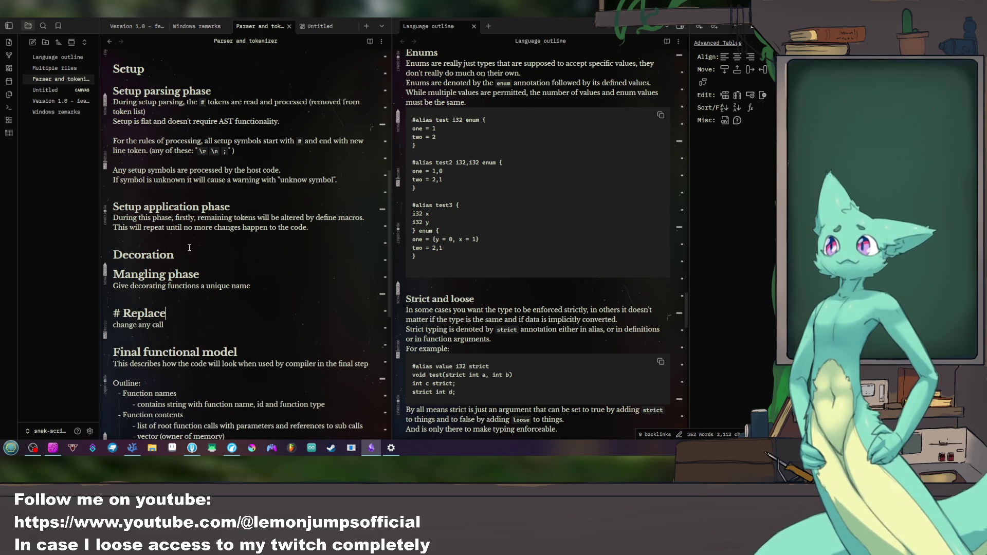
type("ment phase")
Step: Add the 'Replacement phase' heading and capitalise its description about calls becoming mangled names
key("Down")
type("l")
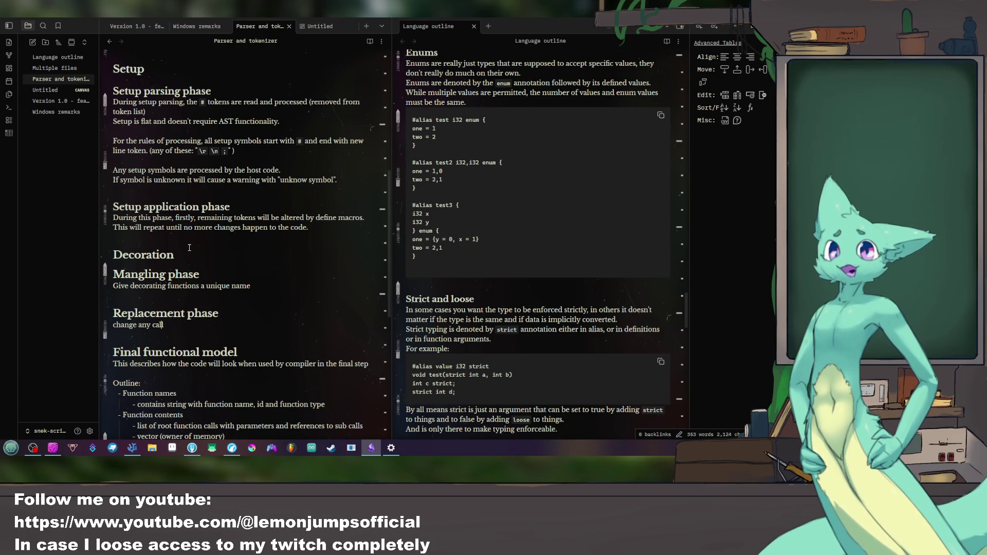
key("Home")
key("Delete")
type("Change")
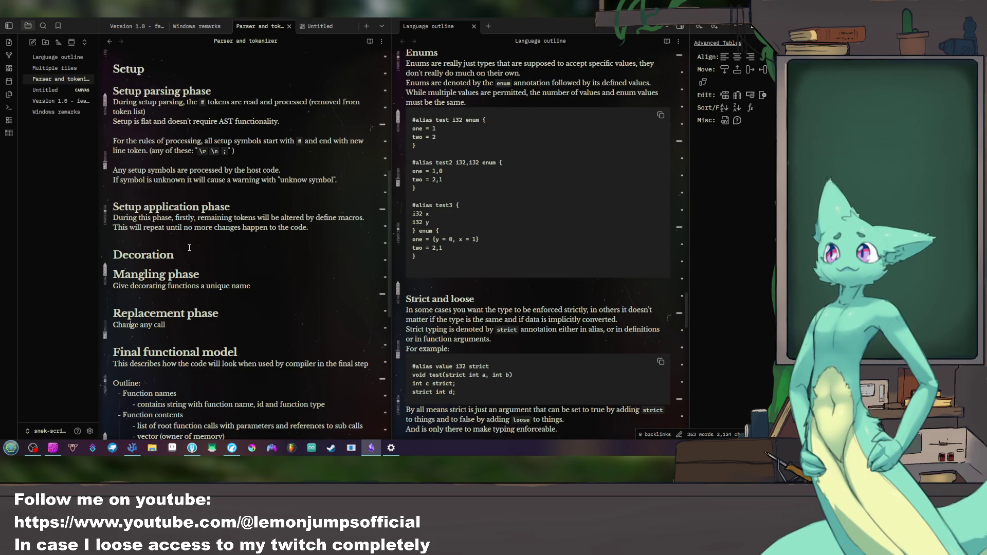
type(" any call base")
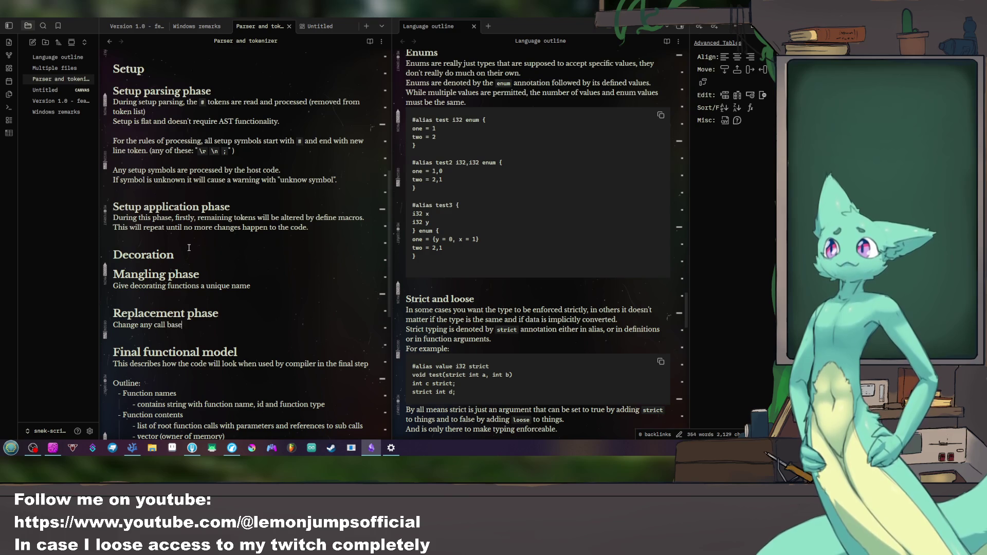
type("d on deco")
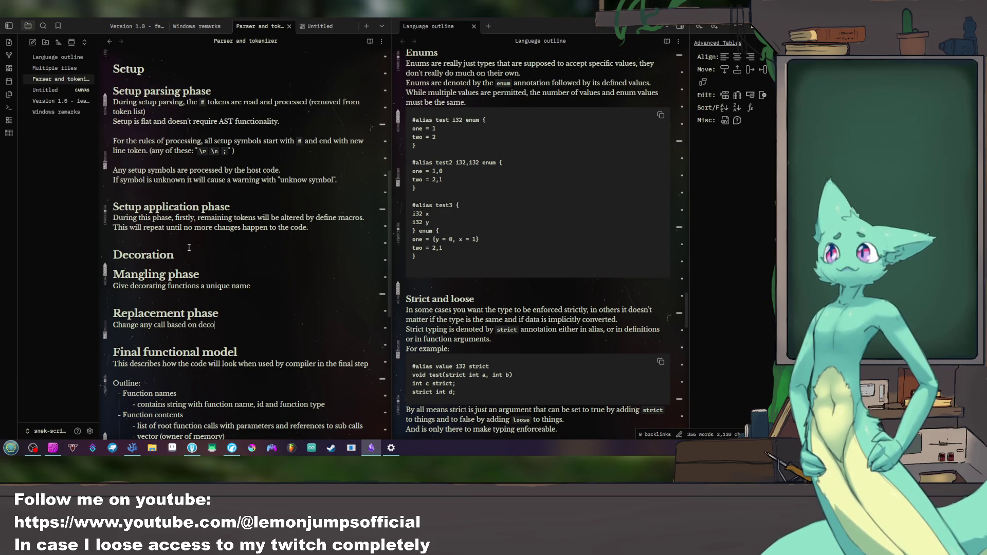
type("ration rules to")
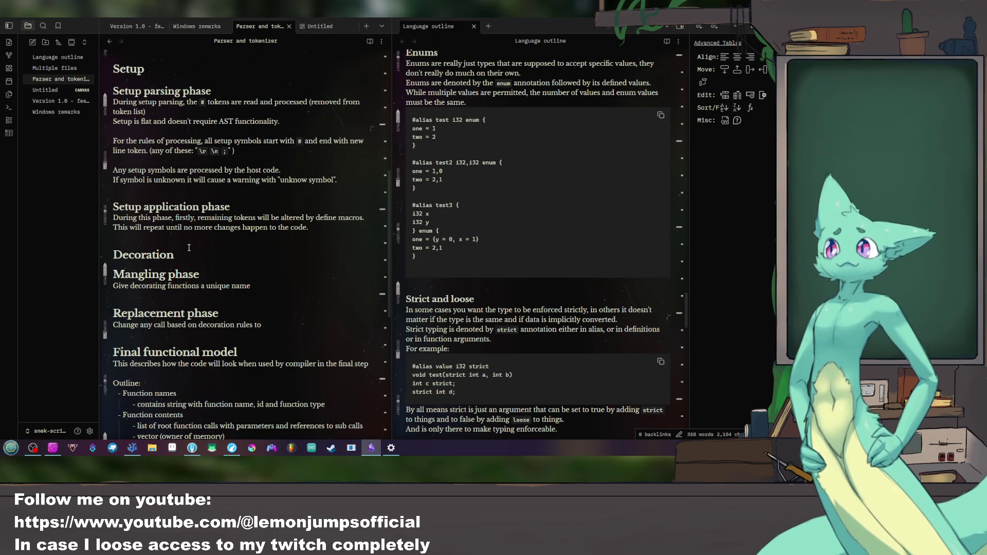
type(" mangled")
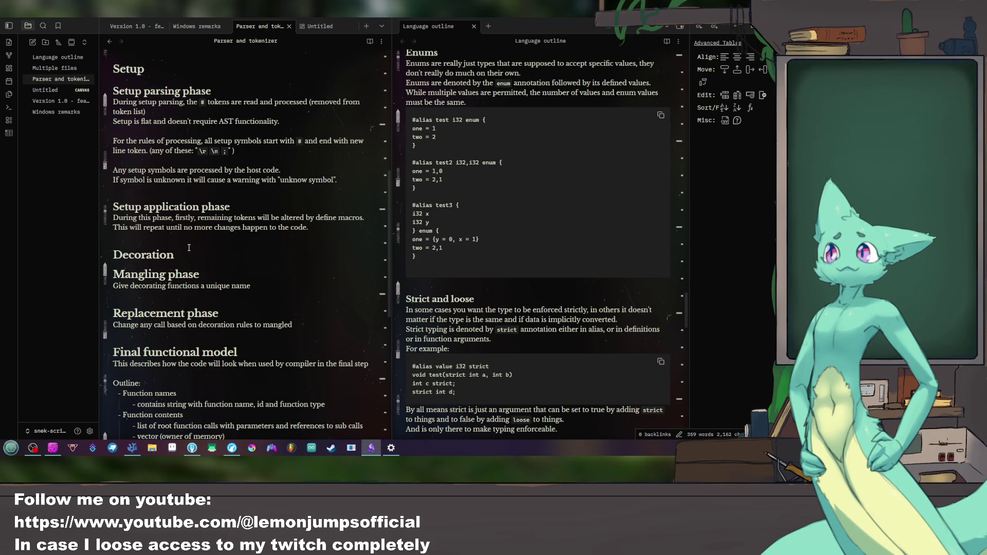
type(" name")
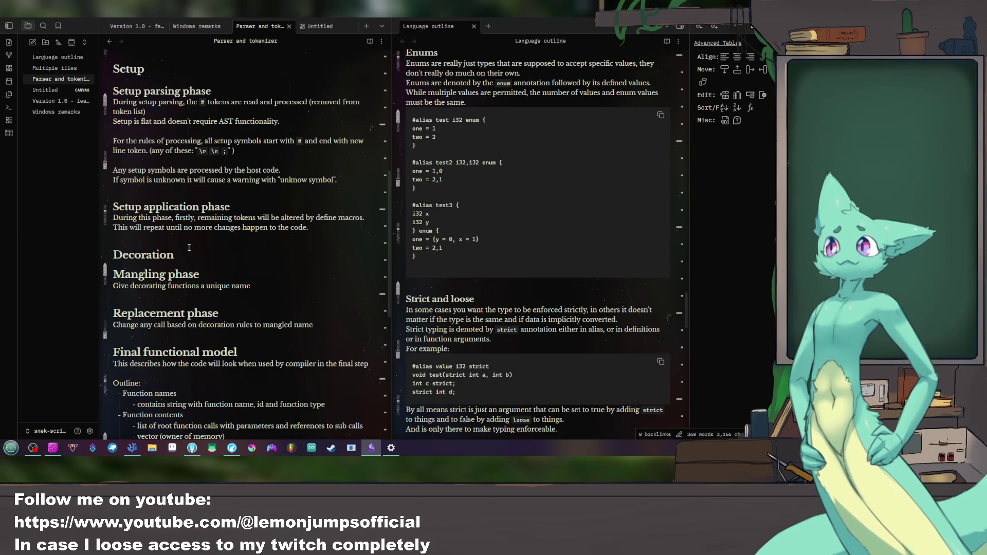
key("BackSpace")
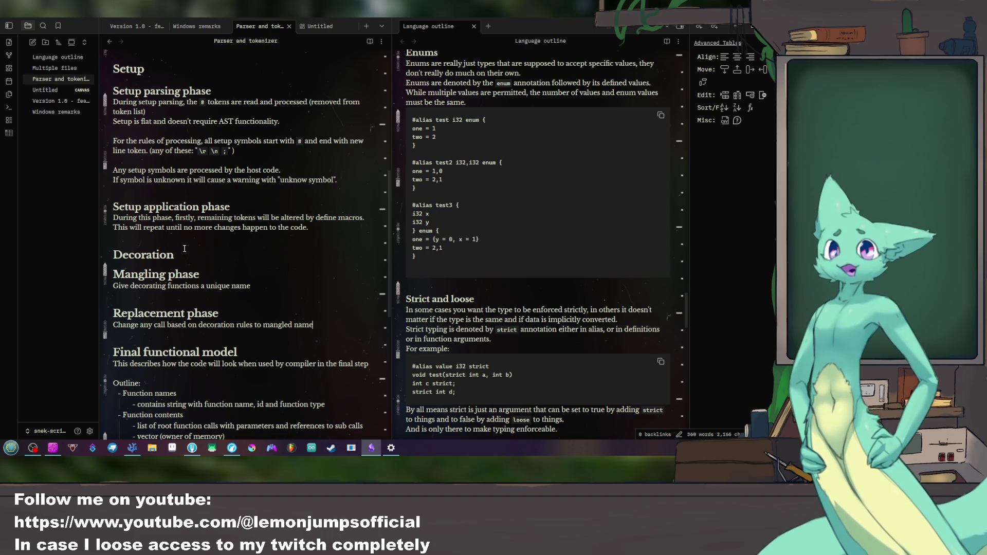
scroll(184, 247, "up", 5)
scroll(184, 247, "up", 3)
scroll(184, 247, "down", 6)
scroll(184, 243, "down", 5)
scroll(185, 241, "down", 2)
scroll(185, 242, "up", 4)
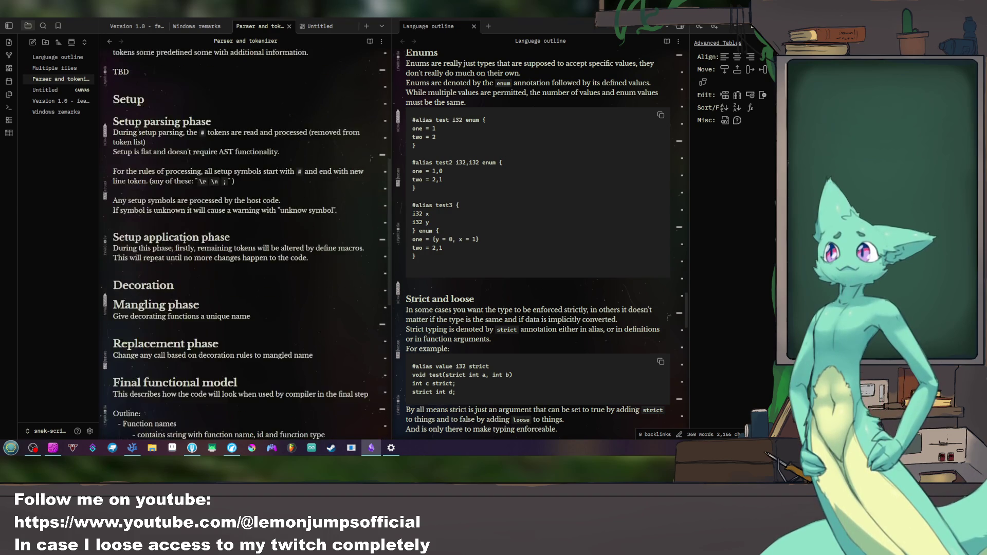
scroll(184, 241, "up", 4)
Step: Show the Version 1.0 feature list beside the Parser and tokenizer note in a right pane
left_click(133, 26)
left_click_drag(133, 26, 555, 41)
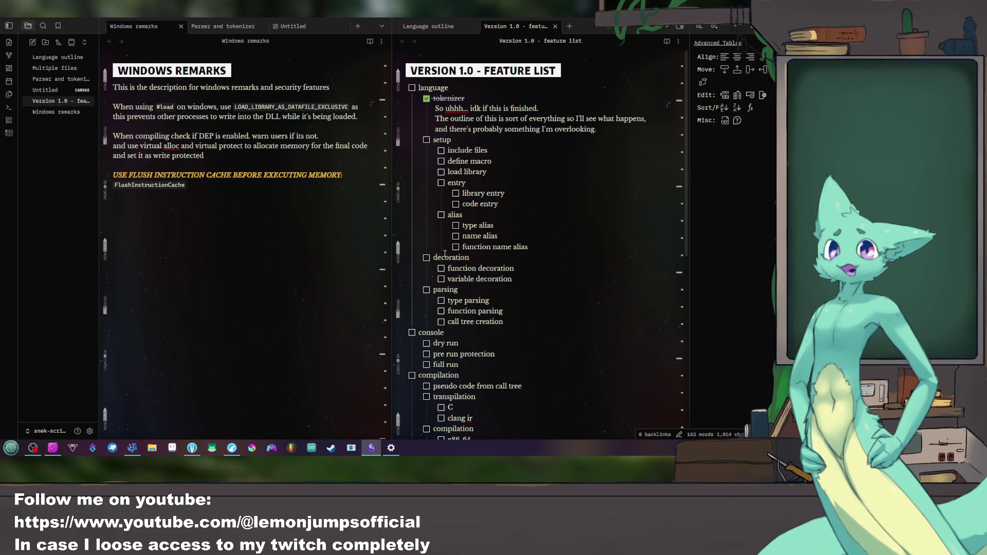
scroll(438, 376, "down", 5)
scroll(438, 376, "down", 2)
scroll(465, 333, "up", 4)
scroll(464, 333, "up", 3)
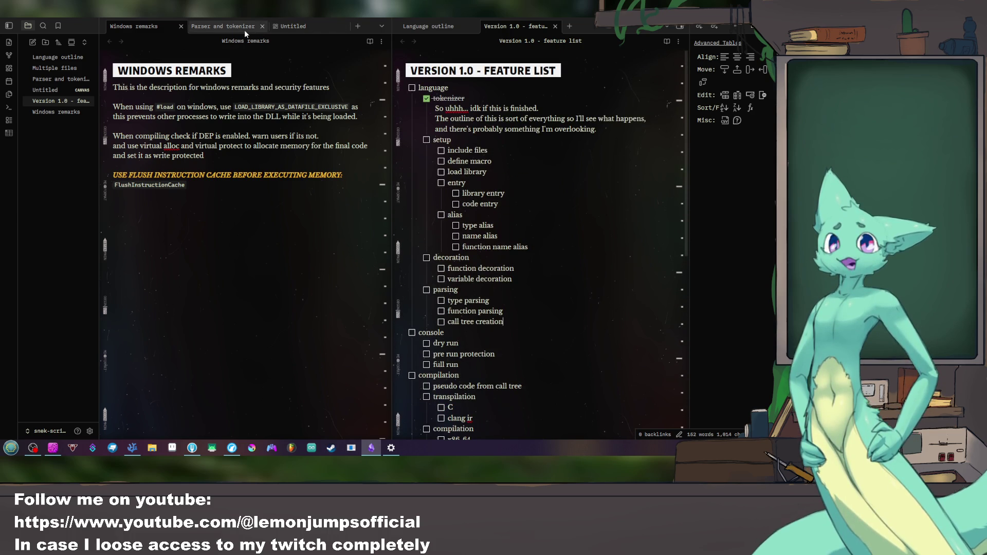
left_click(223, 26)
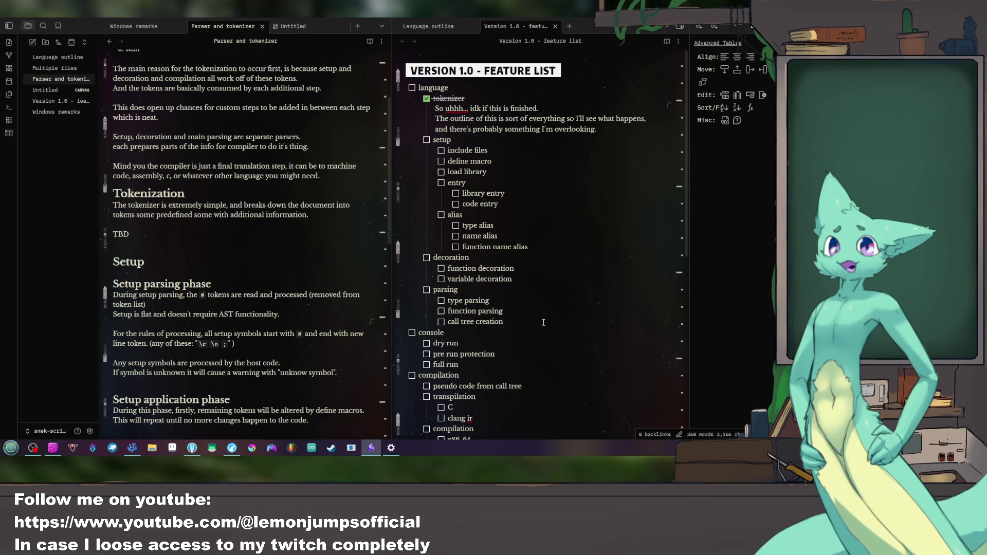
Step: Delete the 'pseudo code from call tree' task from the compilation items, then bring up the music video
left_click_drag(505, 323, 406, 300)
key("shift+Tab")
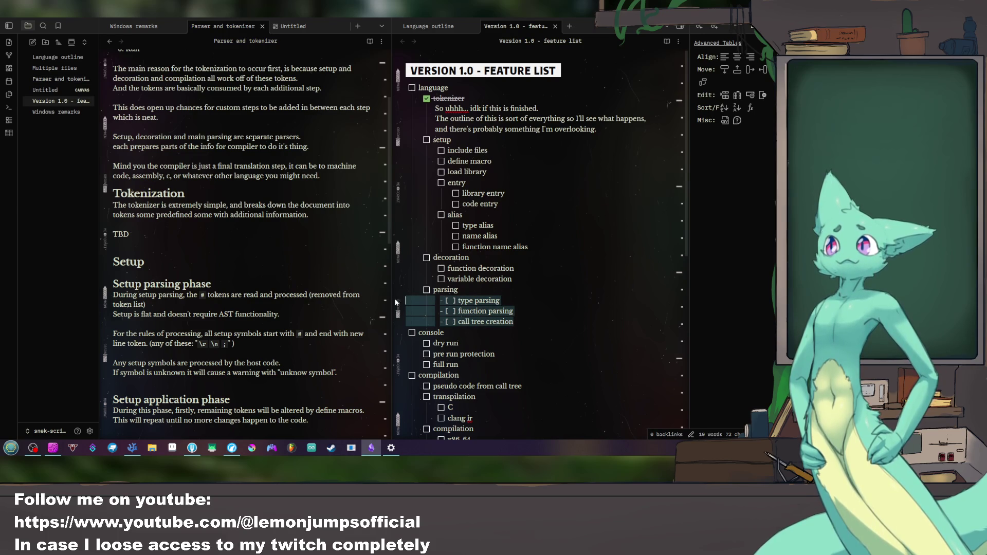
scroll(466, 282, "down", 2)
scroll(466, 283, "down", 2)
scroll(467, 282, "down", 2)
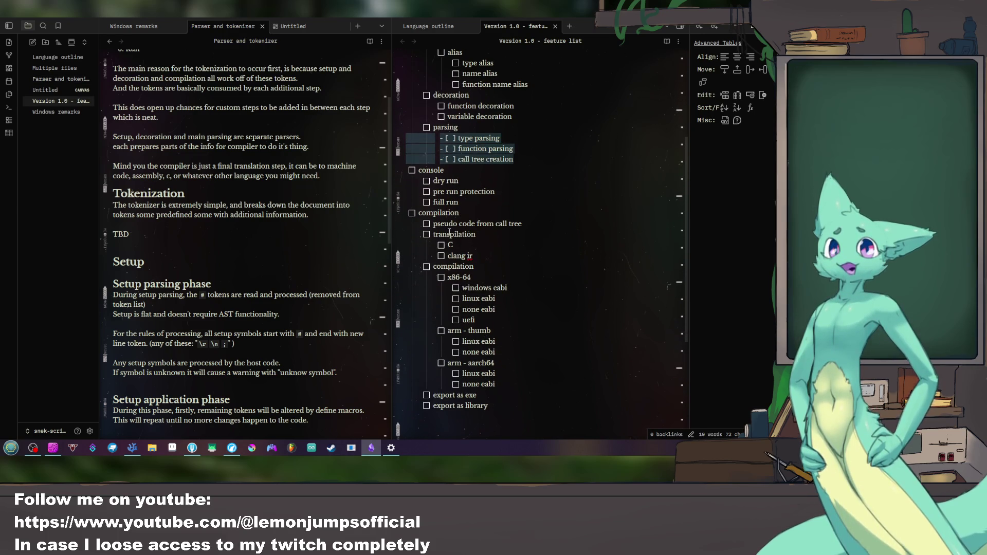
scroll(495, 233, "up", 5)
scroll(496, 233, "down", 2)
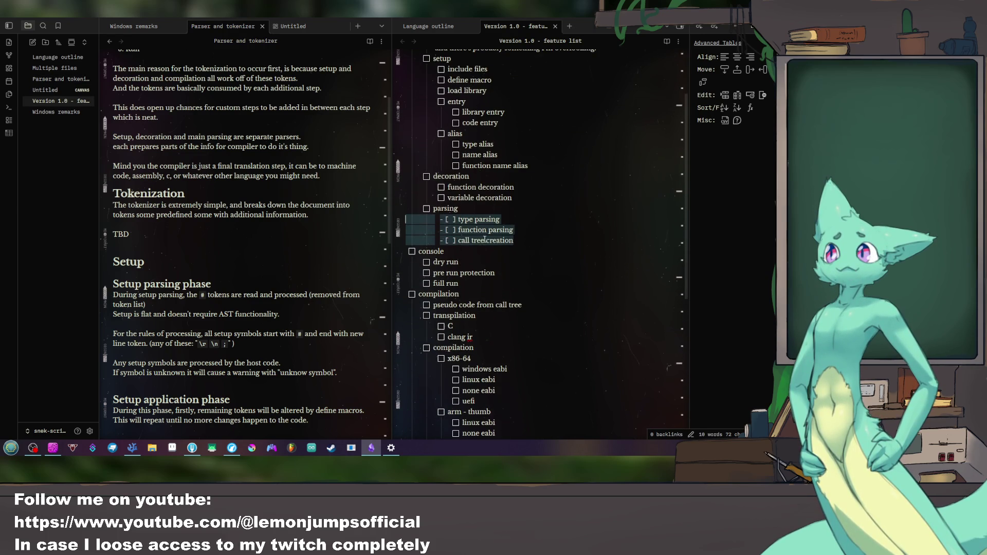
left_click(523, 304)
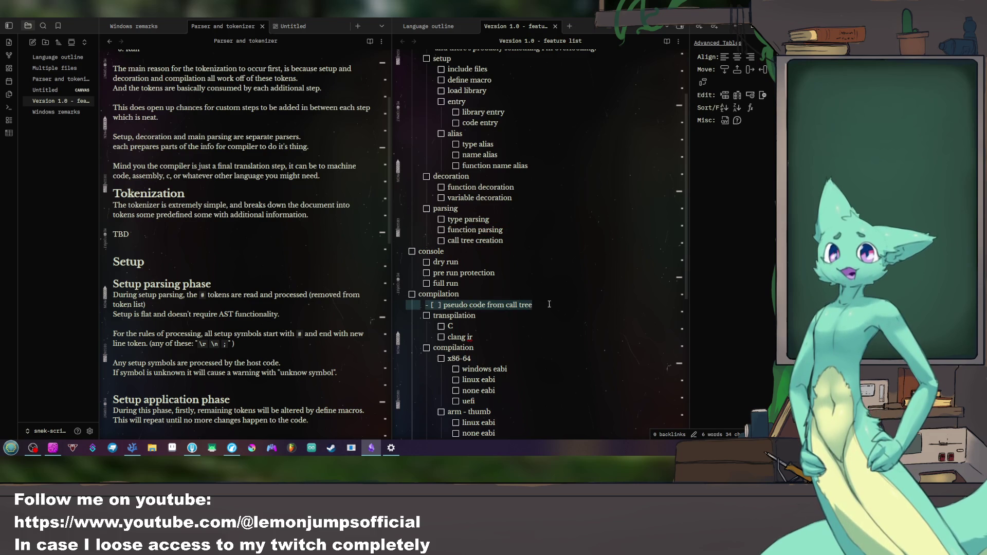
key("ctrl+shift+k")
scroll(539, 295, "up", 3)
scroll(539, 295, "up", 2)
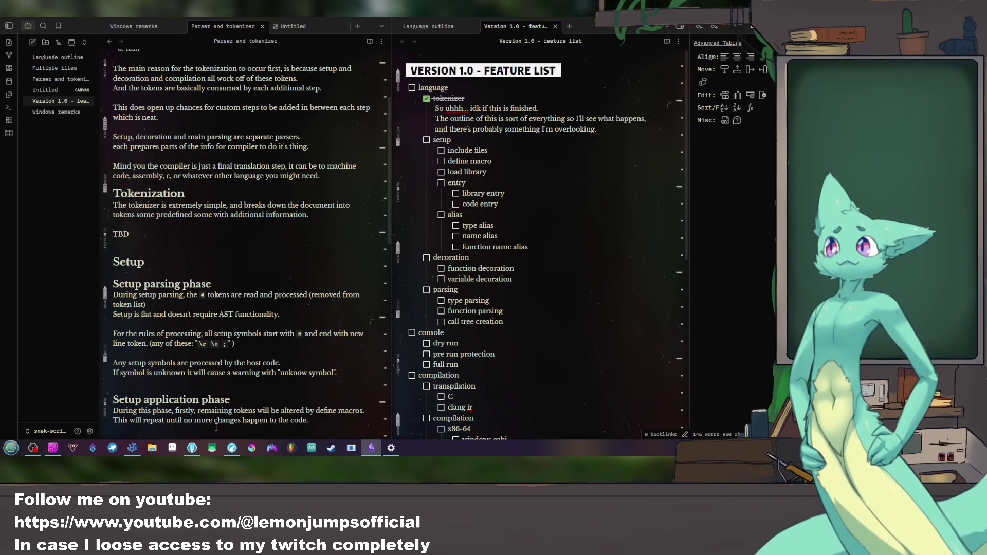
left_click(229, 449)
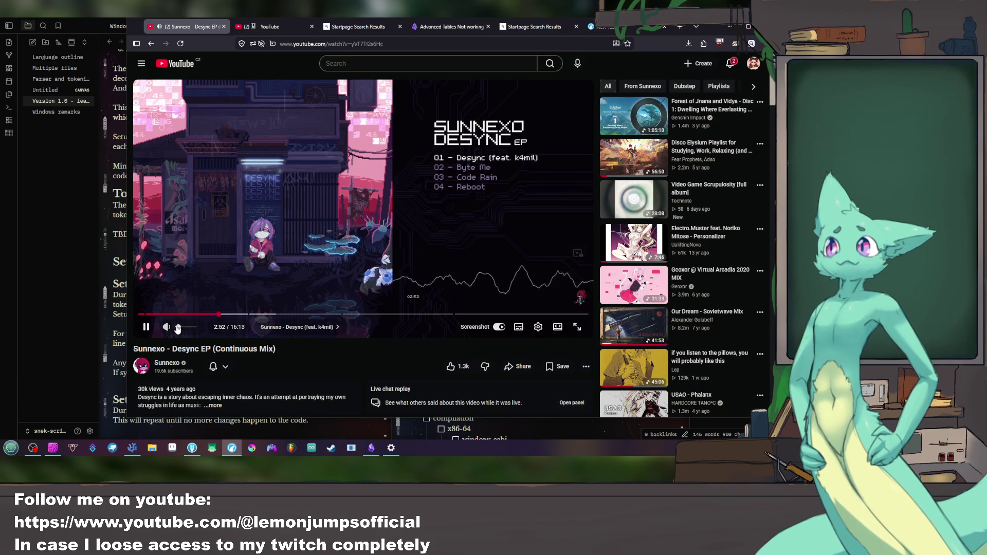
Step: Send the YouTube window behind so the Obsidian notes show again
left_click(59, 319)
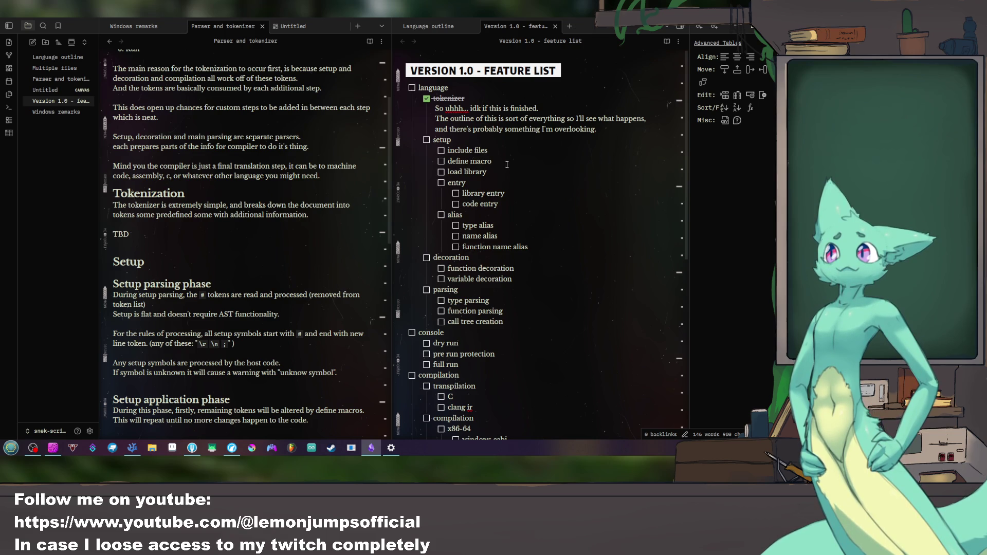
triple_click(472, 151)
left_click(228, 255)
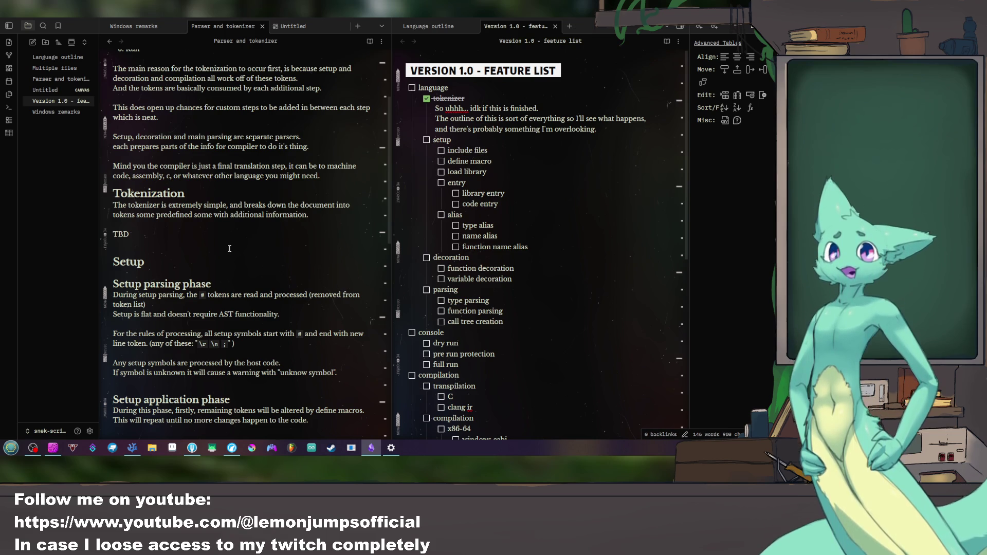
scroll(228, 254, "up", 5)
scroll(229, 253, "down", 4)
scroll(228, 253, "down", 2)
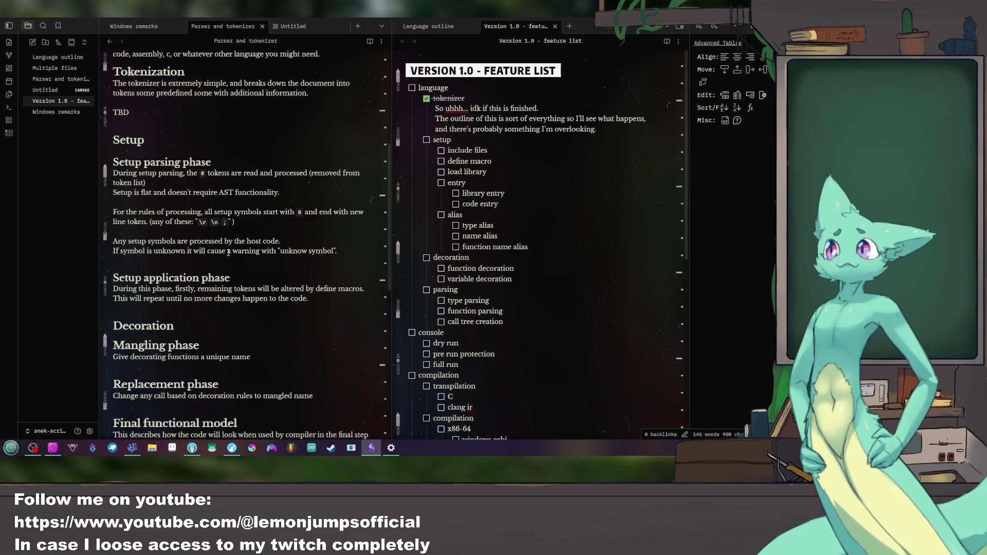
scroll(228, 253, "down", 3)
left_click_drag(309, 224, 310, 251)
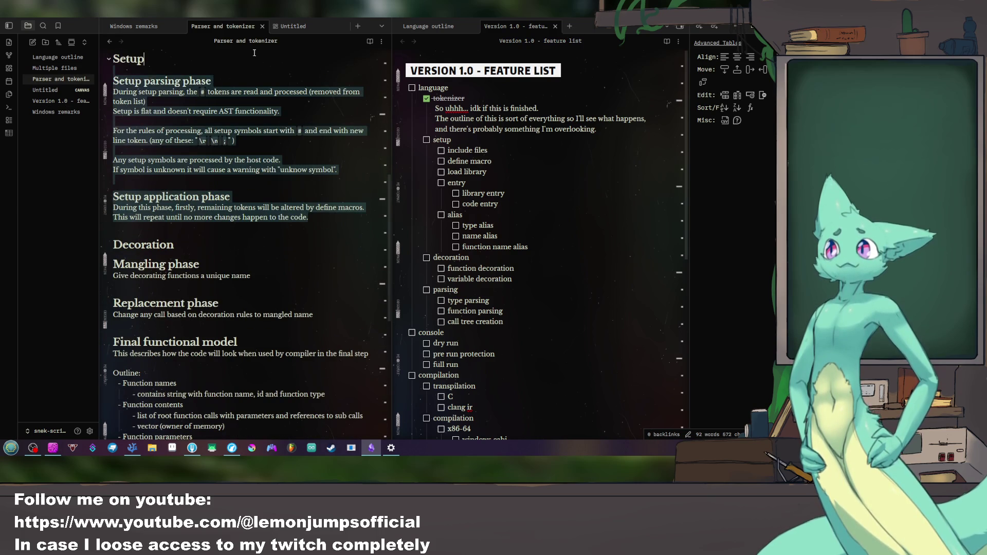
left_click(310, 249)
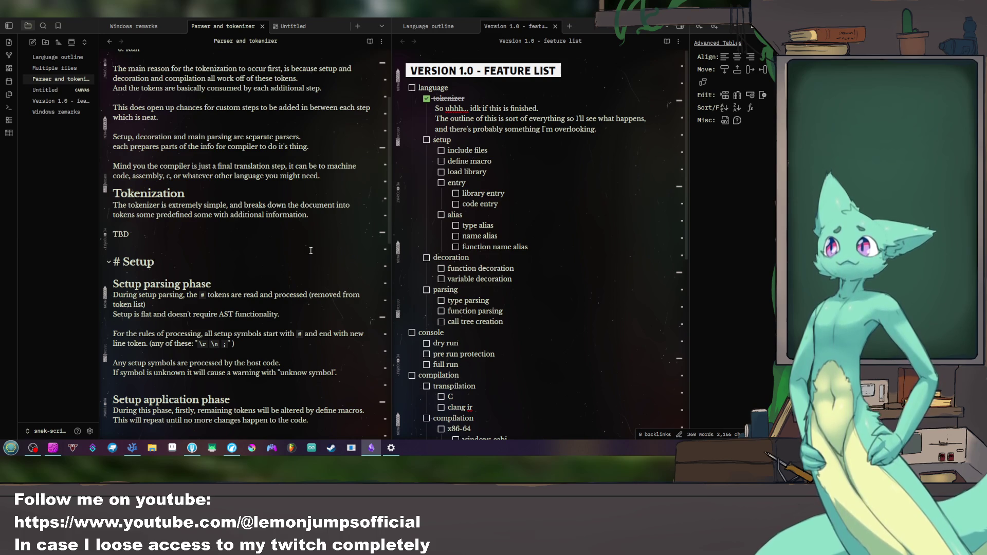
scroll(457, 283, "down", 10)
scroll(458, 283, "up", 5)
scroll(457, 283, "up", 2)
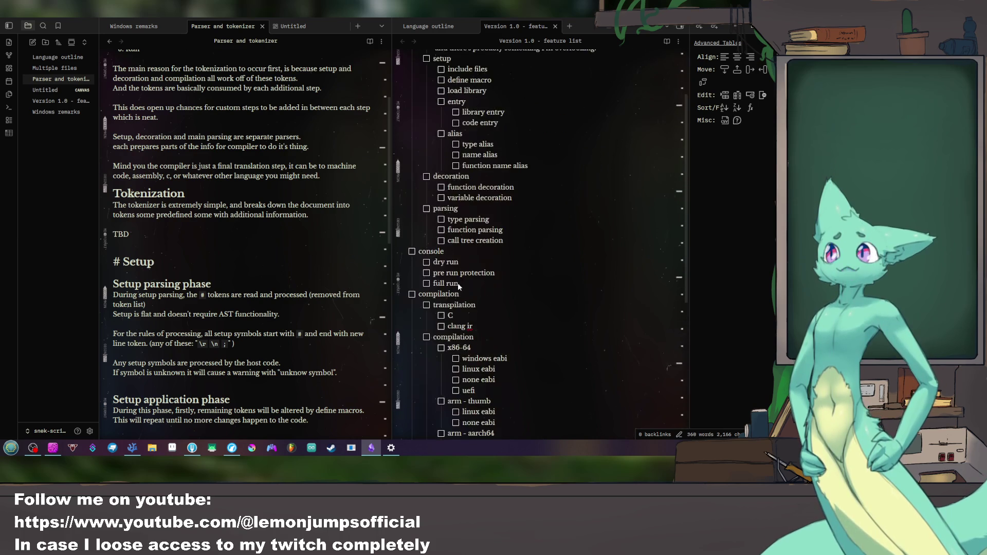
scroll(458, 284, "down", 2)
scroll(278, 258, "down", 5)
scroll(277, 258, "down", 3)
scroll(280, 258, "down", 1)
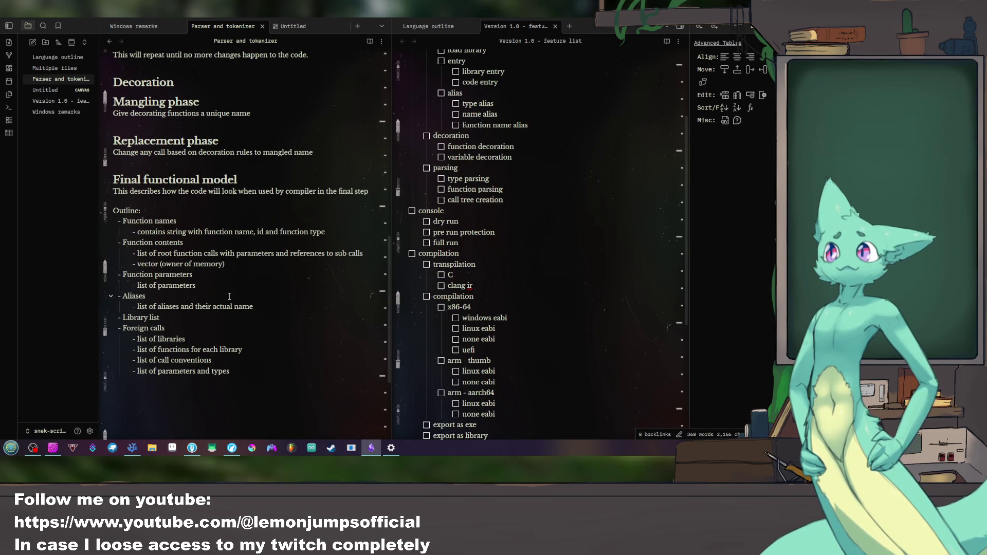
scroll(229, 296, "up", 4)
scroll(229, 296, "up", 4)
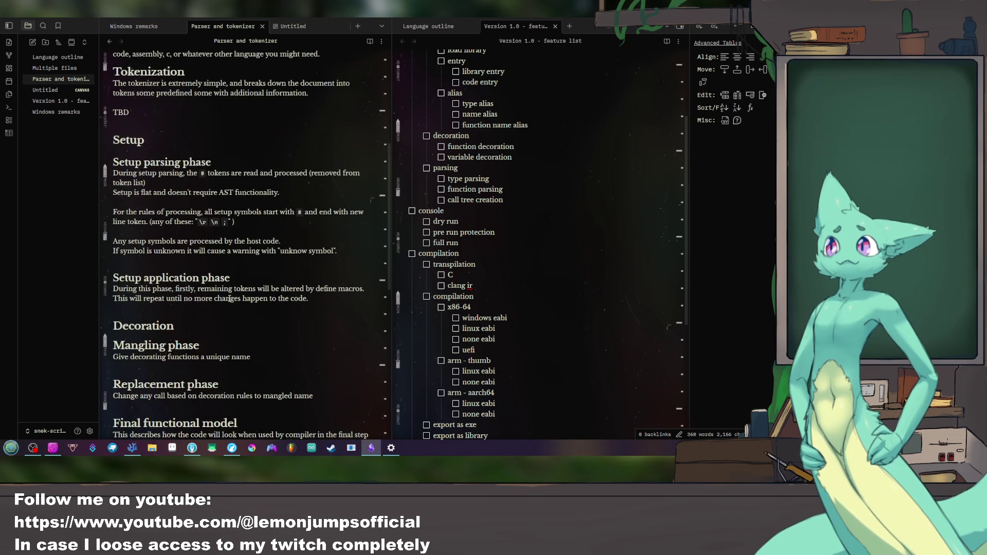
scroll(230, 298, "down", 4)
scroll(229, 297, "down", 4)
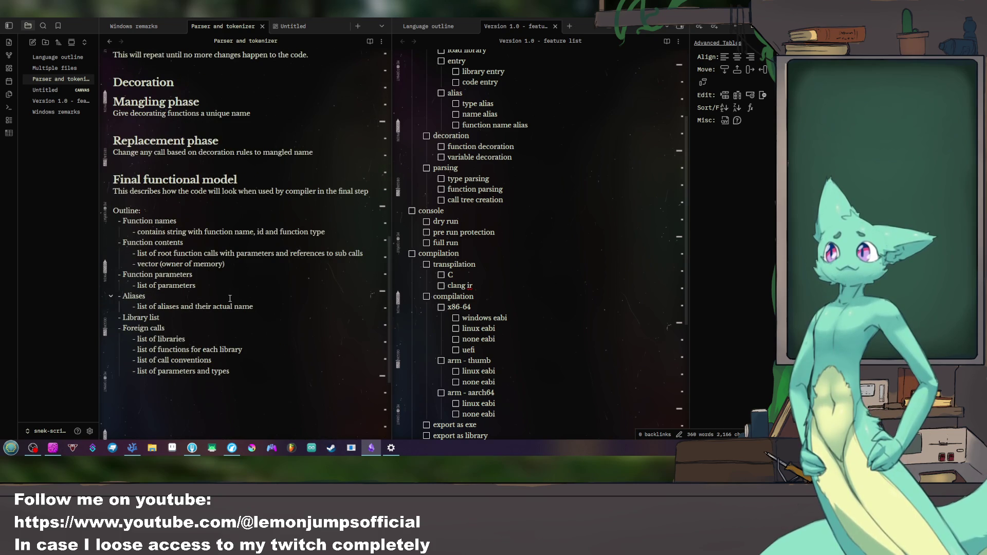
left_click(242, 381)
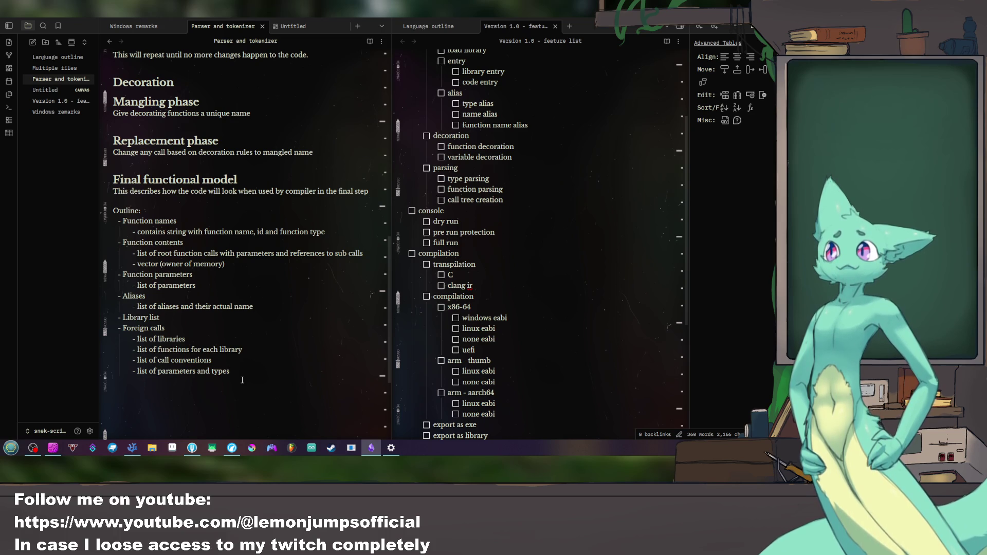
Step: Open the Untitled canvas in a widened pane, rename it 'scratch pad', and start an empty card
left_click(47, 89)
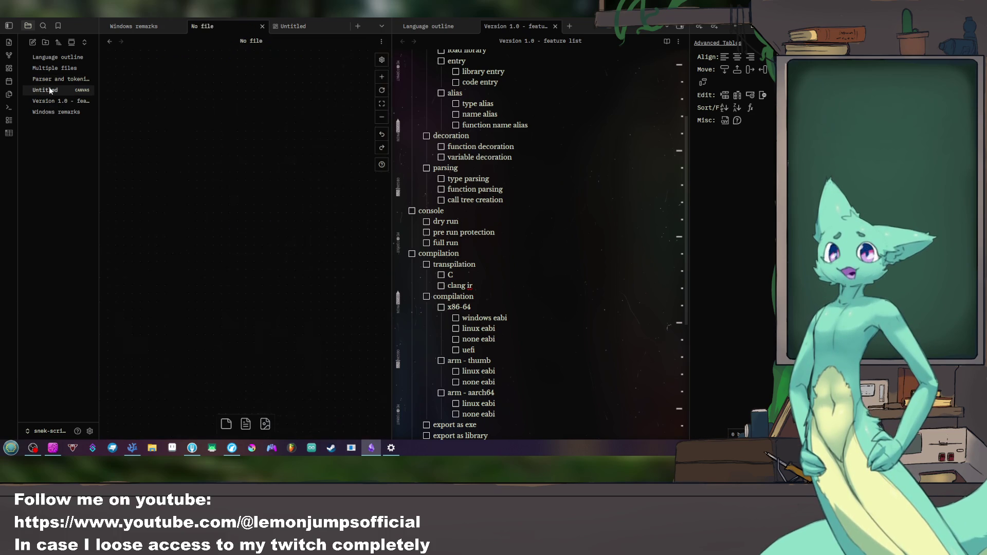
left_click_drag(391, 71, 607, 71)
mouse_move(478, 193)
left_mouse_down()
mouse_move(381, 159)
mouse_move(393, 185)
left_mouse_up()
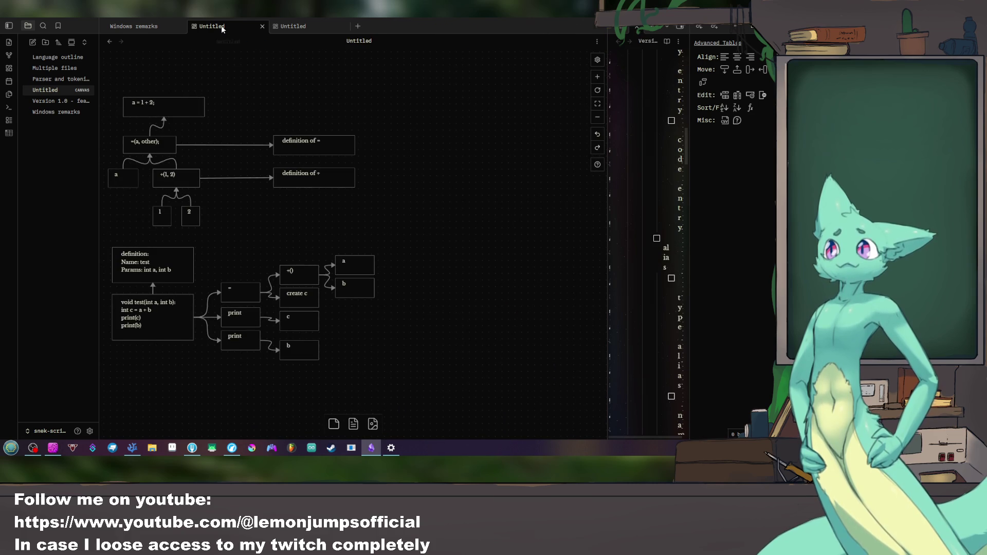
left_click(358, 40)
type("scratch pad")
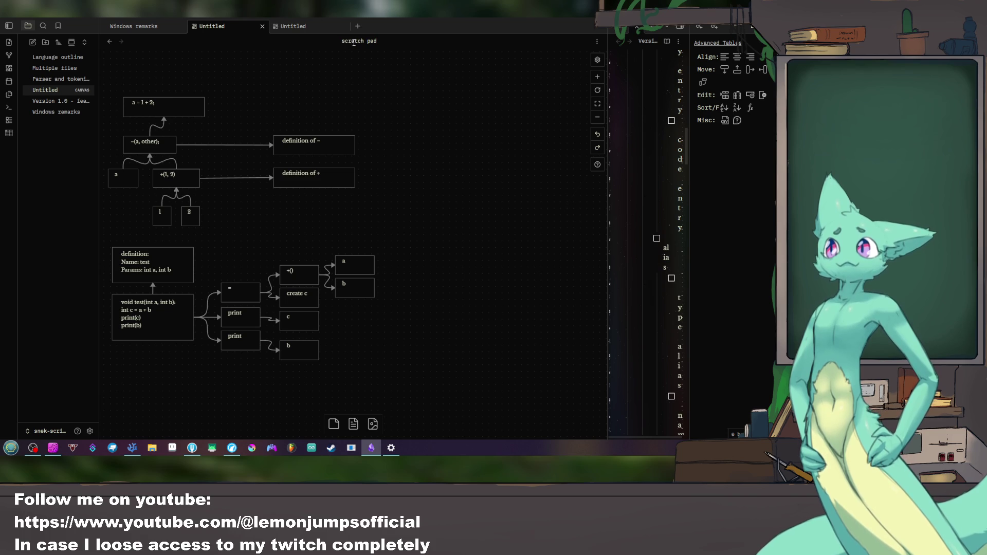
key("Return")
mouse_move(456, 119)
left_mouse_down()
mouse_move(364, 148)
mouse_move(356, 170)
left_mouse_up()
double_click(358, 145)
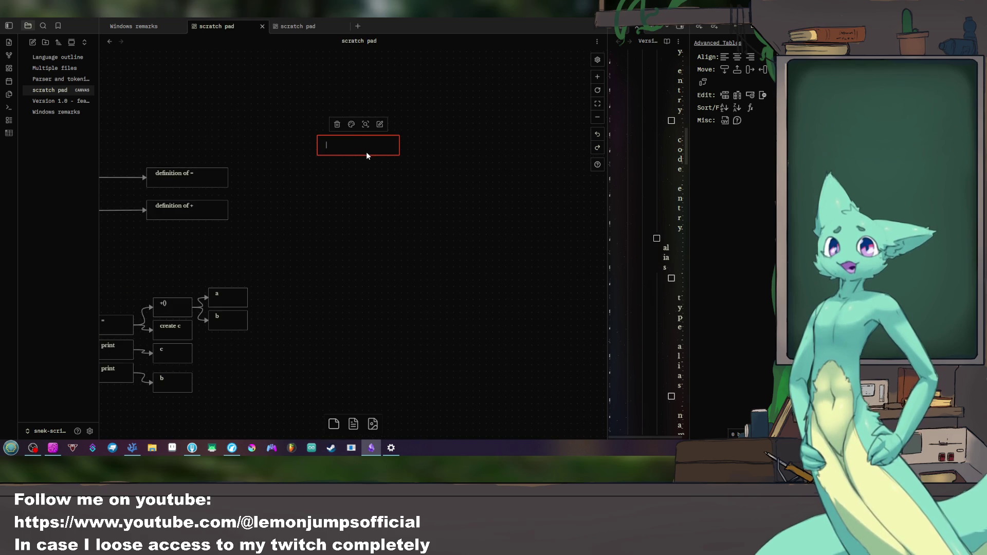
type("main file")
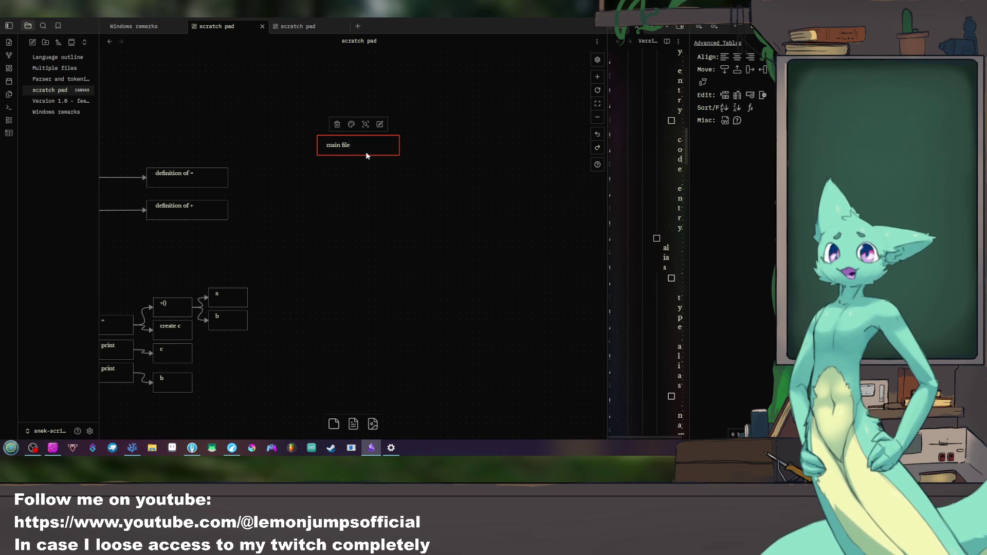
Step: Finish the 'main file' card, then duplicate it below as a 'file a' card
key("Escape")
mouse_move(399, 156)
left_mouse_down()
mouse_move(362, 158)
mouse_move(377, 139)
left_mouse_up()
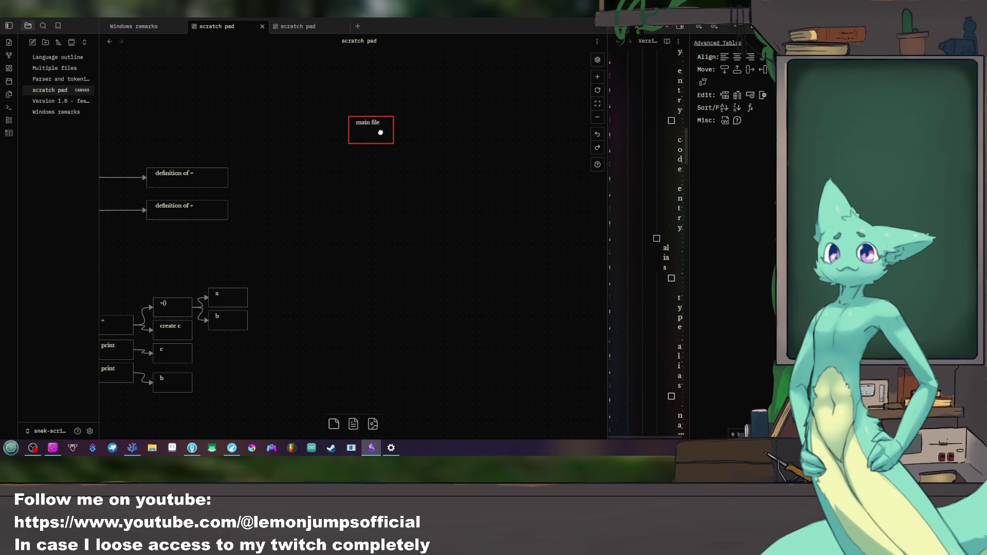
key("ctrl+d")
left_click_drag(367, 245, 378, 190)
double_click(377, 187)
key("ctrl+a")
type("file a")
key("Escape")
Step: Duplicate again beside file a and rename the copy 'file b'
key("ctrl+d")
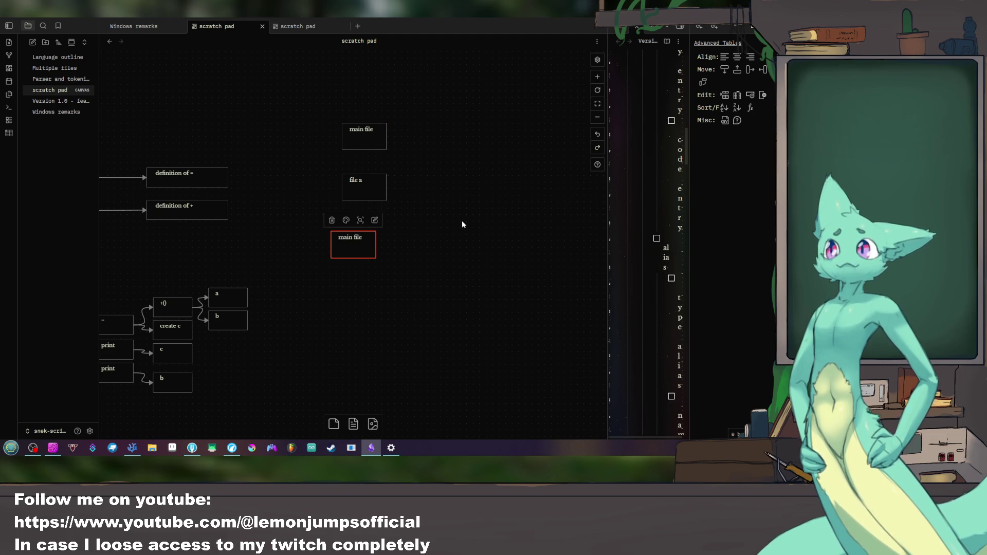
left_click_drag(356, 246, 432, 189)
double_click(434, 185)
key("ctrl+a")
type("file")
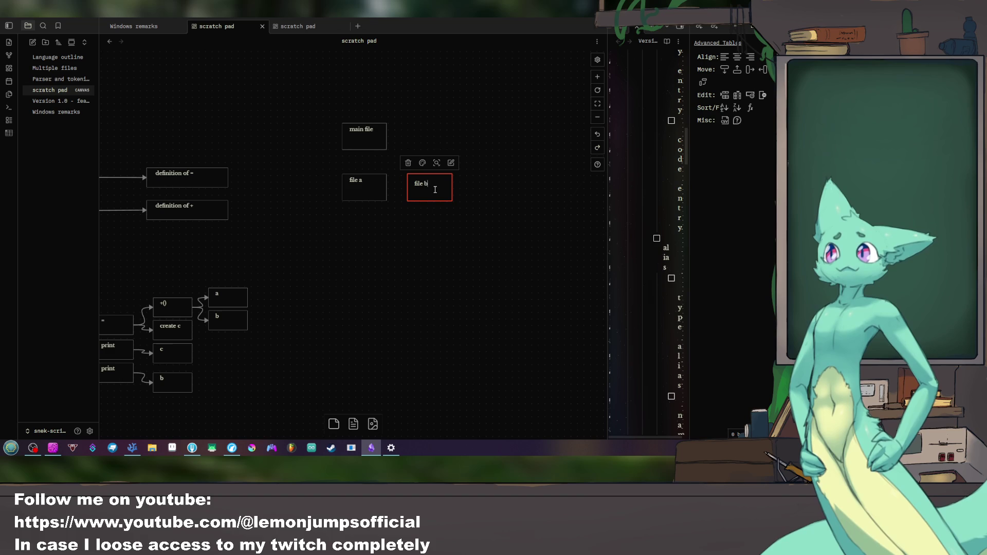
left_click(455, 265)
Step: Draw arrows from file a and file b to main file, and from file a to file b
left_click(365, 174)
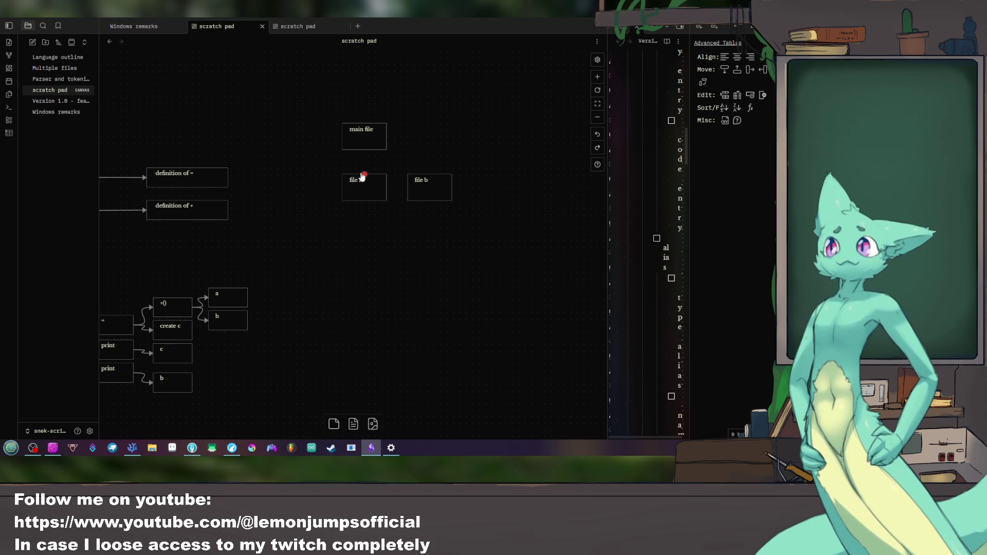
left_click_drag(364, 174, 364, 143)
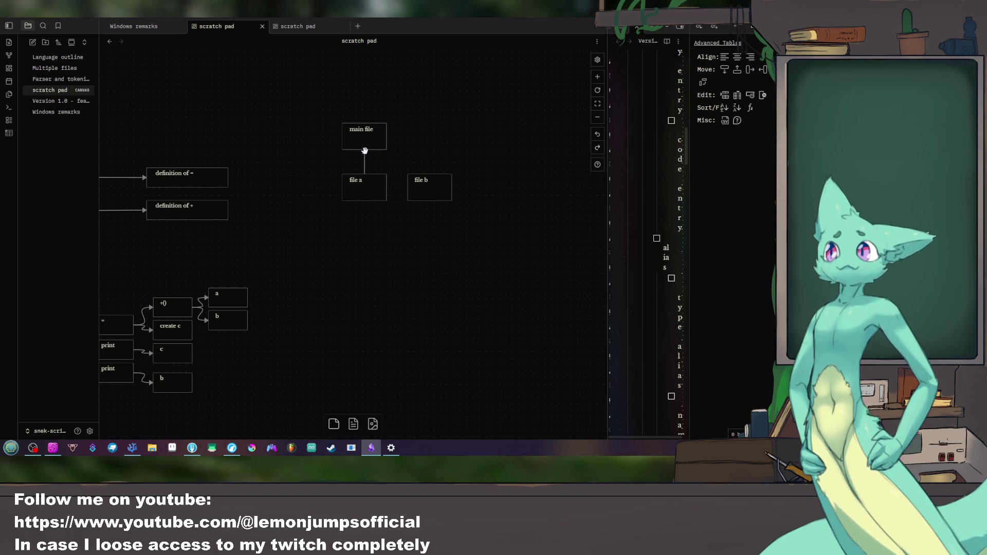
left_click(430, 180)
left_click_drag(430, 176, 364, 150)
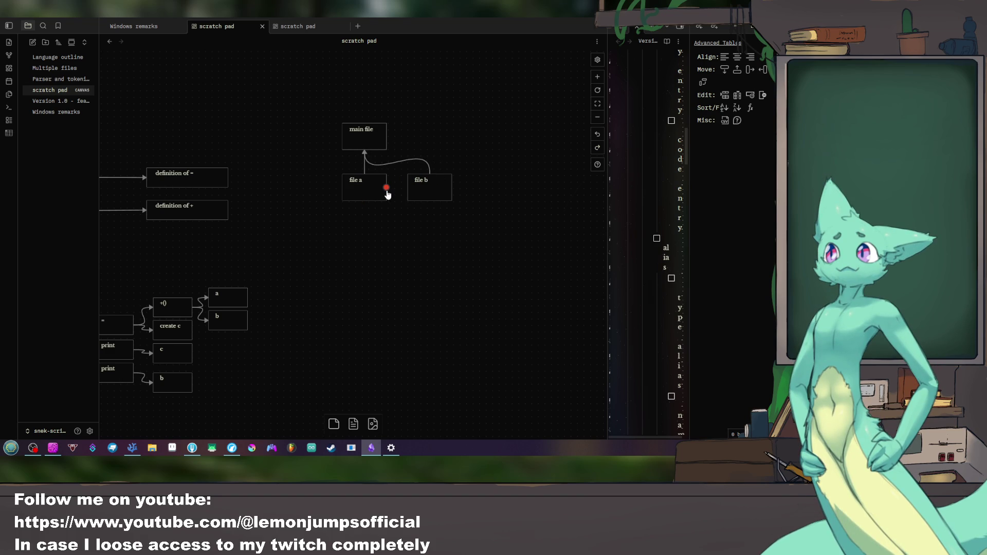
mouse_move(386, 188)
left_mouse_down()
mouse_move(424, 225)
mouse_move(412, 227)
left_mouse_up()
left_click(357, 166)
left_click_drag(365, 166, 429, 202)
Step: Rearrange file a below main file and file b between them, centering the diagram
left_click_drag(362, 189, 364, 219)
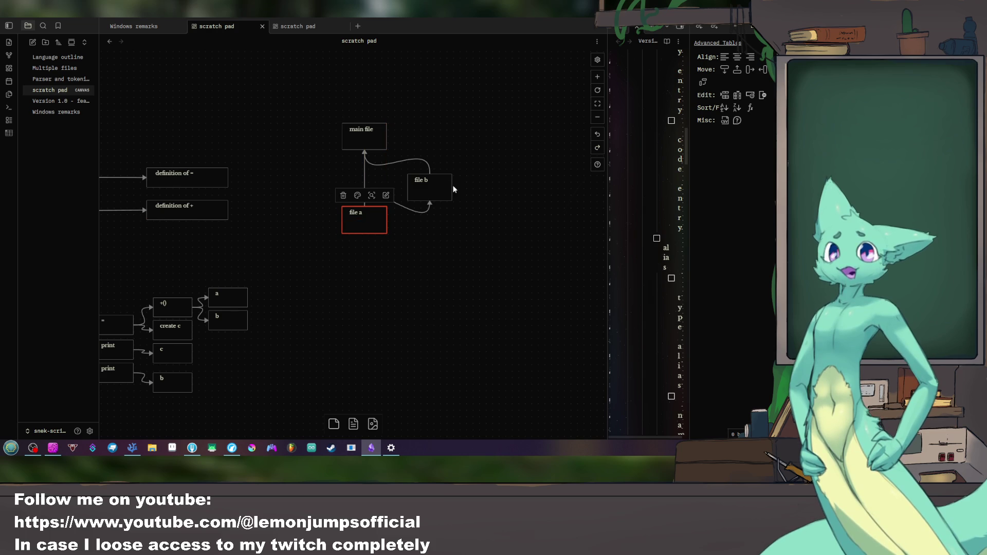
left_click_drag(430, 186, 408, 175)
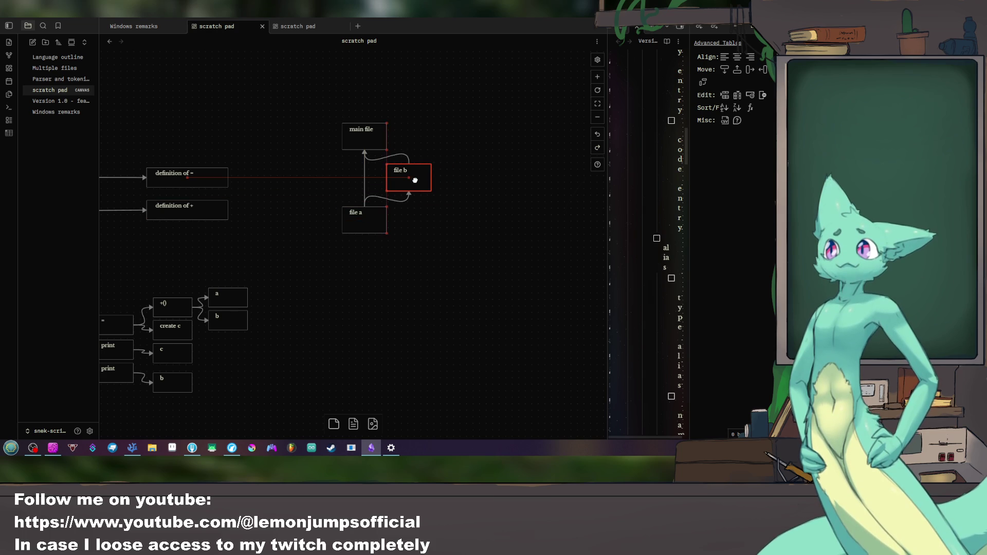
left_click(457, 193)
left_click_drag(467, 210, 417, 243)
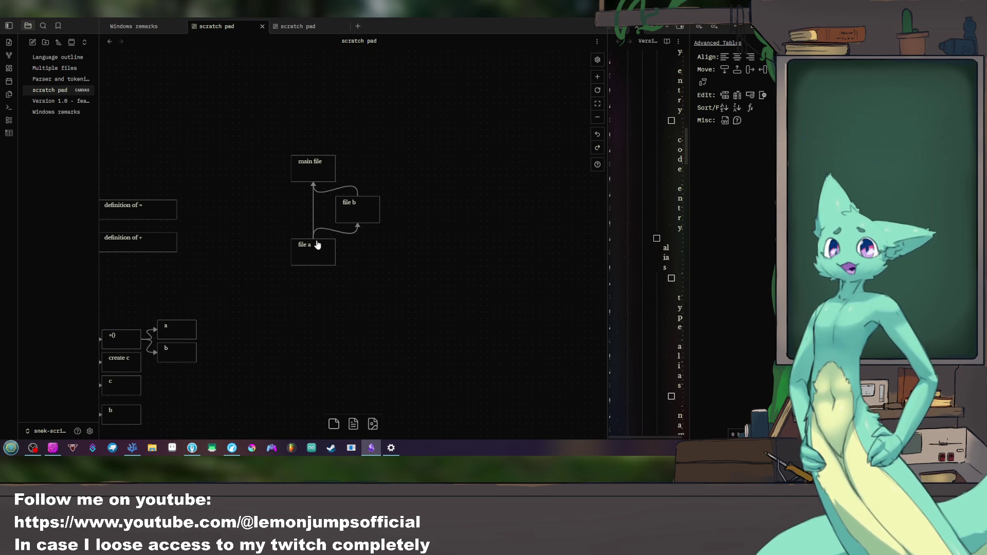
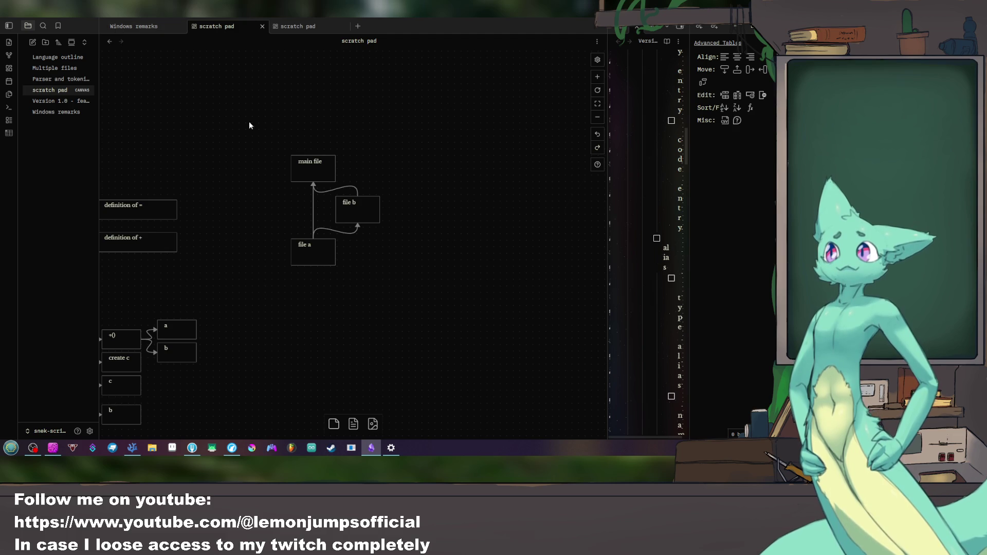
Step: Create a "final storage" card above and left of the main file card and size it
double_click(292, 134)
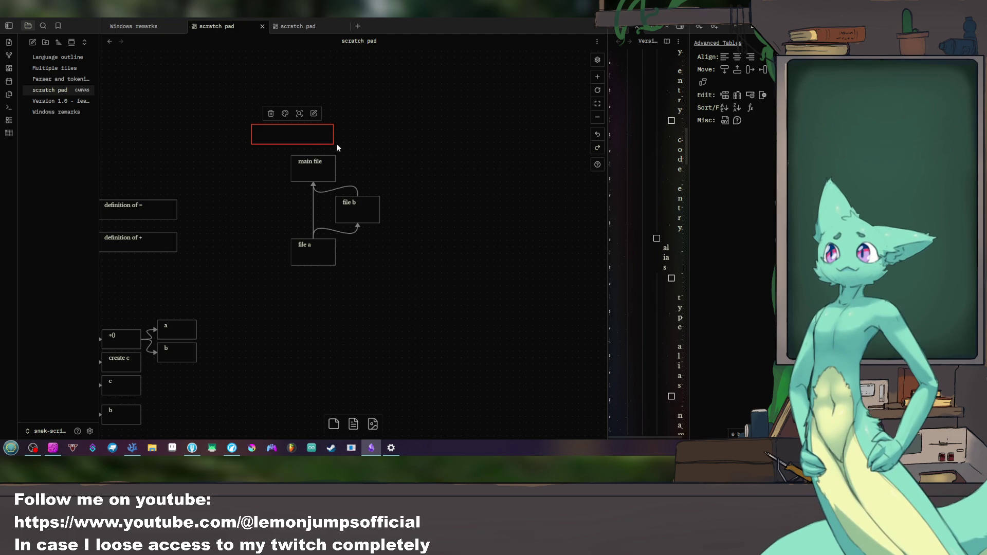
left_click_drag(334, 143, 277, 149)
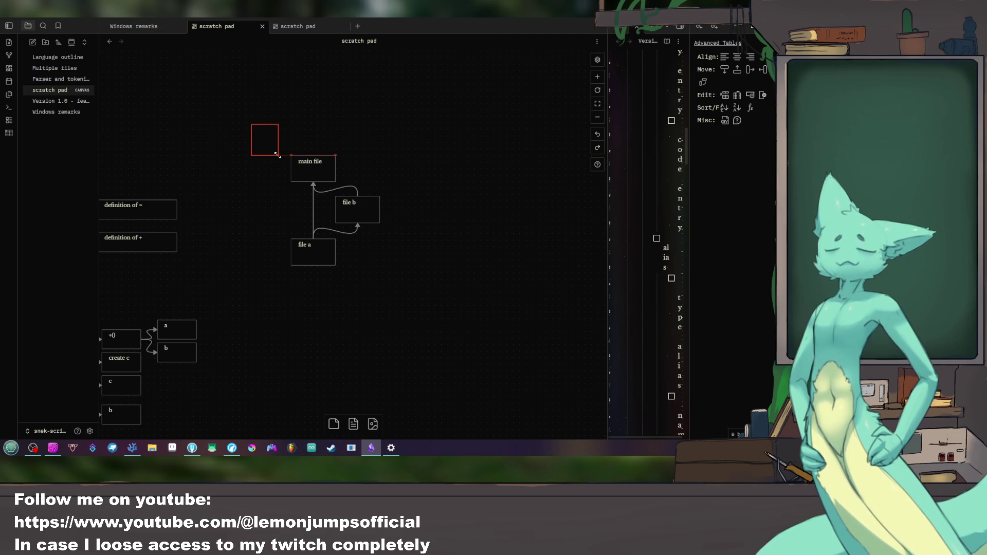
mouse_move(277, 149)
left_mouse_down()
mouse_move(284, 152)
mouse_move(247, 109)
left_mouse_up()
left_click(330, 151)
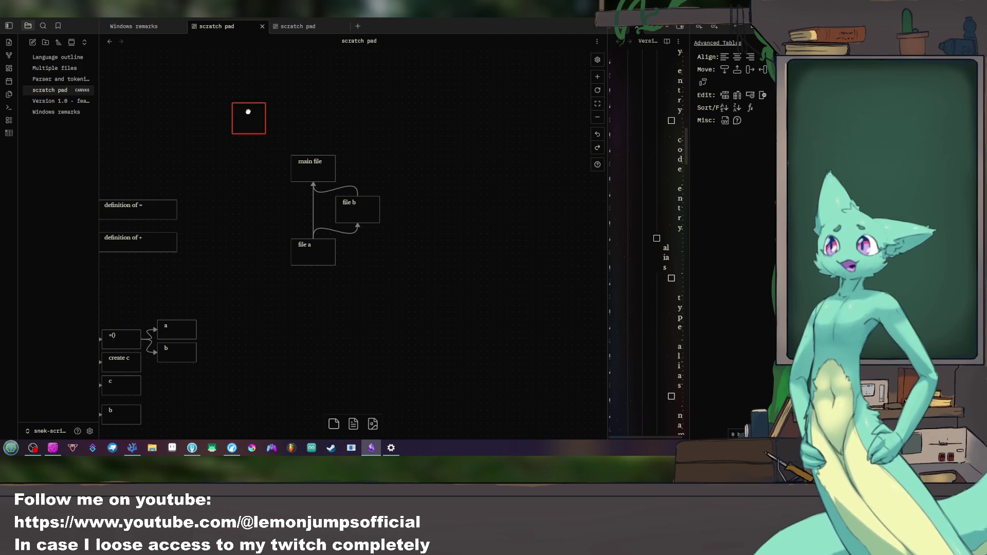
type("final")
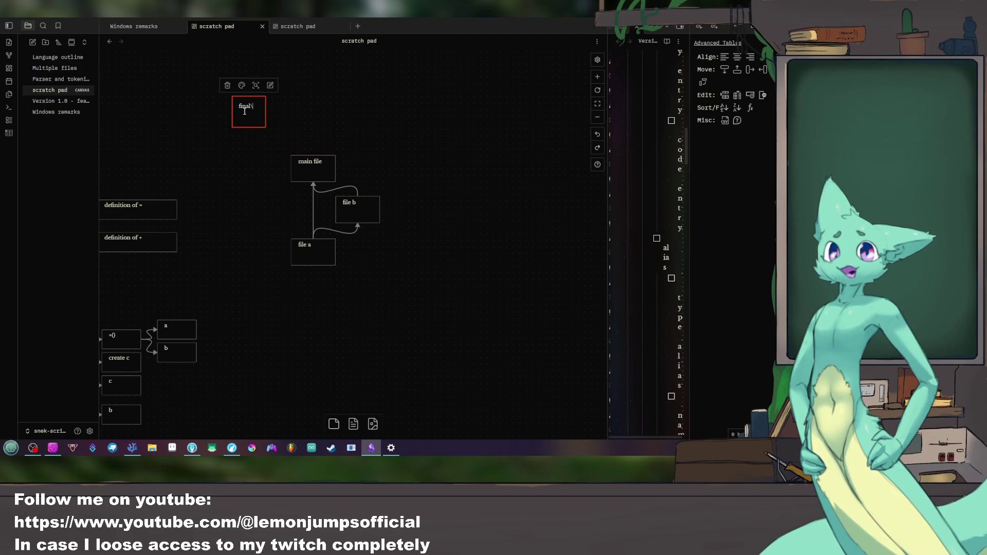
key("Return")
type("sin")
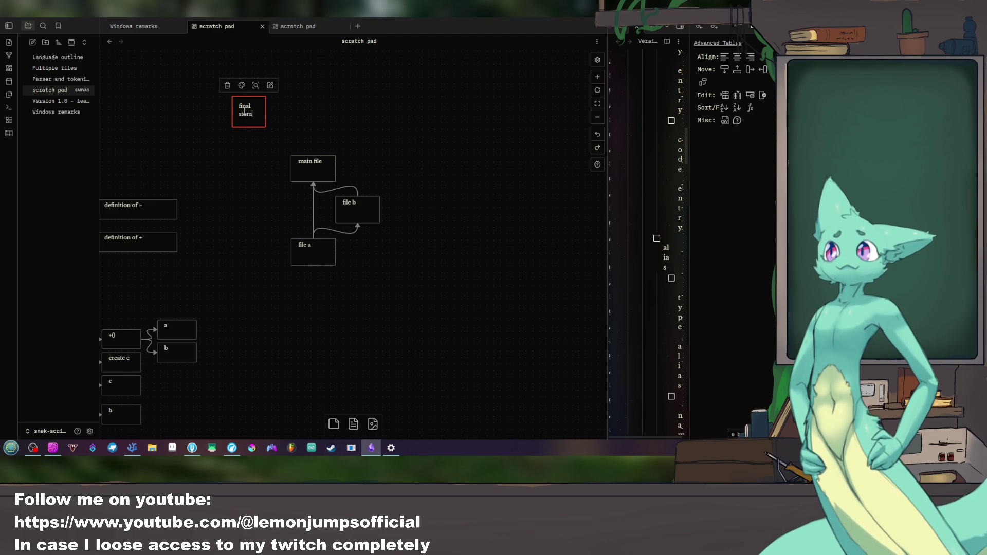
type("ge")
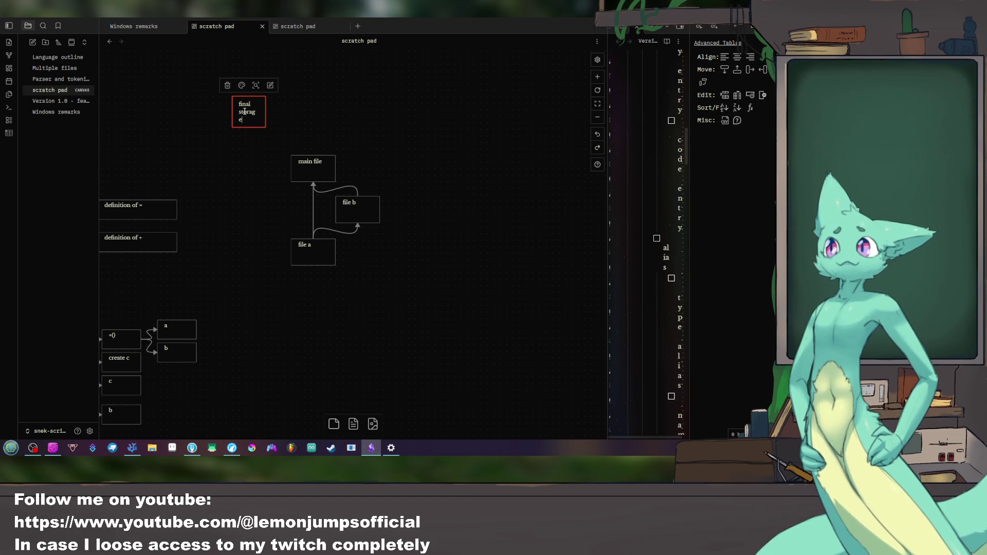
mouse_move(265, 125)
left_mouse_down()
mouse_move(228, 133)
mouse_move(350, 245)
mouse_move(230, 168)
left_mouse_up()
key("Escape")
left_click(262, 185)
Step: Duplicate the final storage card and place the copy directly below it
left_click(219, 120)
left_click(232, 170)
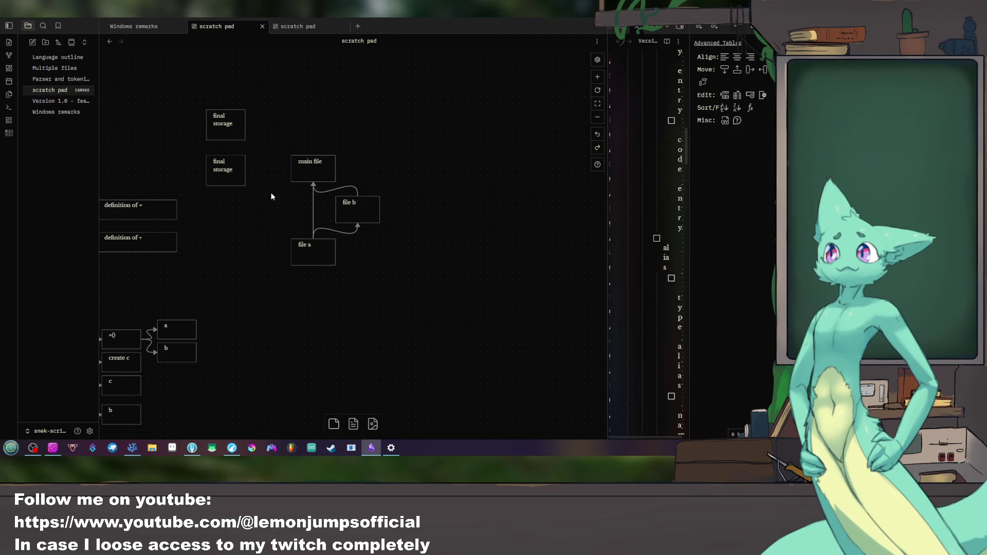
left_click(231, 171)
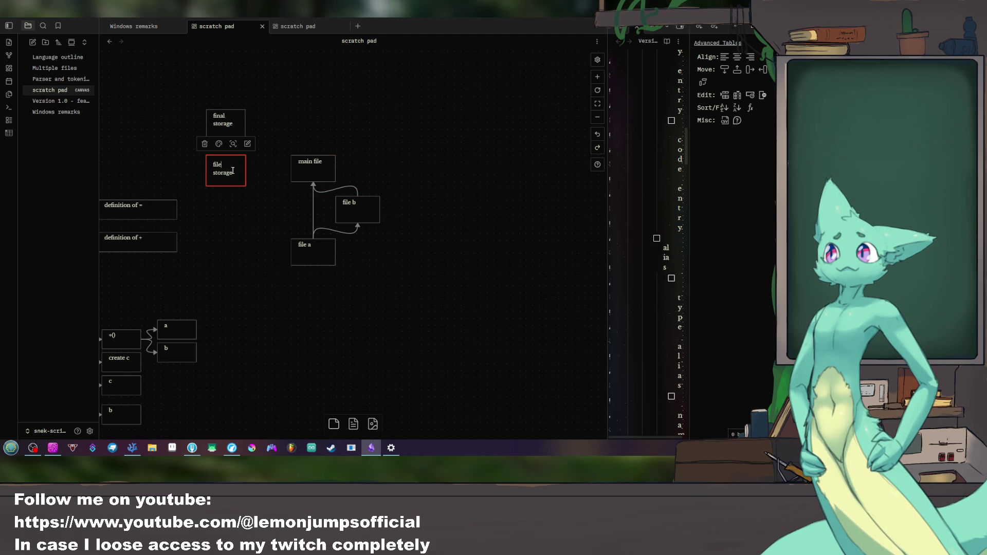
Step: Rename the copy to "file storage", link main file to it, and duplicate it beside file a
left_click(255, 218)
left_click_drag(291, 171, 247, 172)
mouse_move(418, 295)
left_mouse_down()
mouse_move(237, 161)
mouse_move(309, 119)
left_mouse_up()
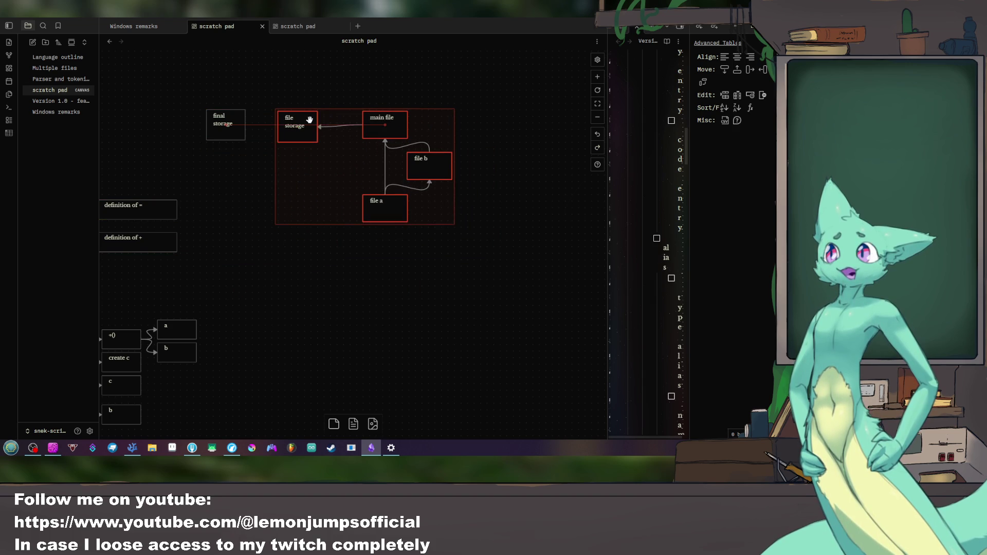
left_click(351, 282)
left_click(300, 126)
mouse_move(300, 125)
left_mouse_down()
mouse_move(353, 246)
mouse_move(344, 211)
mouse_move(319, 220)
mouse_move(309, 164)
left_mouse_up()
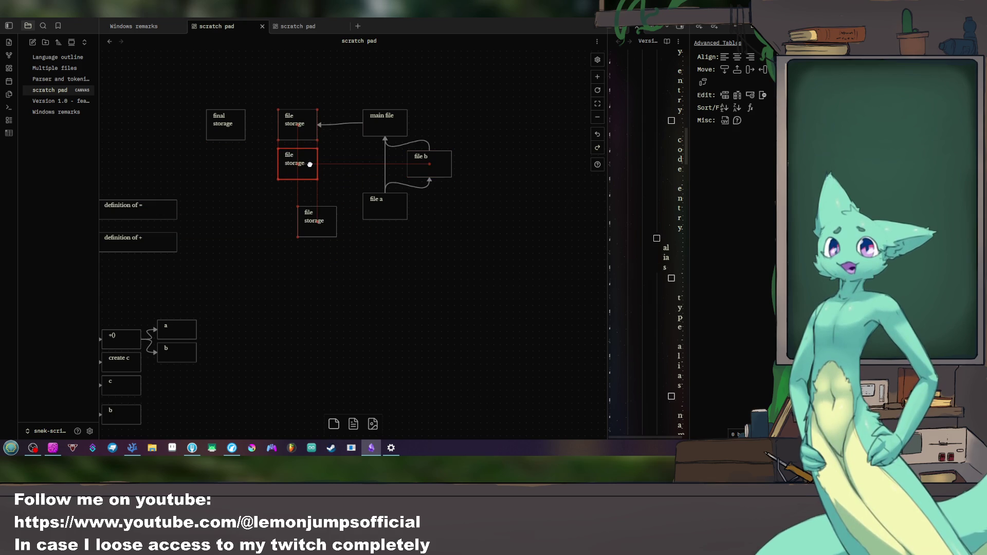
Step: Position the file storage copies and link file a and file b to their own ones
left_click(305, 119)
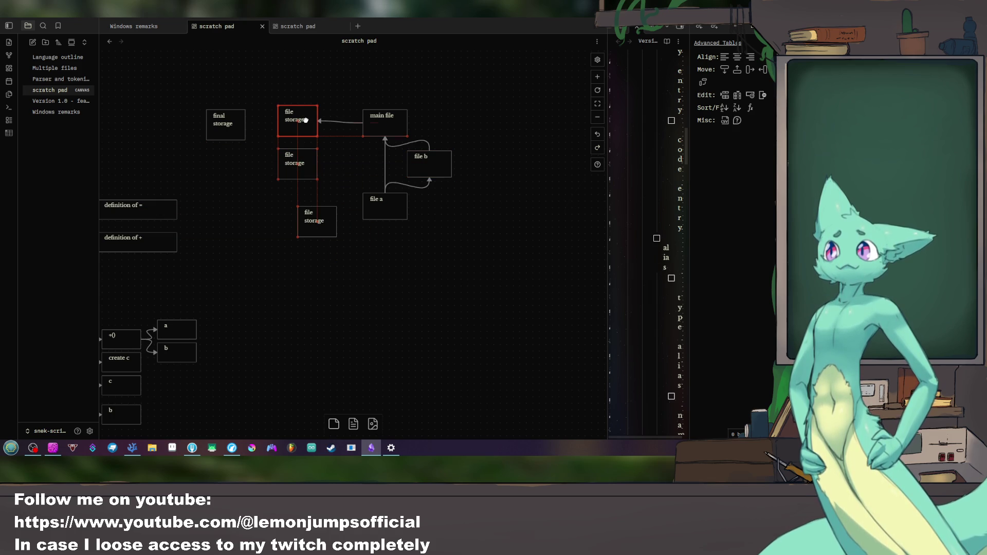
mouse_move(312, 223)
left_mouse_down()
mouse_move(296, 196)
mouse_move(298, 207)
left_mouse_up()
left_click(339, 231)
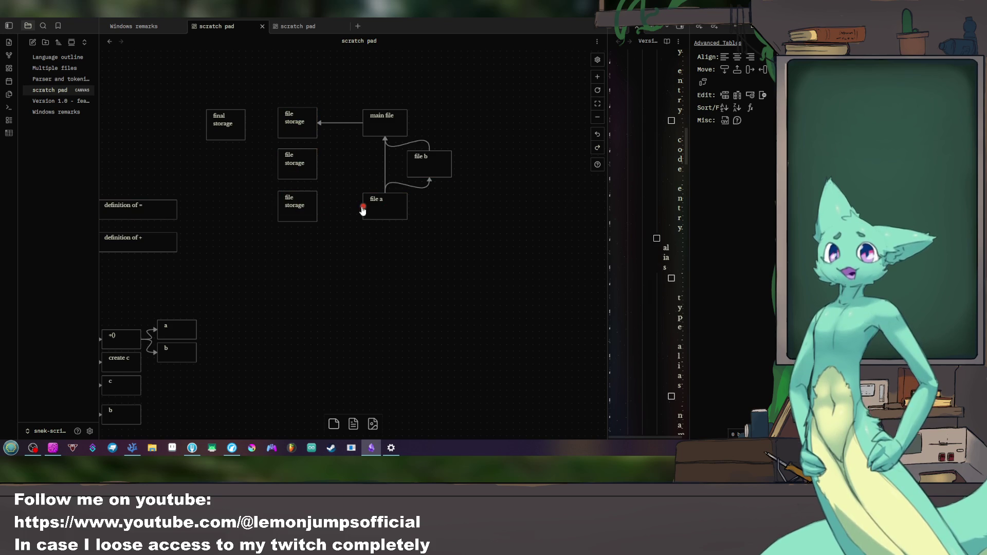
left_click_drag(362, 209, 317, 207)
left_click_drag(407, 166, 318, 165)
Step: Link the top file storage card to final storage and start a new card from final storage
left_click(227, 125)
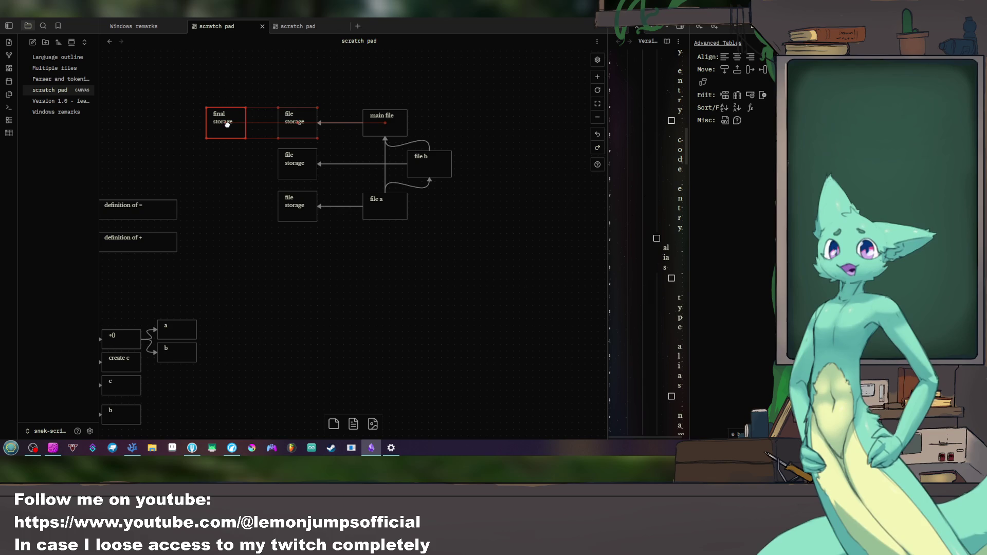
left_click_drag(277, 124, 245, 124)
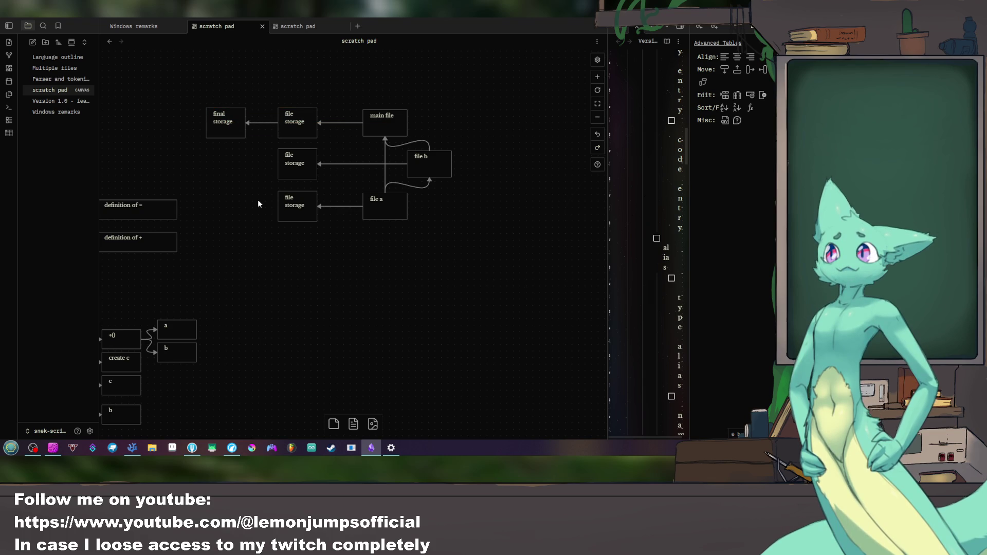
left_click_drag(228, 122, 217, 121)
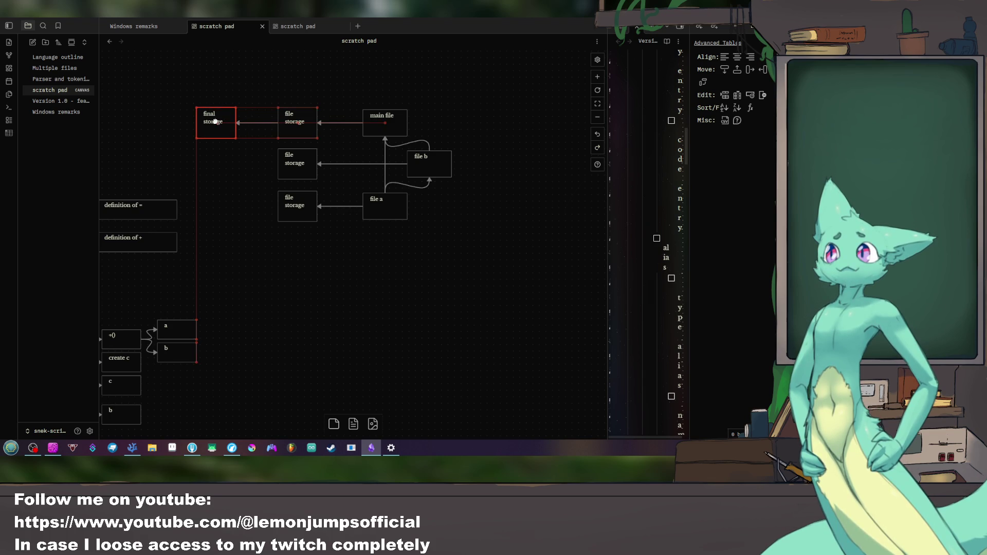
left_click(249, 141)
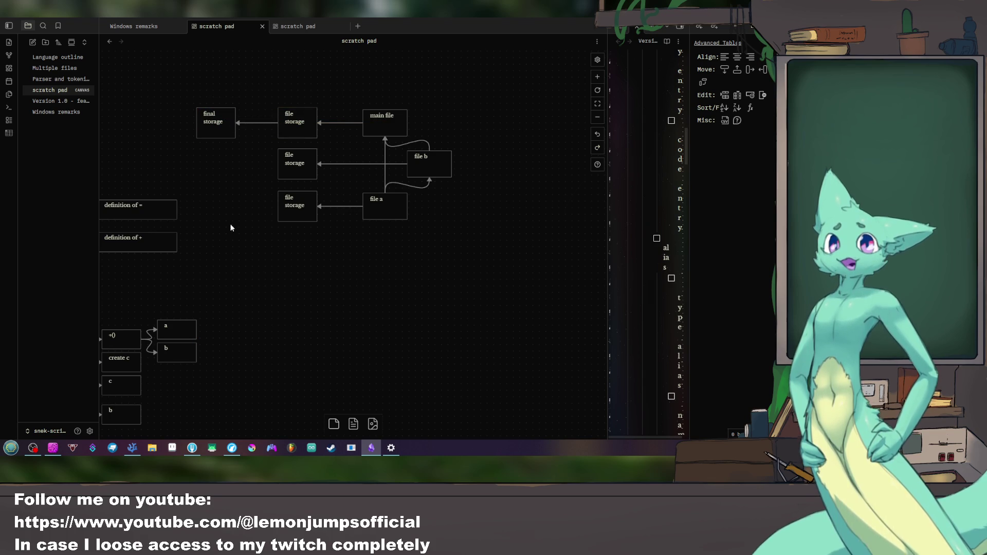
left_click_drag(227, 222, 315, 271)
Step: Name the new card fed by final storage "compiler" and settle it in place
double_click(242, 170)
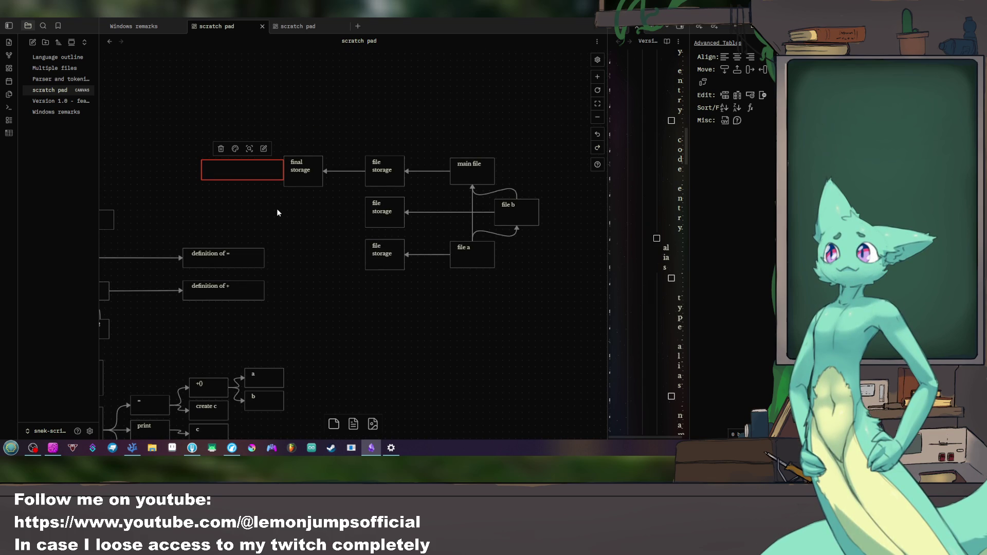
type("compiler")
left_click(277, 208)
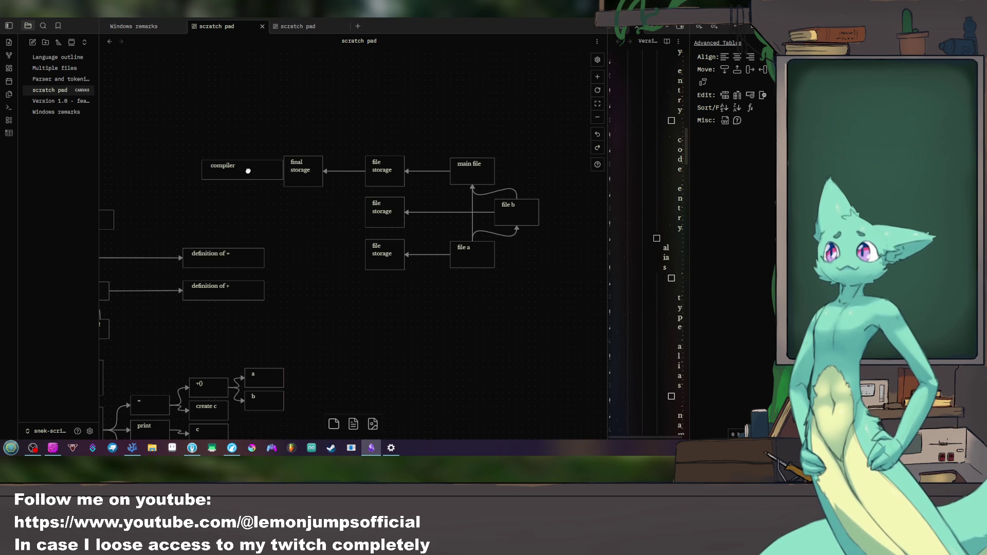
left_click_drag(251, 169, 232, 168)
left_click(282, 175)
mouse_move(300, 257)
left_mouse_down()
mouse_move(310, 260)
mouse_move(245, 282)
left_mouse_up()
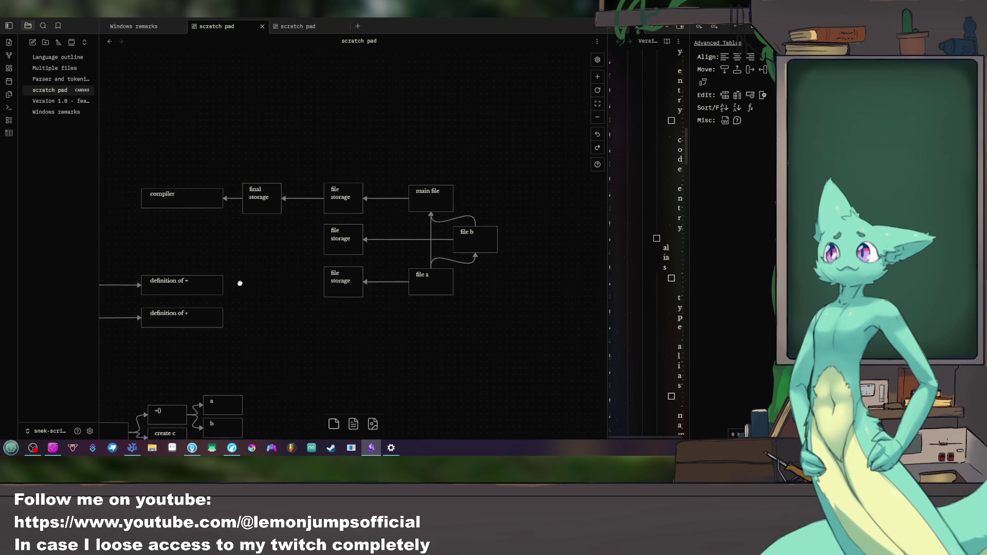
Step: Label the file a to main file link "include 1" and discard a stray empty card
left_click(430, 236)
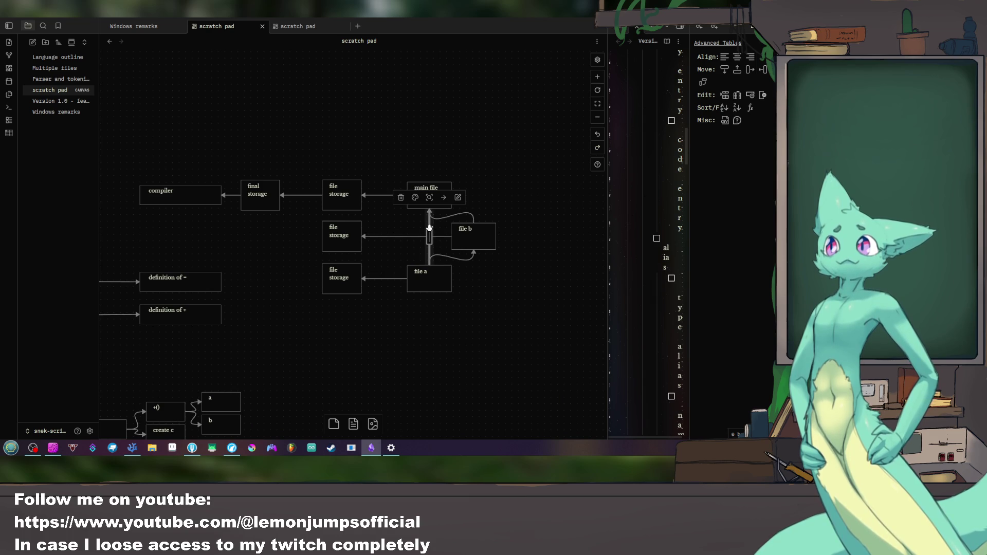
type("include 1")
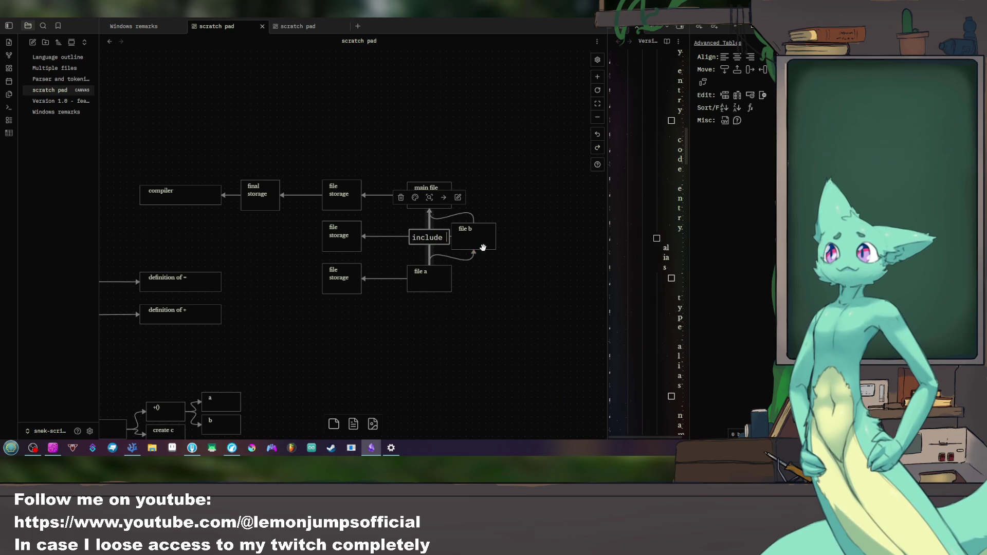
left_click(429, 251)
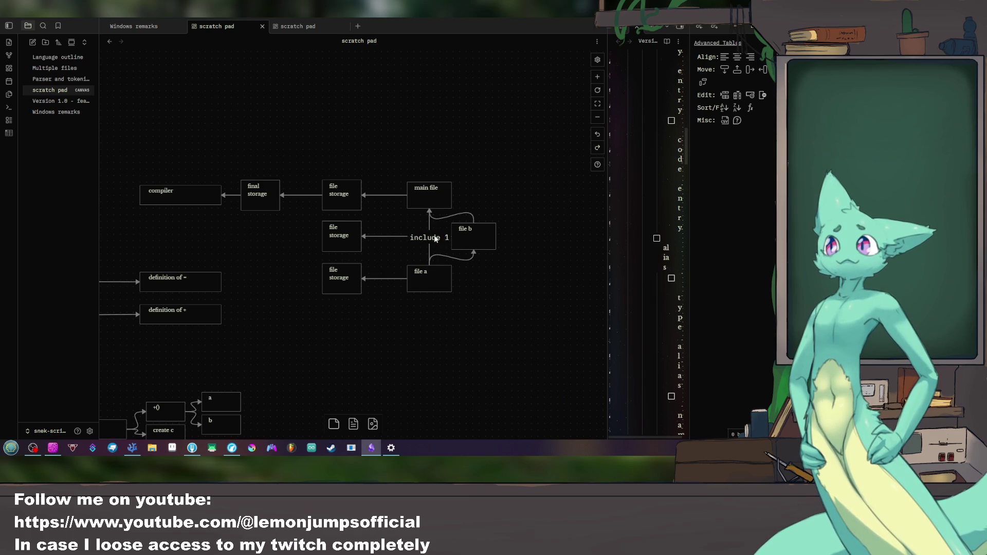
left_click(435, 283)
left_click(434, 281)
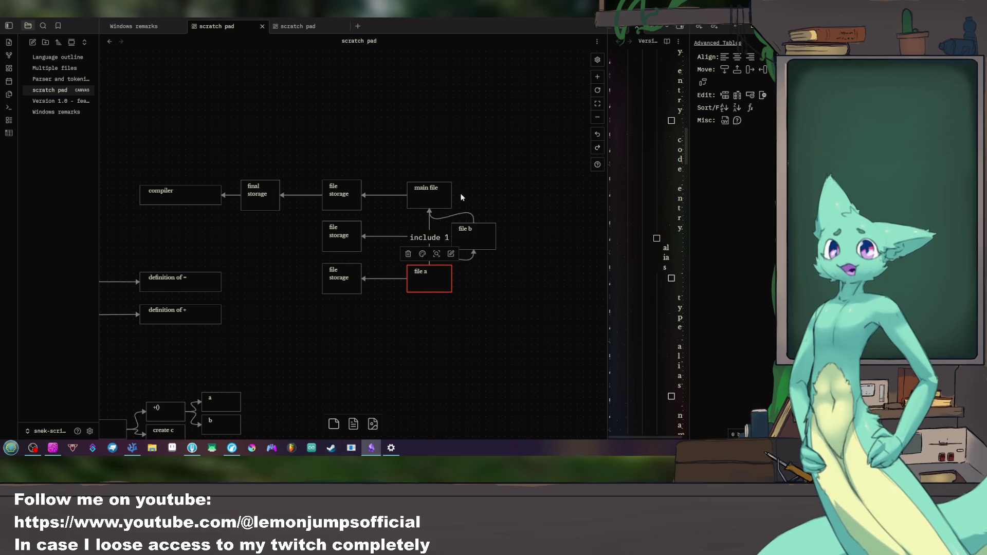
left_click(520, 278)
double_click(480, 305)
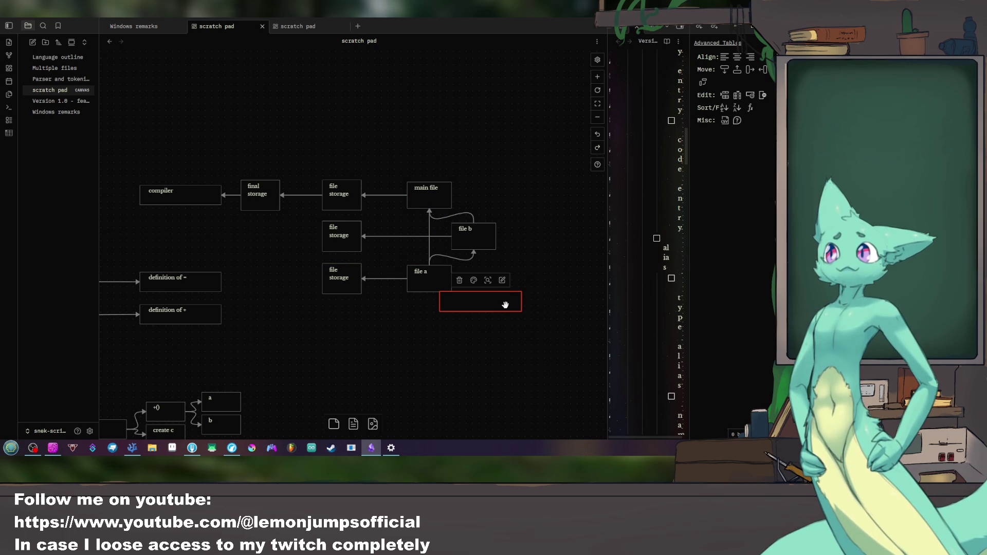
key("Delete")
Step: Group file a and file b as "included" and move main file above the group
right_click(504, 289)
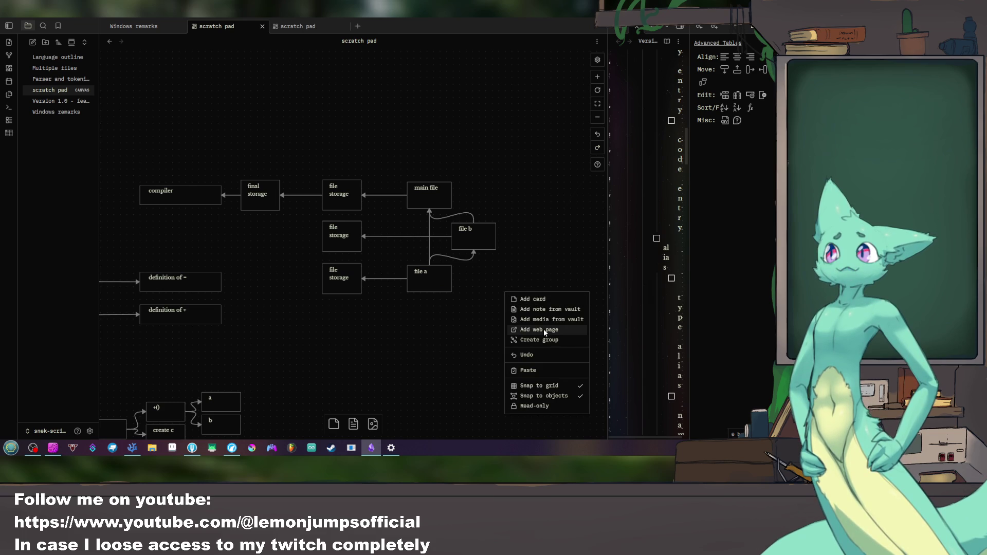
left_click(536, 240)
left_click_drag(503, 290, 406, 221)
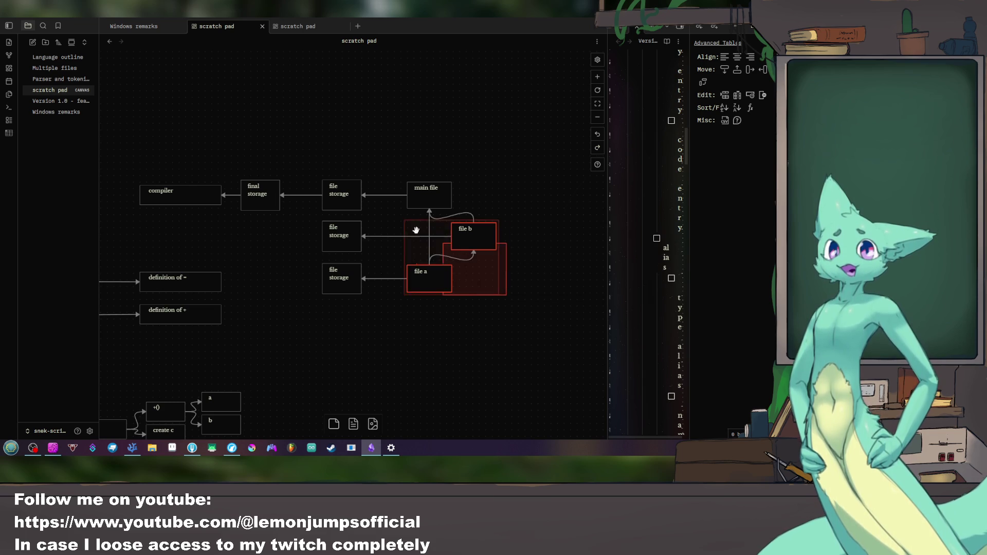
left_click(461, 212)
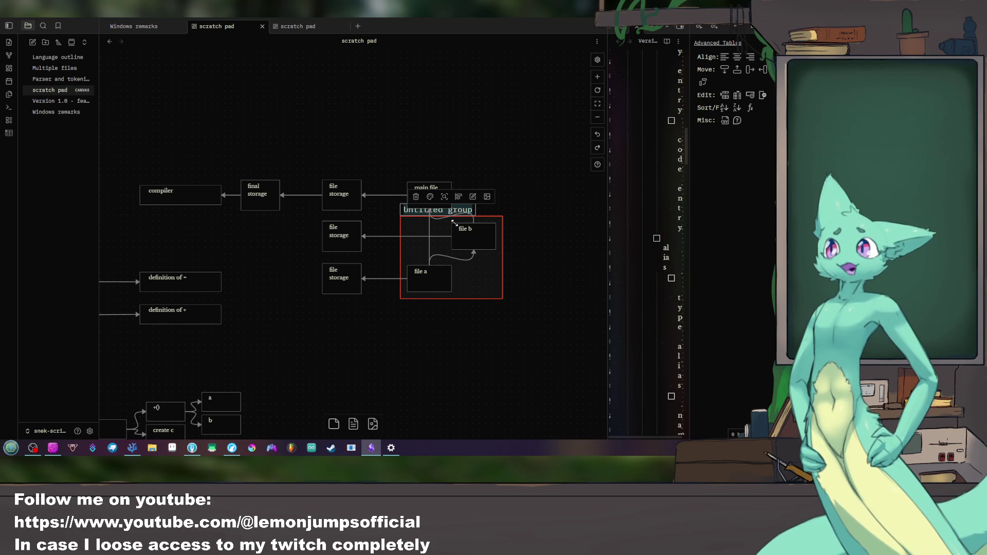
type("included")
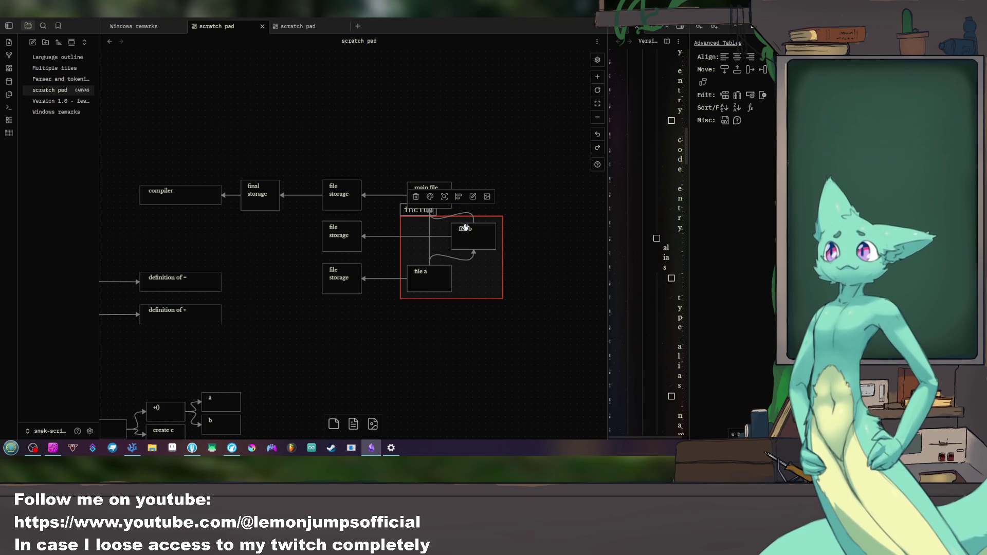
key("Return")
left_click(507, 230)
left_click_drag(443, 194, 443, 171)
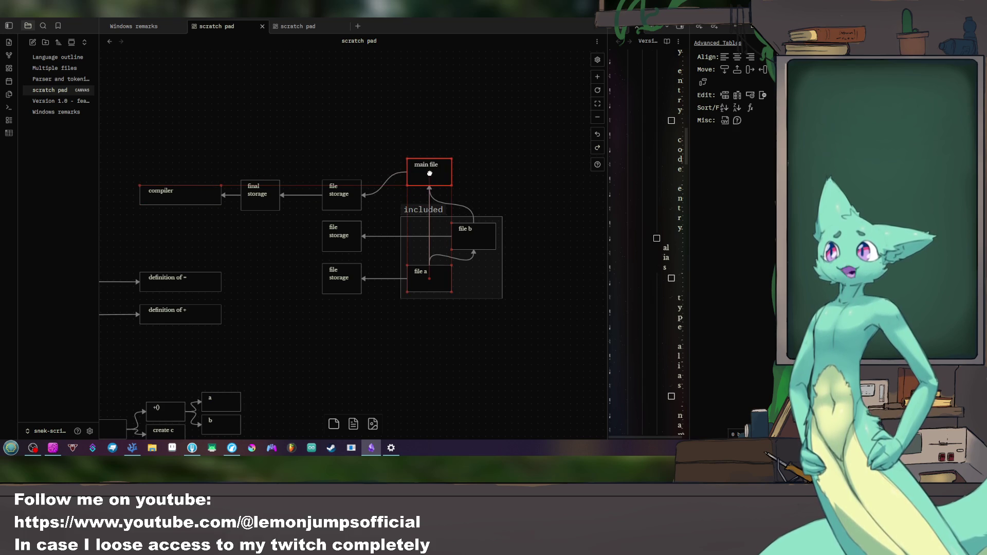
left_click(487, 168)
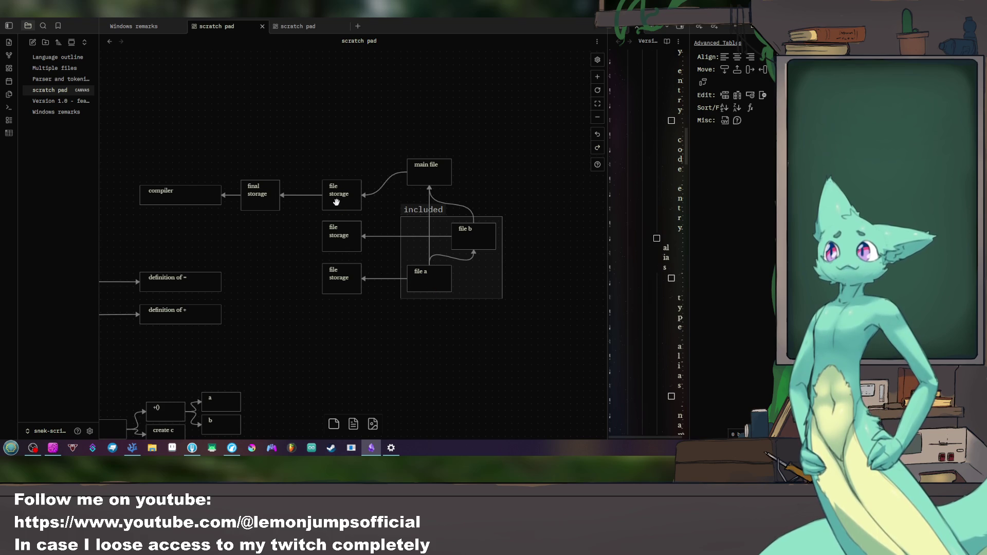
Step: Link final storage to the middle and bottom file storage cards and select all three
left_click_drag(323, 238, 282, 196)
left_click_drag(323, 280, 283, 197)
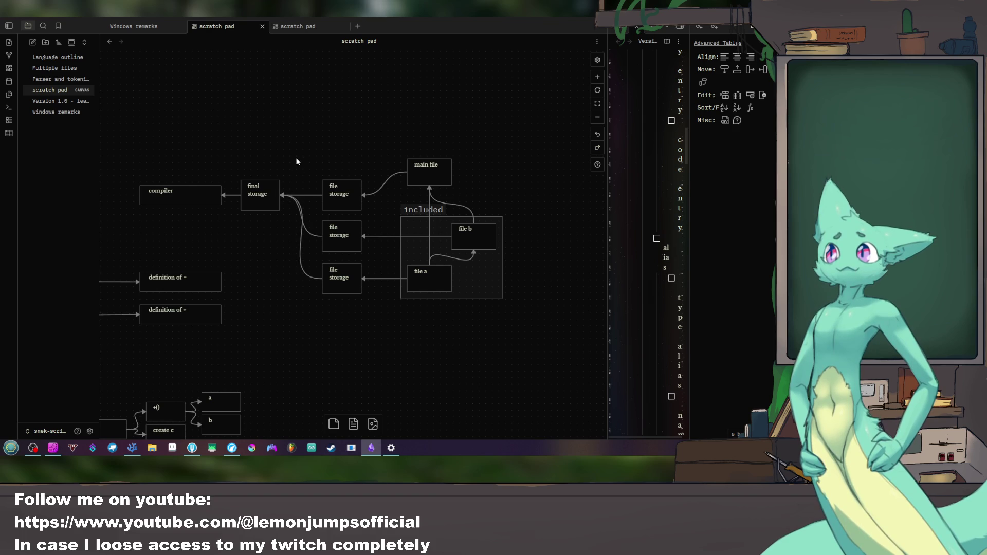
left_click_drag(295, 159, 377, 317)
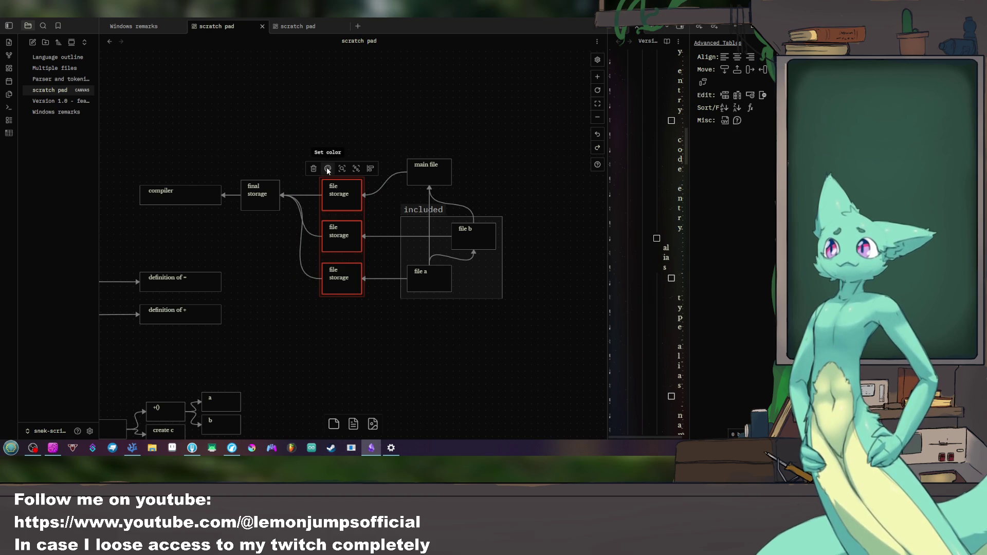
Step: Wrap the three file storage cards in a narrower group titled about file mangling
left_click(355, 170)
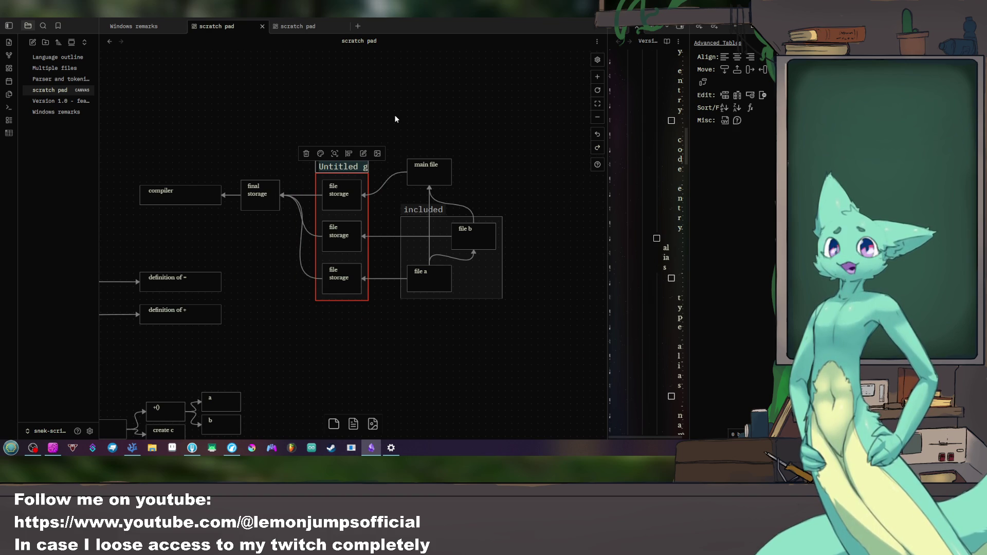
type("per file ")
type("decora")
type("tion")
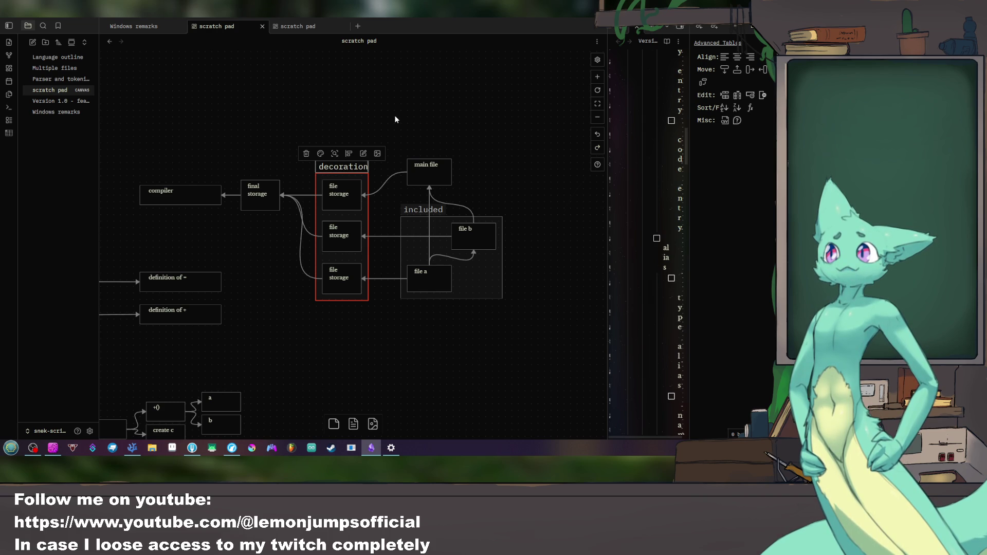
key("Return")
mouse_move(338, 163)
left_mouse_down()
mouse_move(332, 170)
mouse_move(401, 180)
left_mouse_up()
left_click(608, 208)
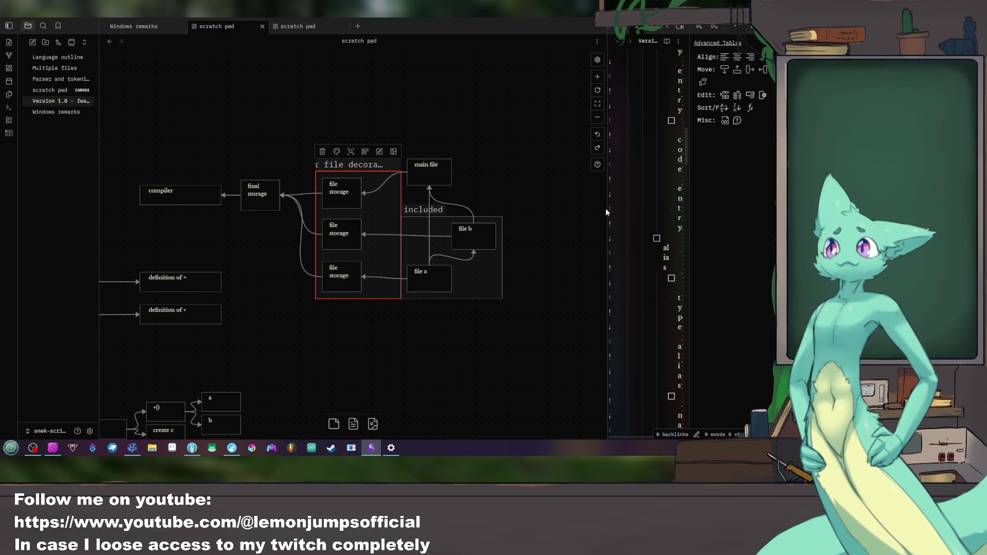
double_click(354, 165)
left_click_drag(400, 177, 374, 179)
left_click(527, 197)
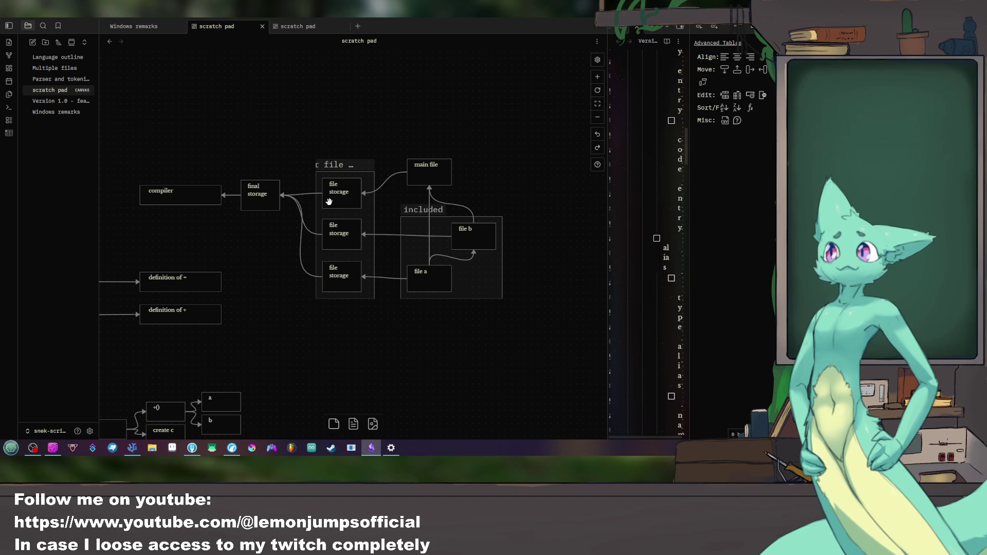
left_click(343, 165)
type("per file")
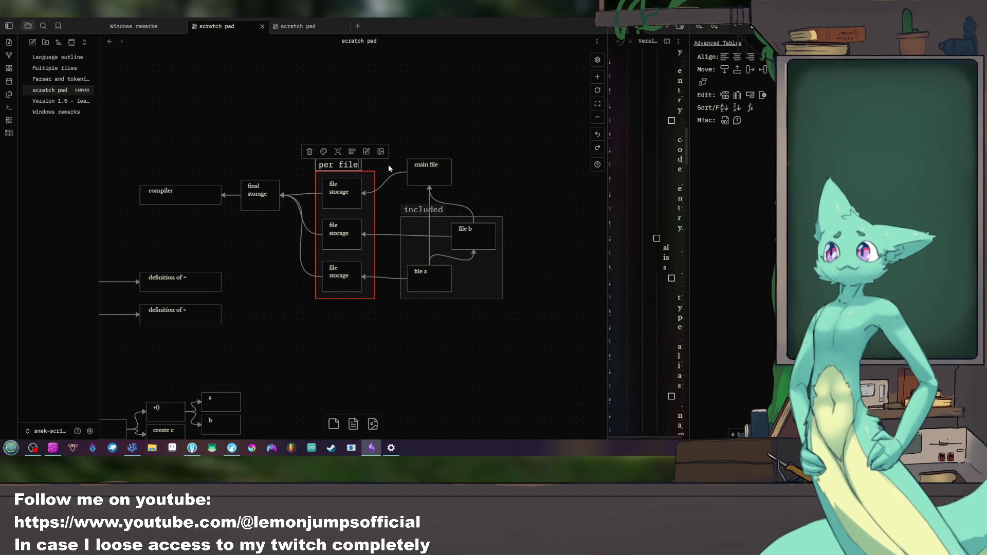
type(" dmangling")
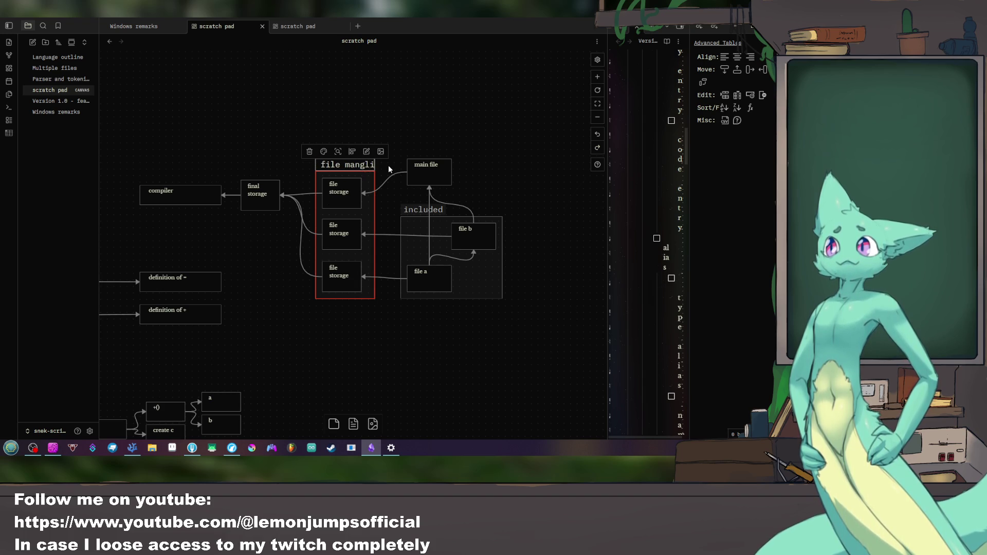
left_click(399, 150)
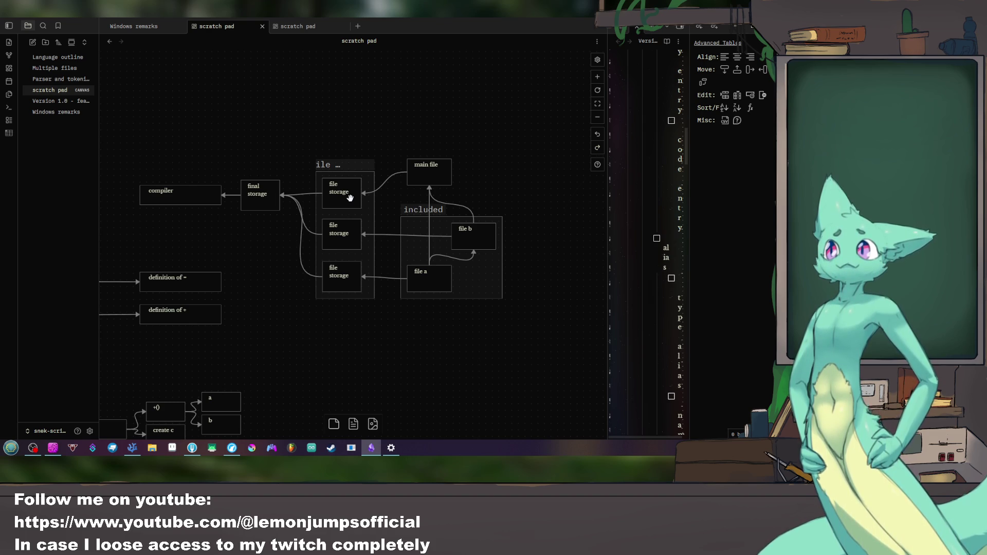
Step: Review the storage and compiler cards, then switch to the other scratch pad tab
left_click(259, 191)
left_click(242, 129)
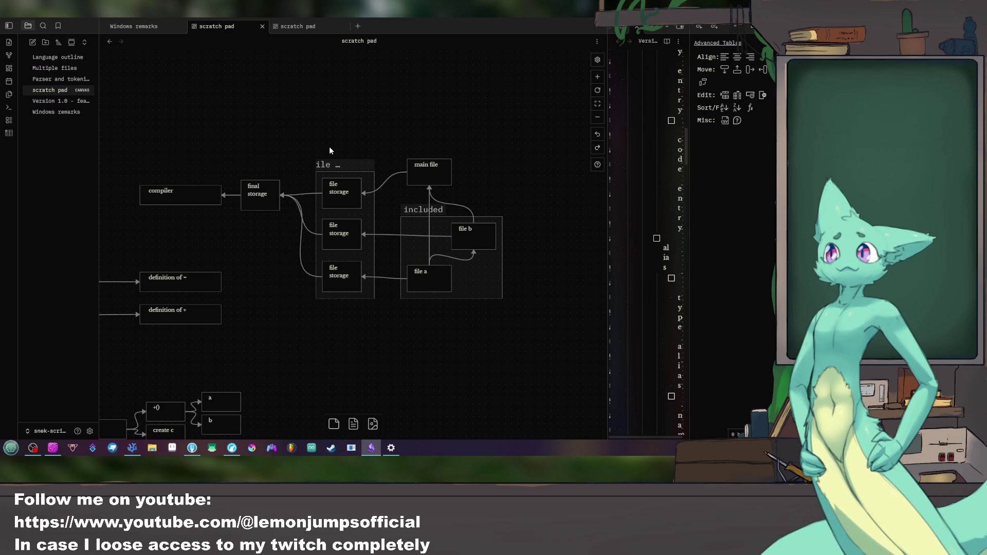
left_click_drag(239, 137, 306, 285)
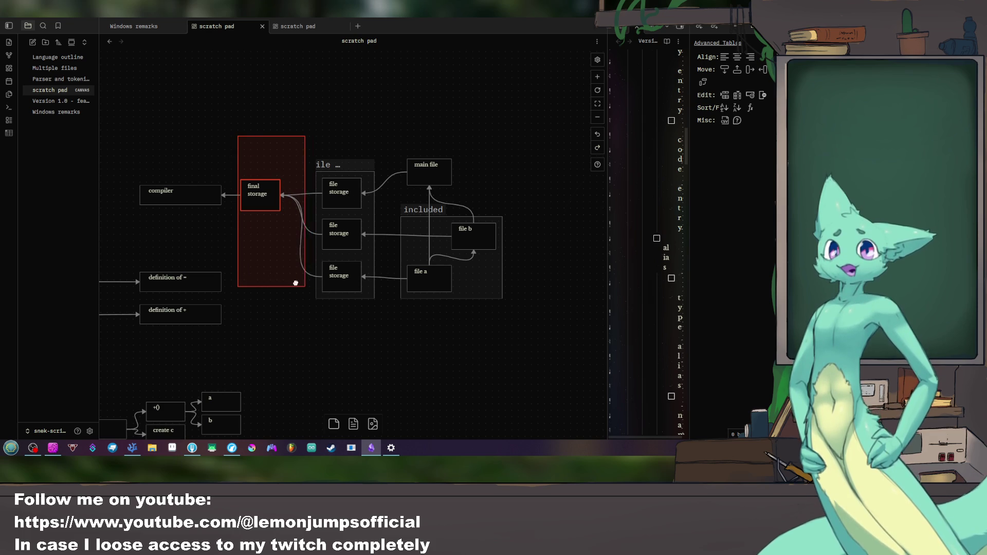
left_click_drag(386, 317, 307, 129)
left_click(296, 125)
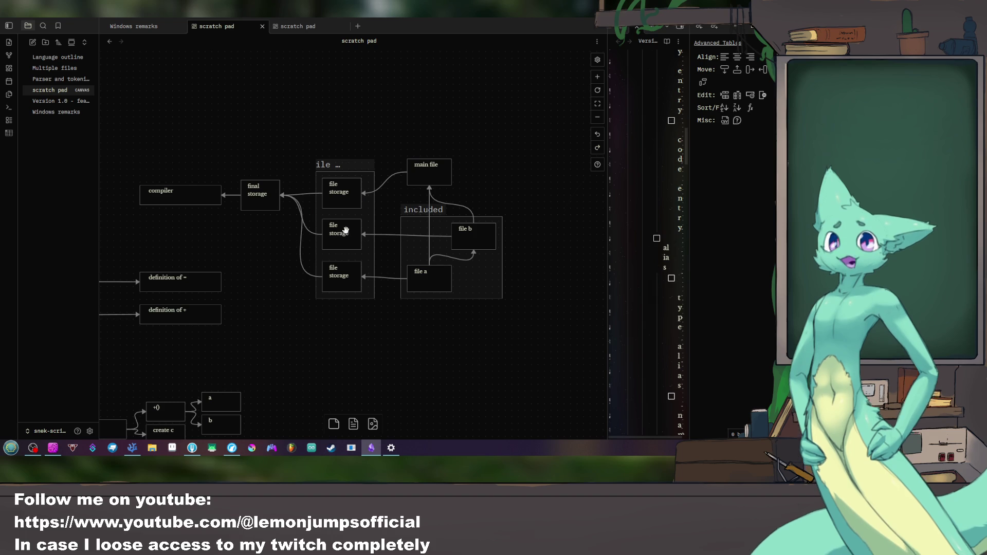
left_click_drag(395, 131, 312, 347)
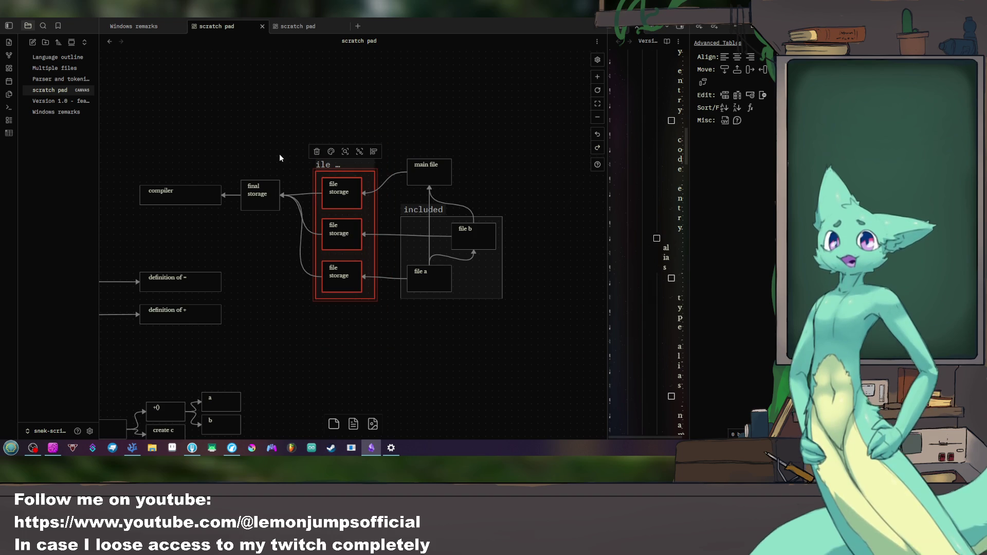
left_click_drag(288, 154, 233, 237)
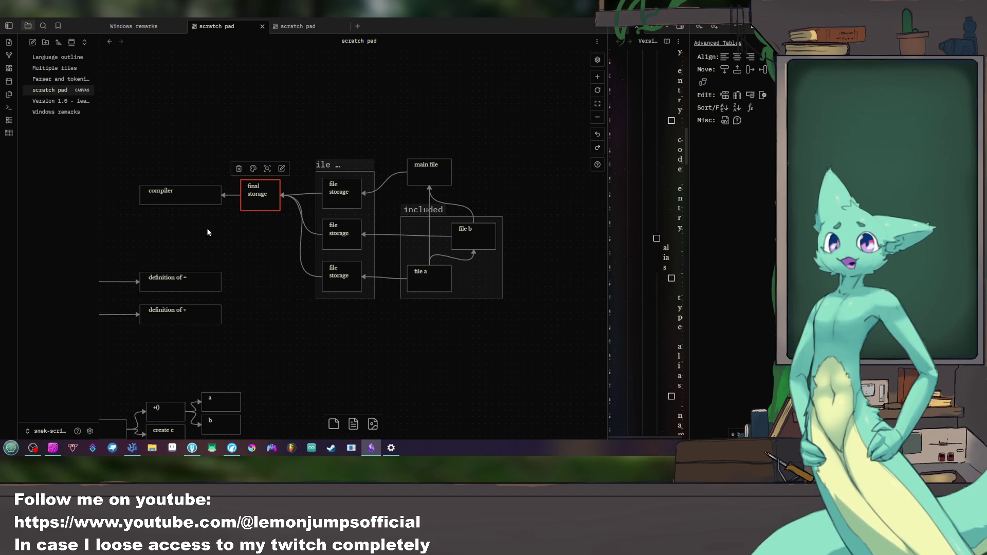
left_click_drag(293, 232, 367, 237)
left_click(240, 199)
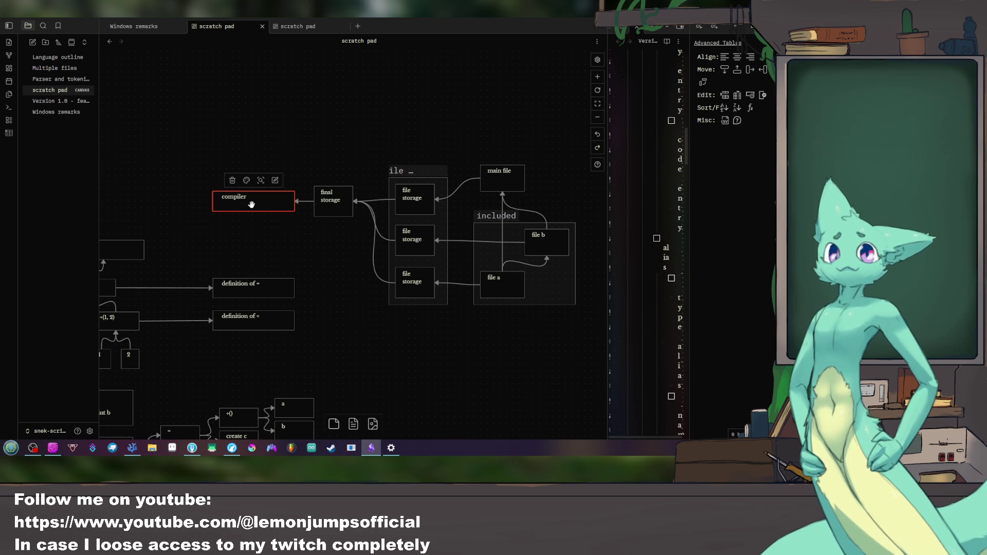
left_click(360, 305)
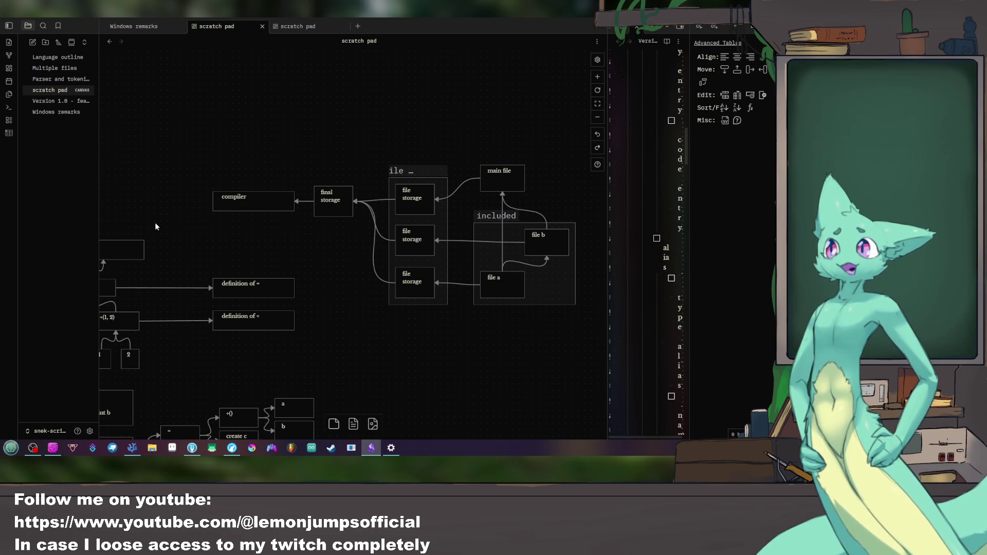
left_click_drag(204, 190, 177, 166)
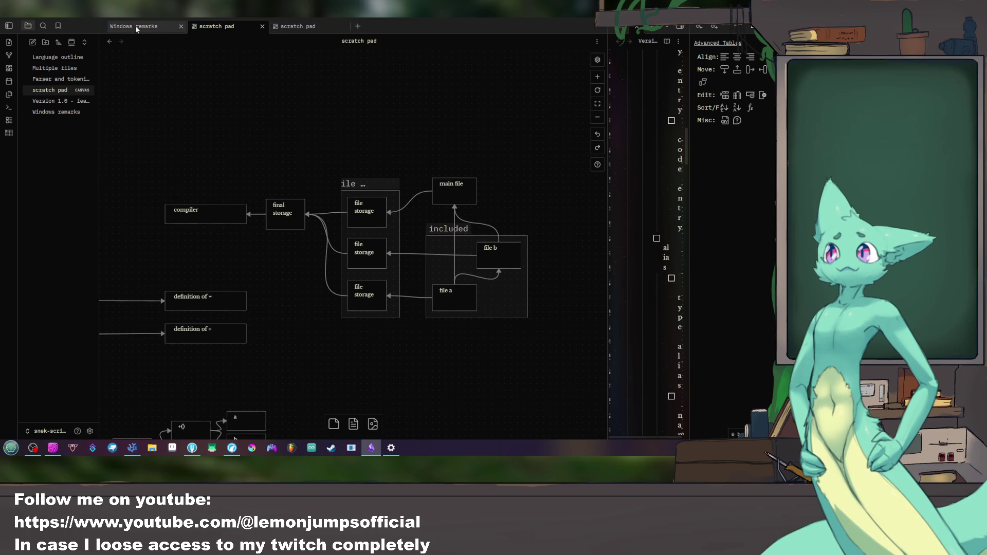
left_click(135, 26)
left_click(296, 29)
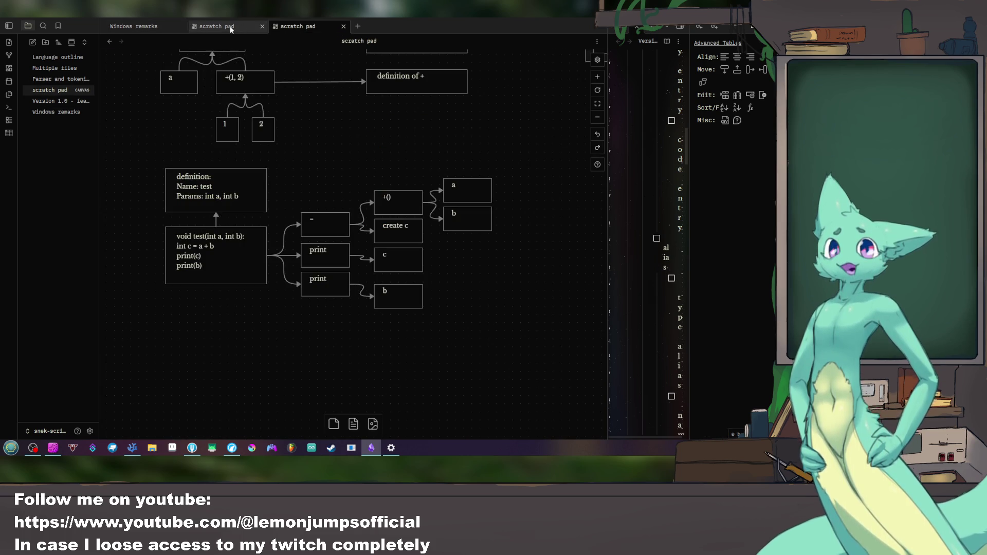
Step: Open the Parser and tokenizer note and insert a blank list item after Main Parsing
left_click(60, 79)
scroll(299, 272, "down", 5)
scroll(298, 273, "down", 5)
scroll(298, 272, "down", 5)
scroll(299, 273, "up", 2)
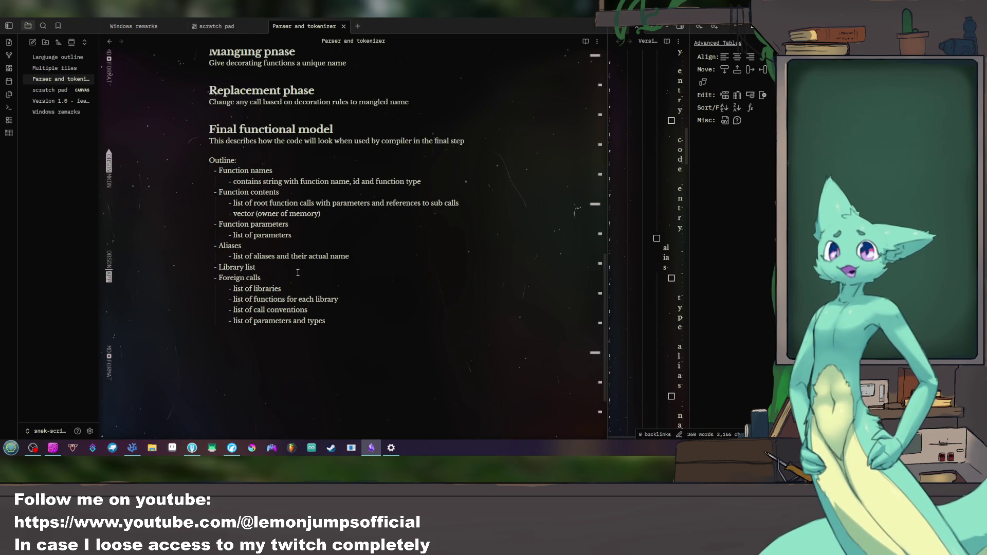
scroll(297, 272, "down", 1)
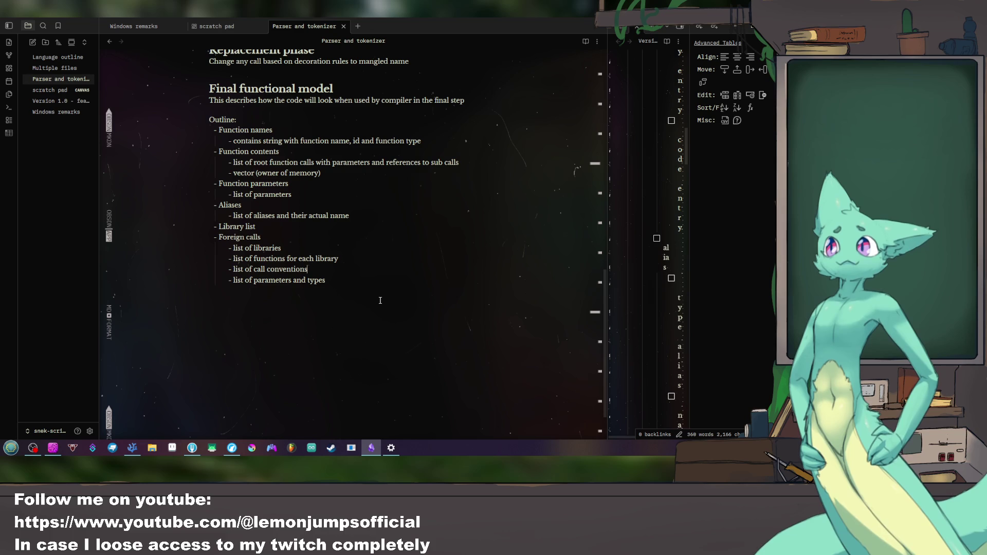
scroll(380, 300, "up", 3)
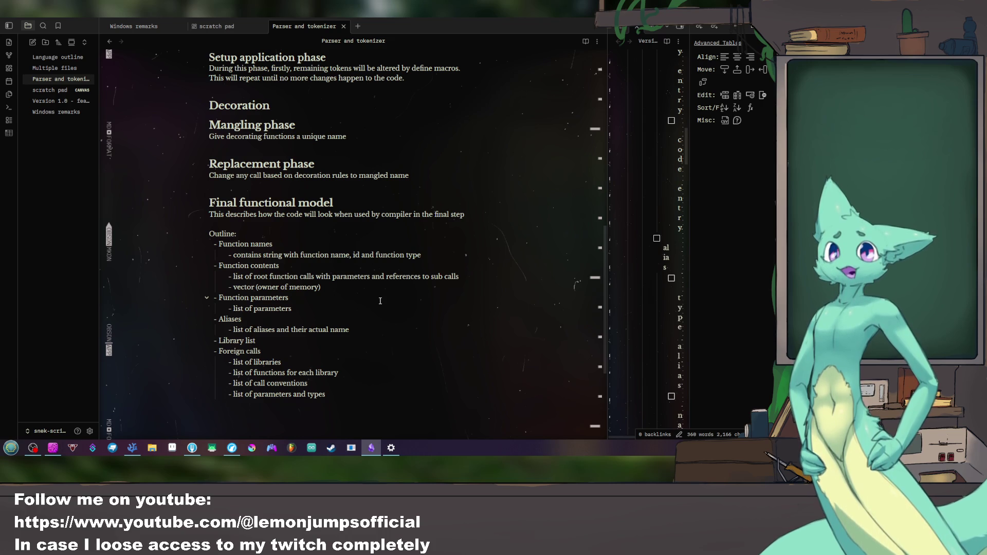
scroll(379, 301, "up", 5)
scroll(378, 301, "up", 5)
scroll(262, 149, "down", 5)
scroll(274, 231, "down", 5)
scroll(274, 232, "down", 3)
scroll(273, 232, "up", 5)
scroll(274, 232, "up", 5)
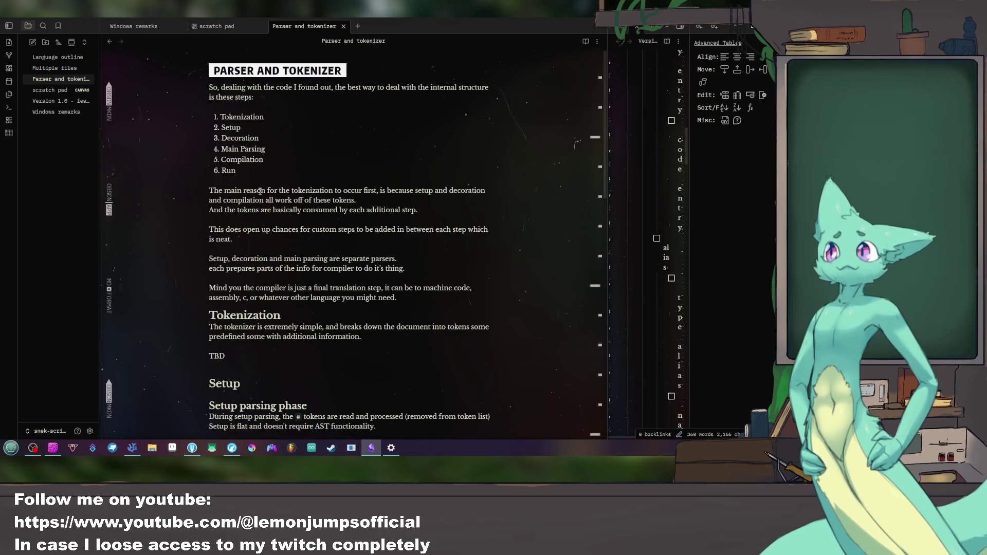
key("Return")
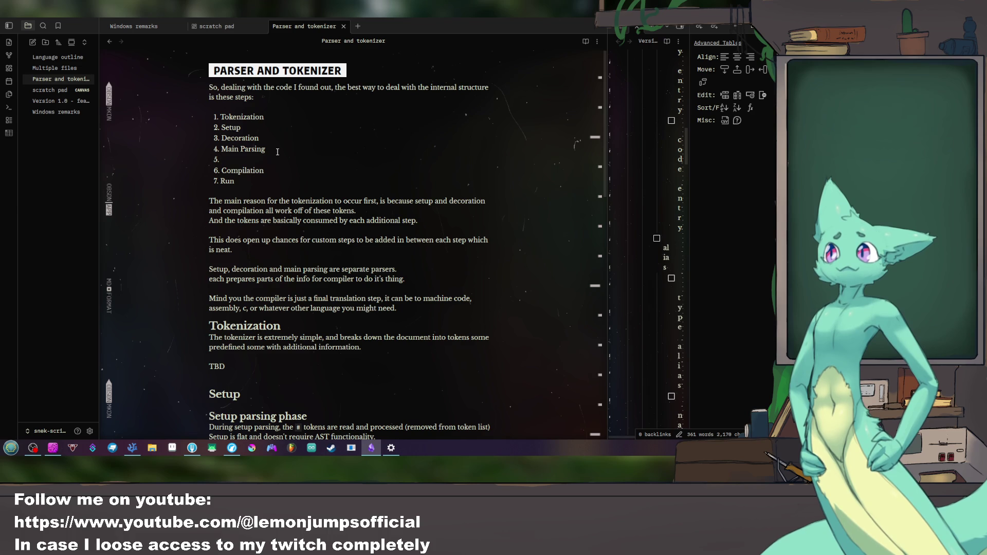
type("File link")
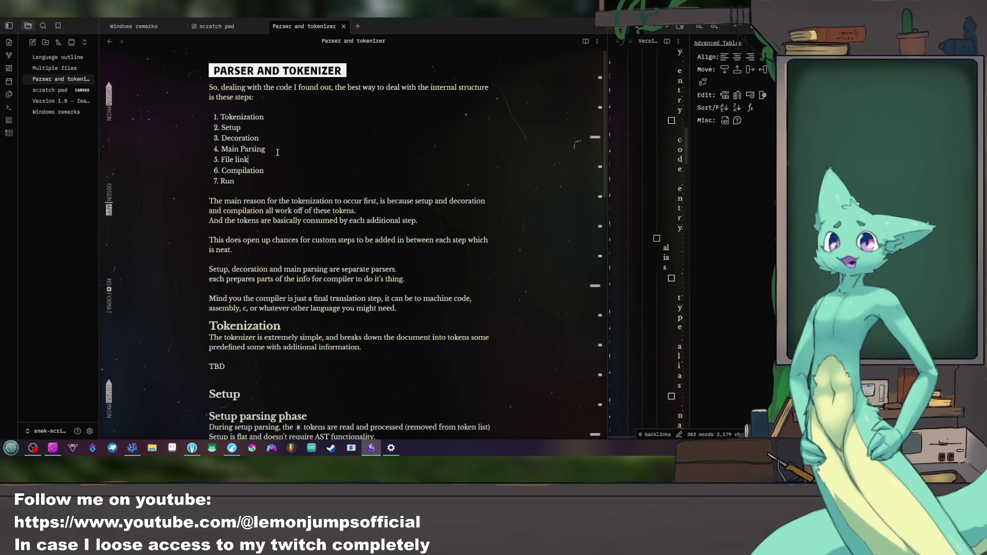
Step: Write "File Fusion" as step 5 between Main Parsing and Compilation
key("BackSpace")
key("BackSpace")
key("BackSpace")
key("BackSpace")
key("BackSpace")
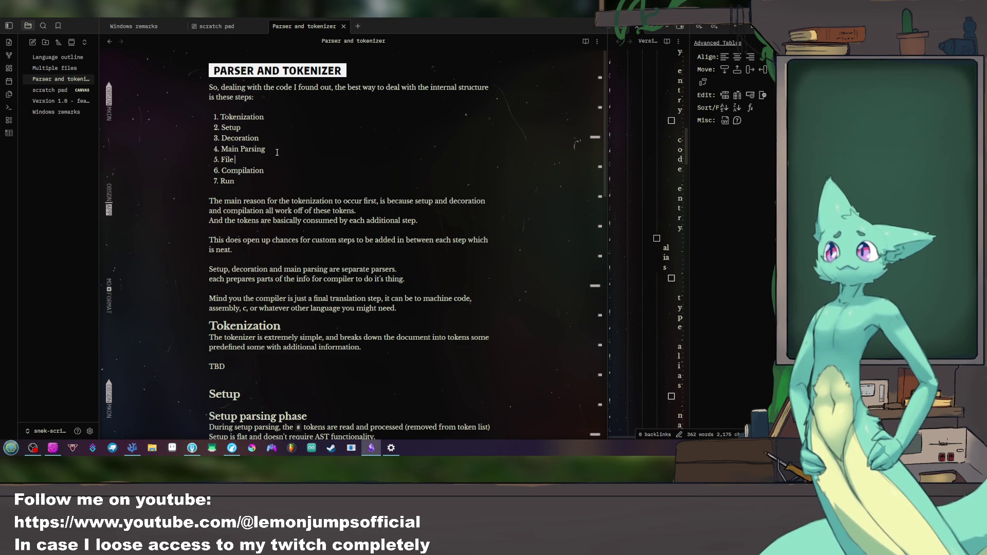
type("fusion")
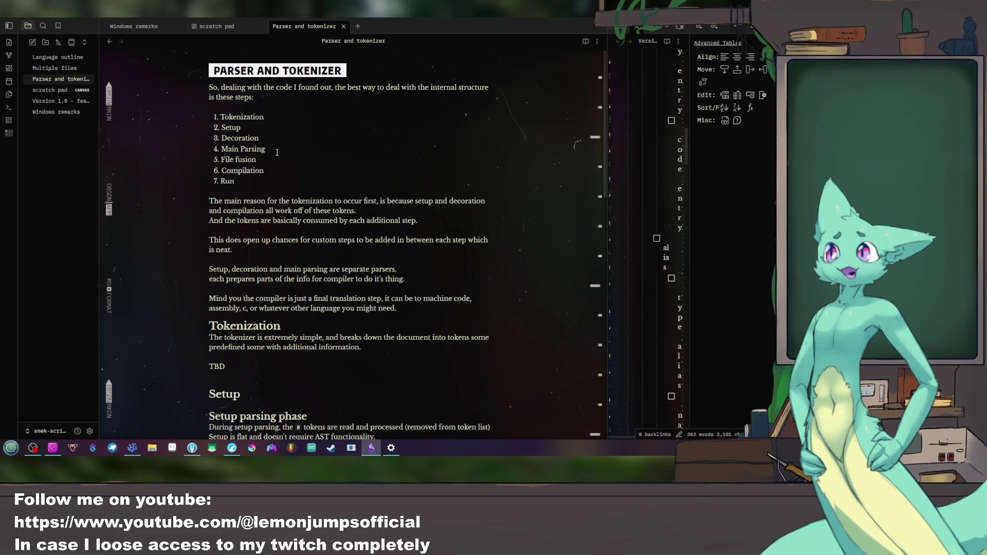
key("BackSpace")
type("Di")
key("BackSpace")
key("BackSpace")
type("F")
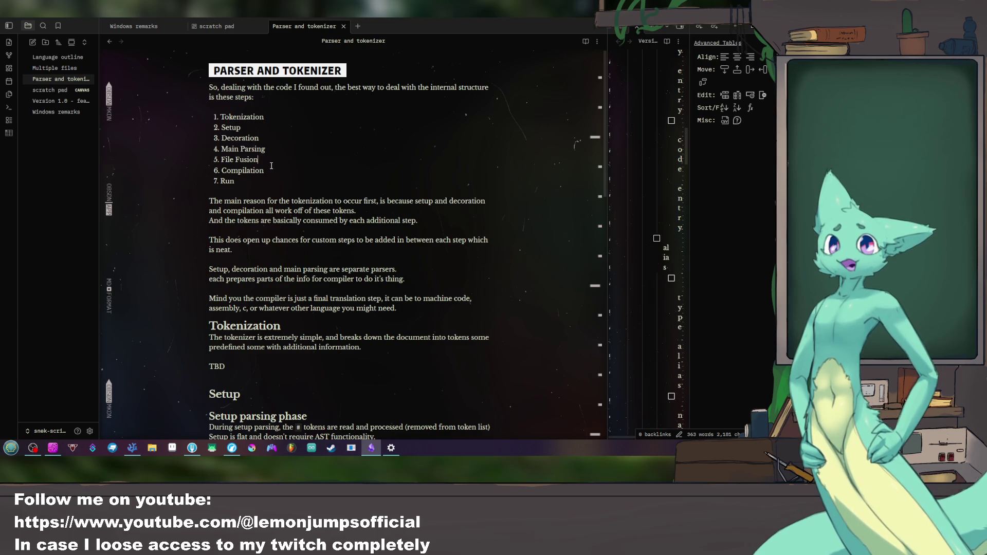
scroll(291, 194, "down", 4)
scroll(293, 201, "down", 4)
scroll(293, 232, "down", 3)
scroll(294, 248, "down", 3)
scroll(294, 247, "down", 3)
scroll(294, 247, "down", 3)
scroll(294, 247, "down", 2)
scroll(294, 255, "up", 4)
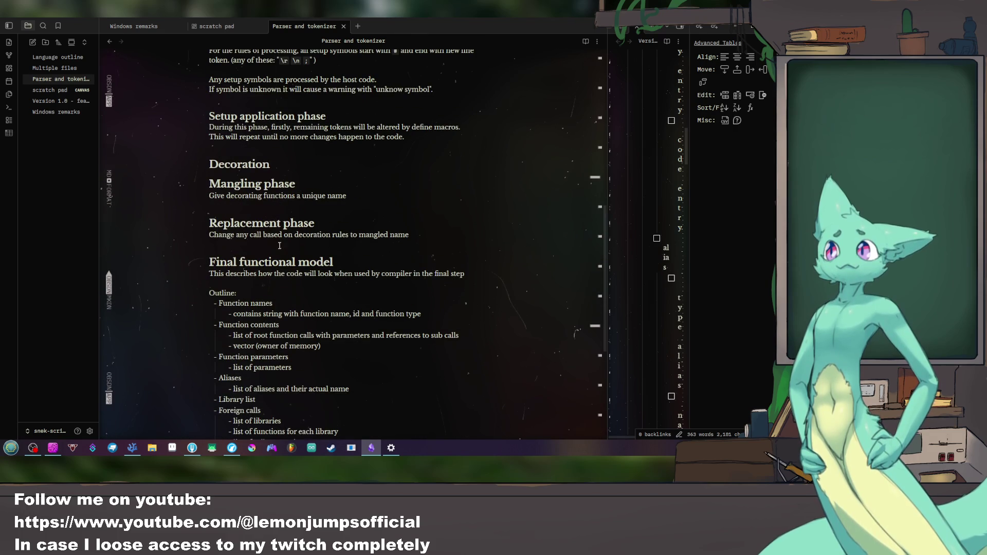
Step: Add a "# File fusion" heading after the Replacement phase section with space for a heading above
left_click(235, 184)
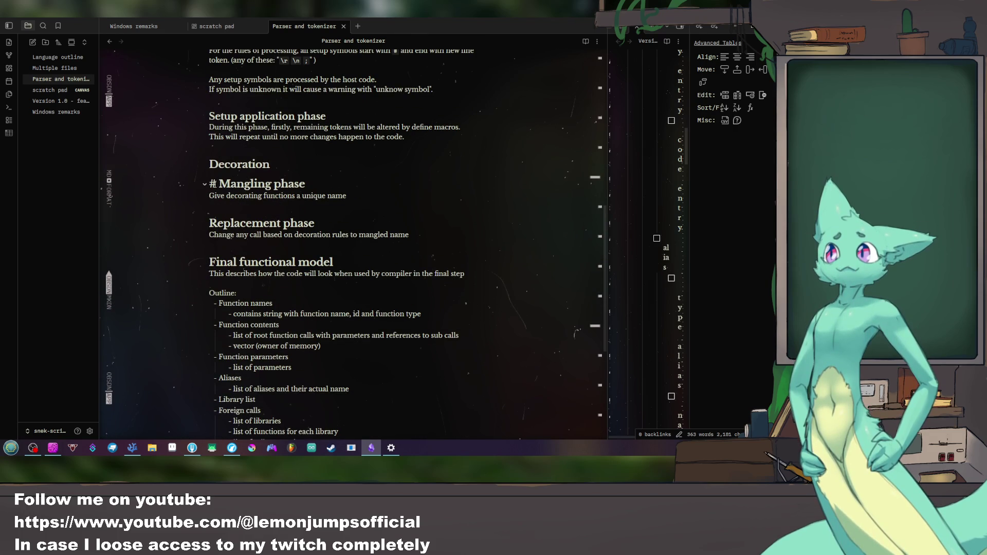
type("#")
key("Down")
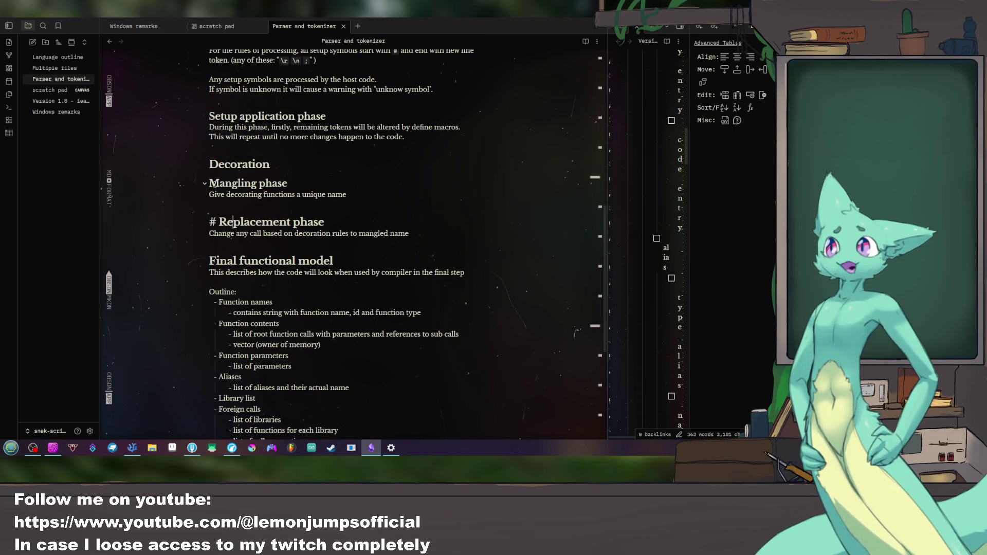
type("#")
key("Down")
key("Down")
key("Return")
key("Return")
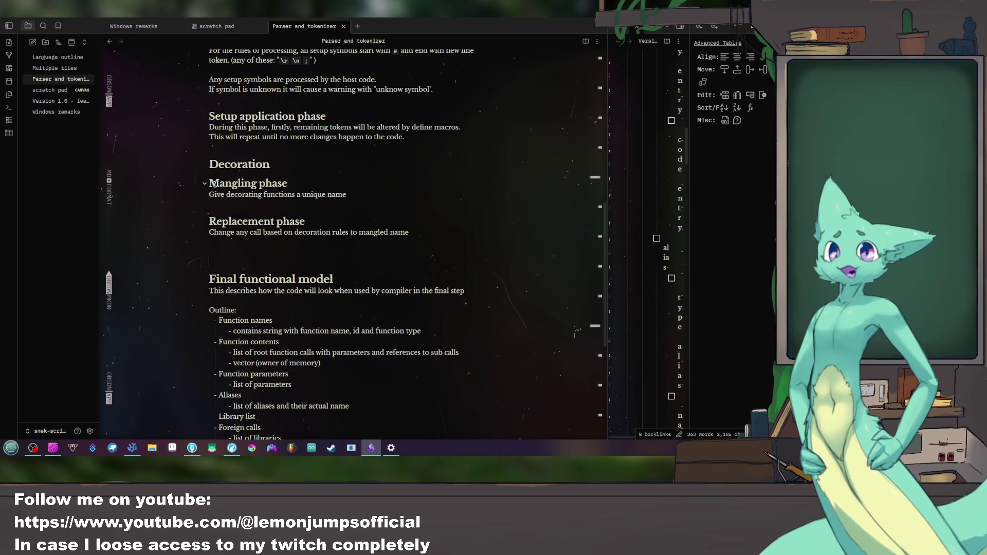
type("# File ")
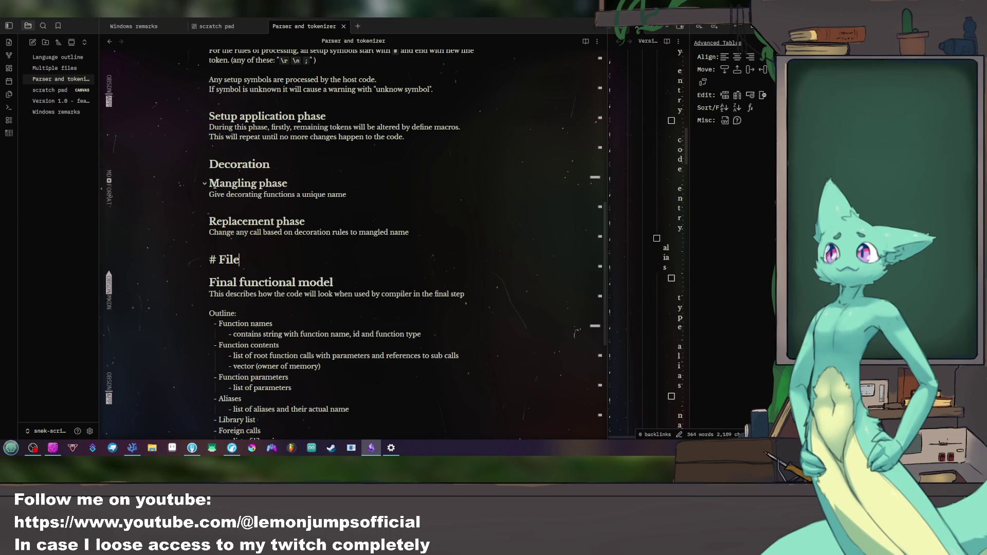
type("fusion")
key("Return")
key("Up")
key("Up")
key("Return")
key("Return")
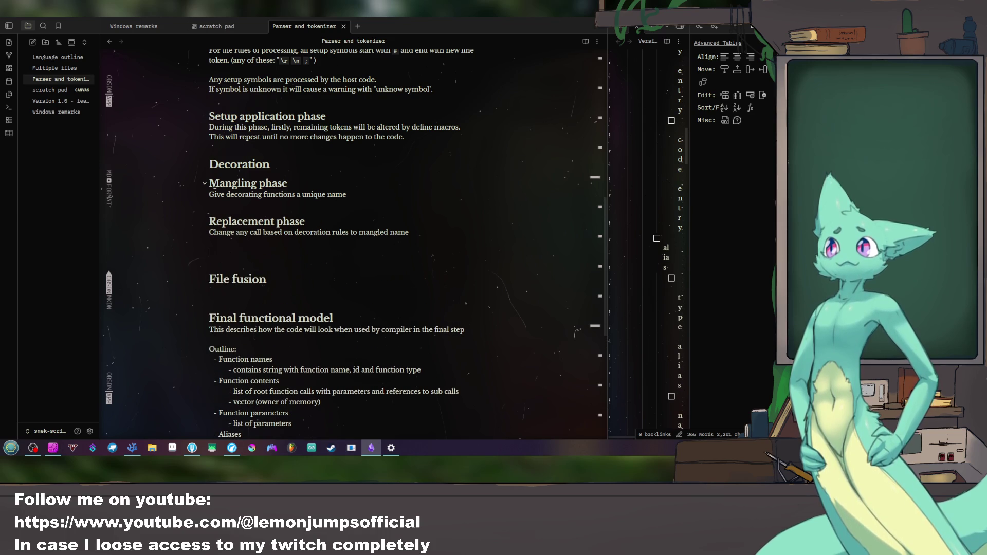
type("#")
scroll(266, 168, "up", 10)
scroll(261, 159, "down", 5)
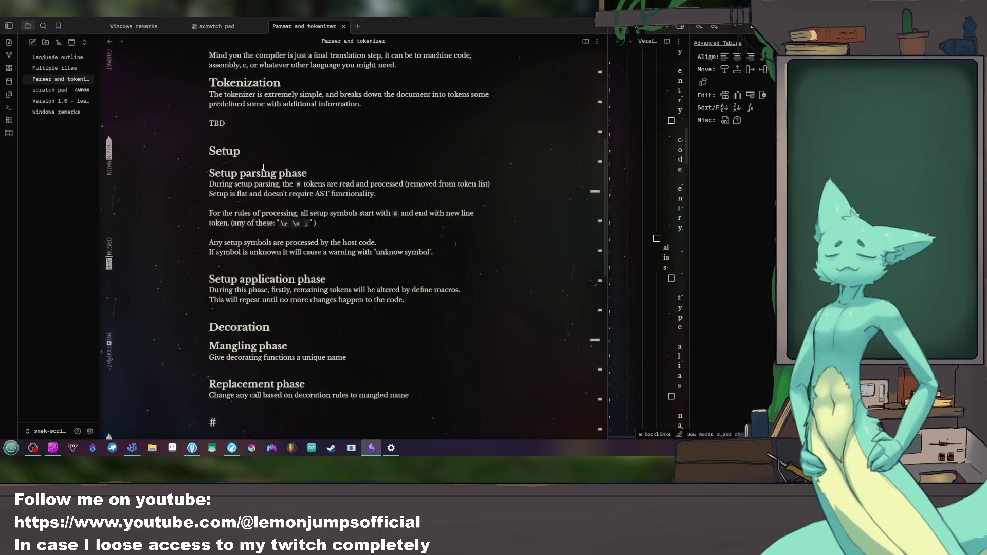
scroll(309, 178, "down", 5)
type("Main parsing")
Step: Write the Main parsing section on per-function AST trees stored in AST storage, then start File fusion's body
key("Return")
type("After everything")
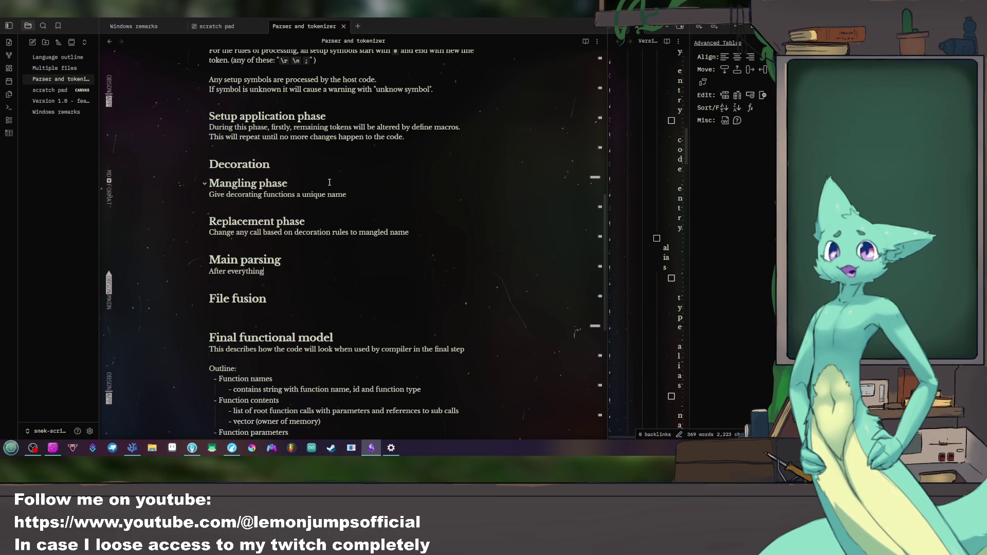
type(" has been created")
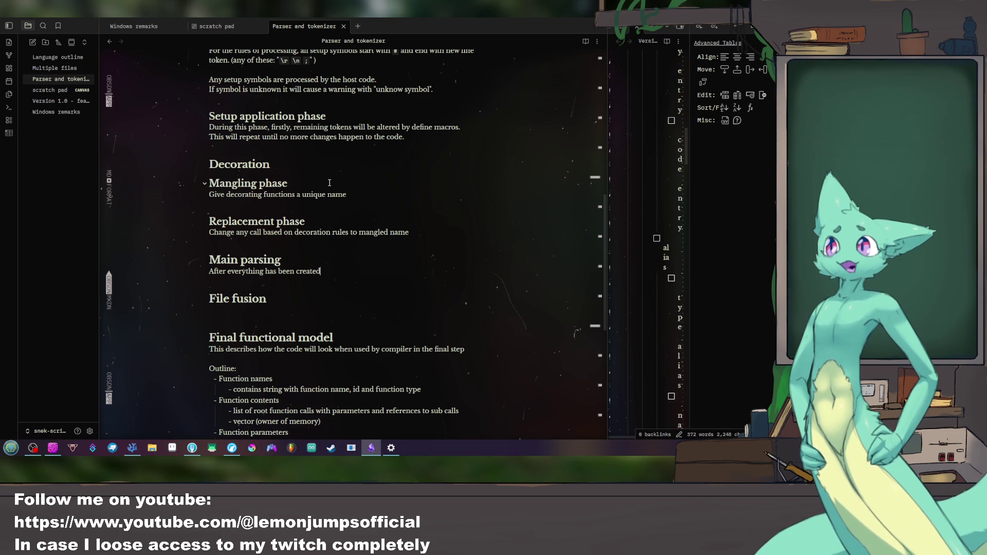
type(",")
key("BackSpace")
key("BackSpace")
key("BackSpace")
key("BackSpace")
key("BackSpace")
key("BackSpace")
key("BackSpace")
type("ecorated and")
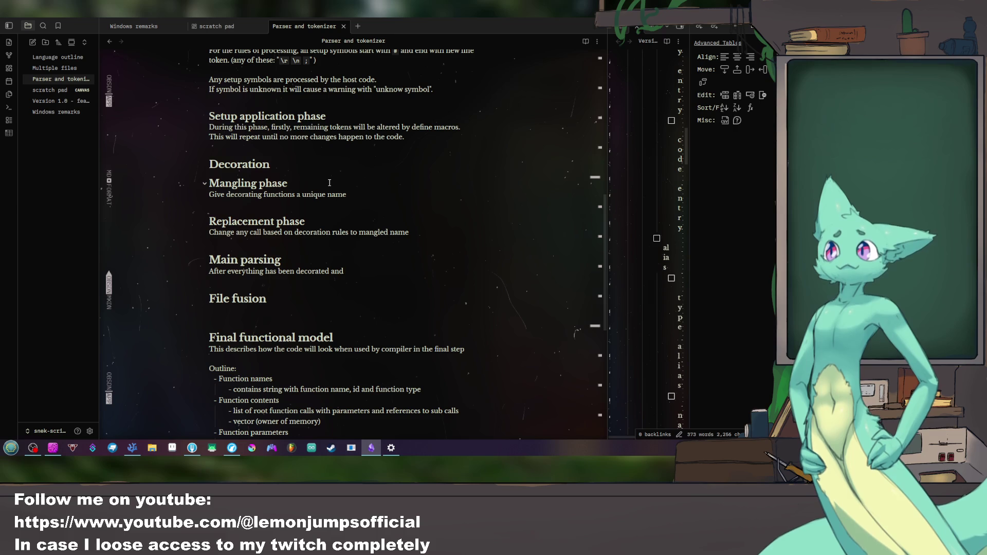
type(" o")
key("BackSpace")
type("prepared")
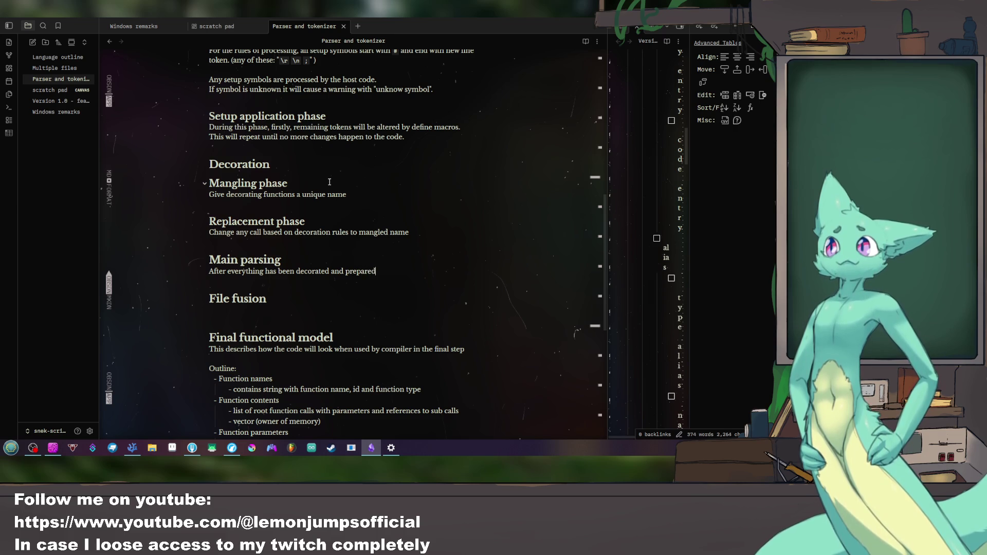
type(",")
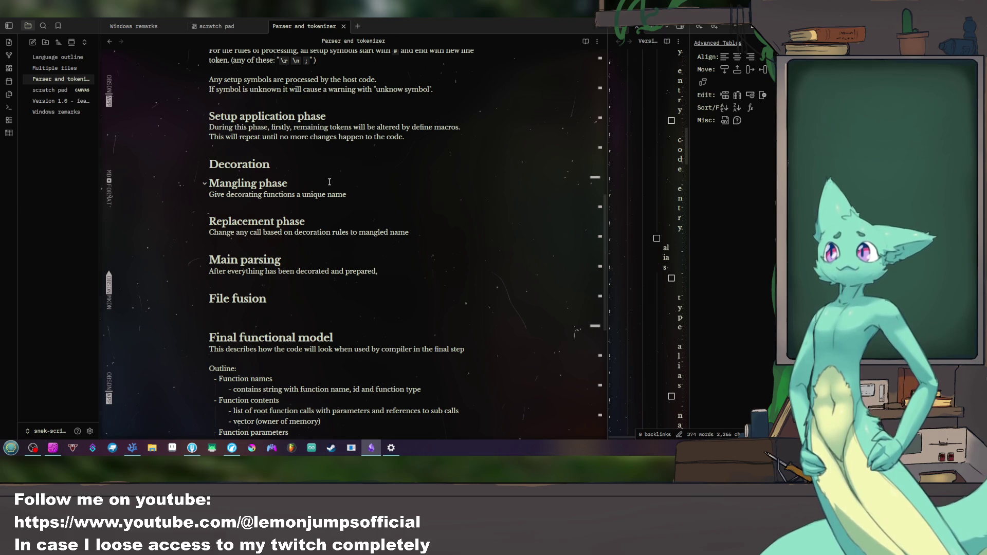
type(" the main past")
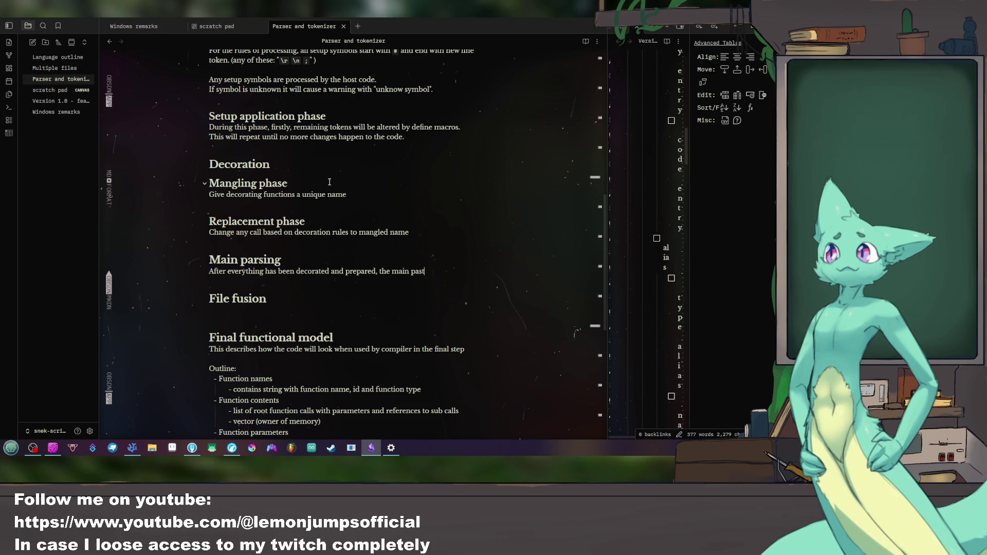
key("BackSpace")
key("BackSpace")
type("rser")
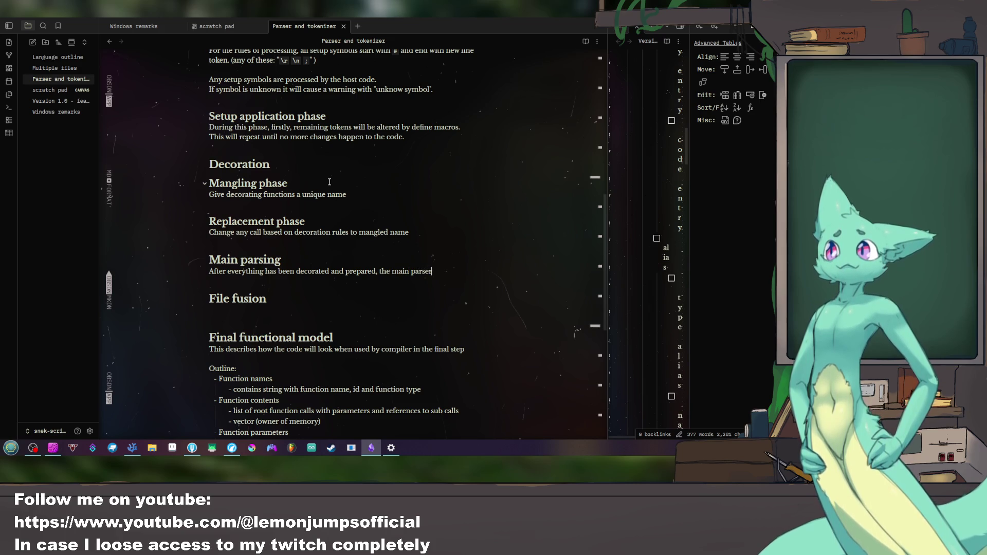
type(" creat")
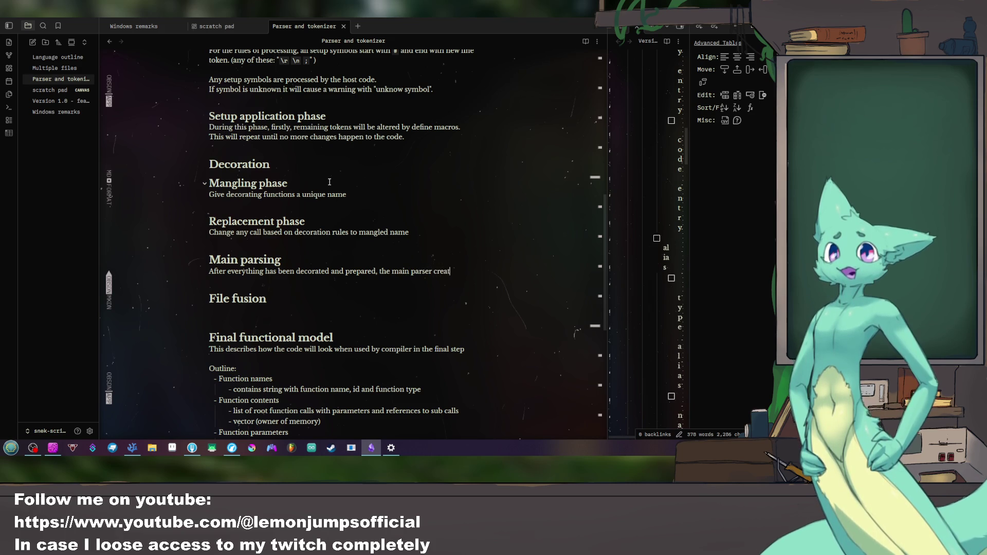
type("e")
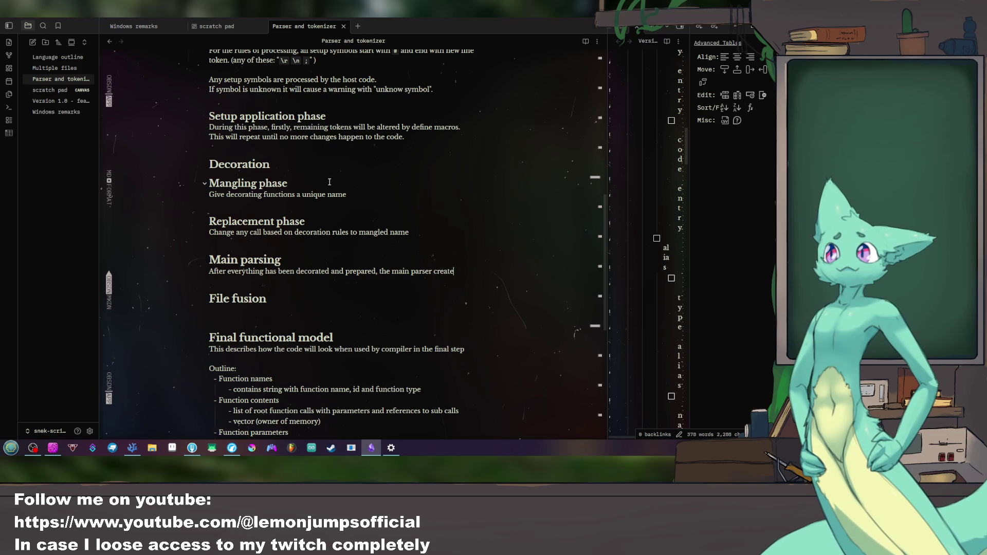
type("s and AS")
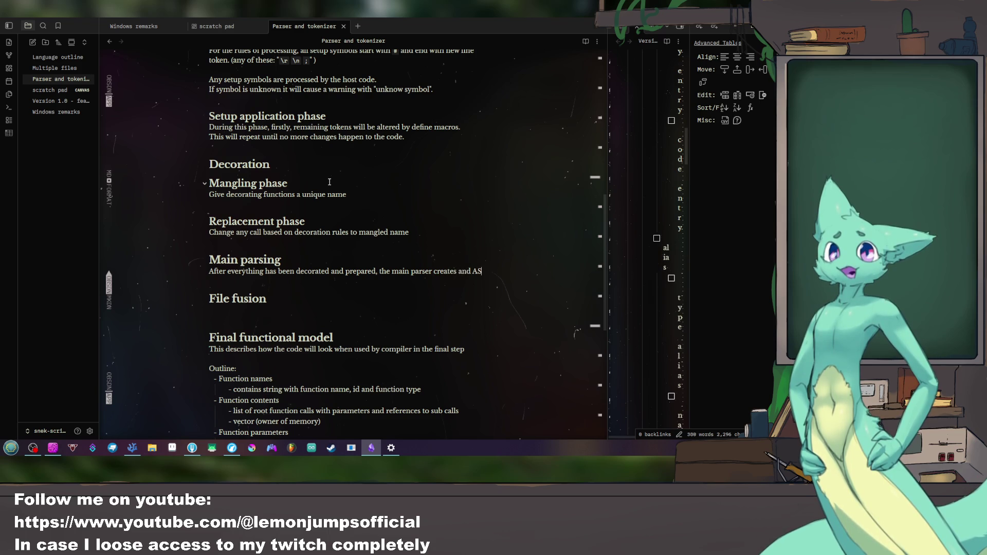
type("T tree for each fu")
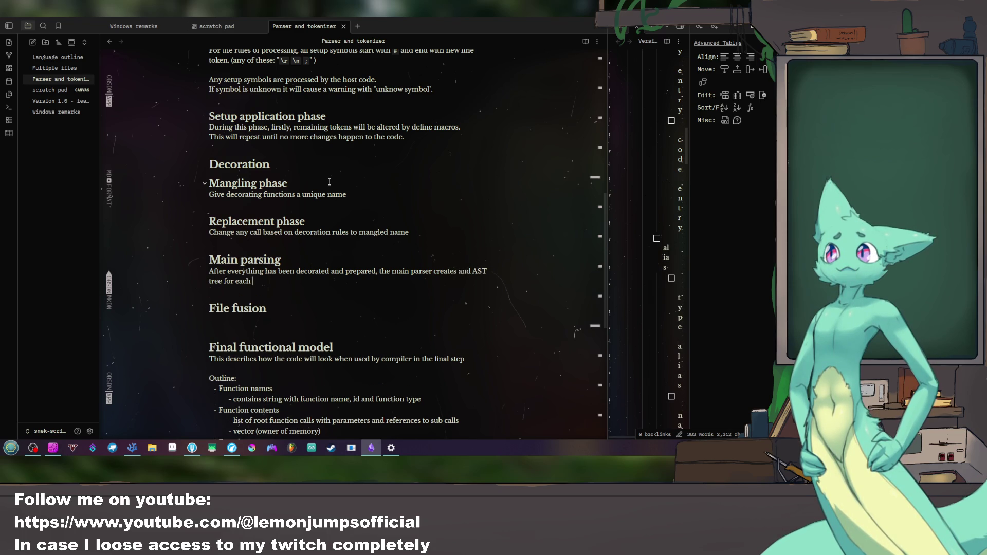
type("nction.")
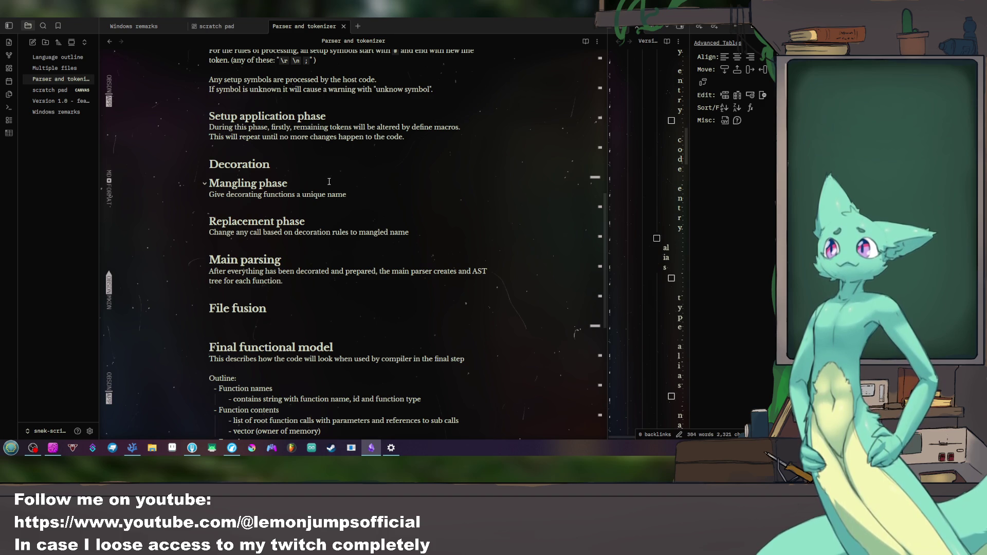
type("which")
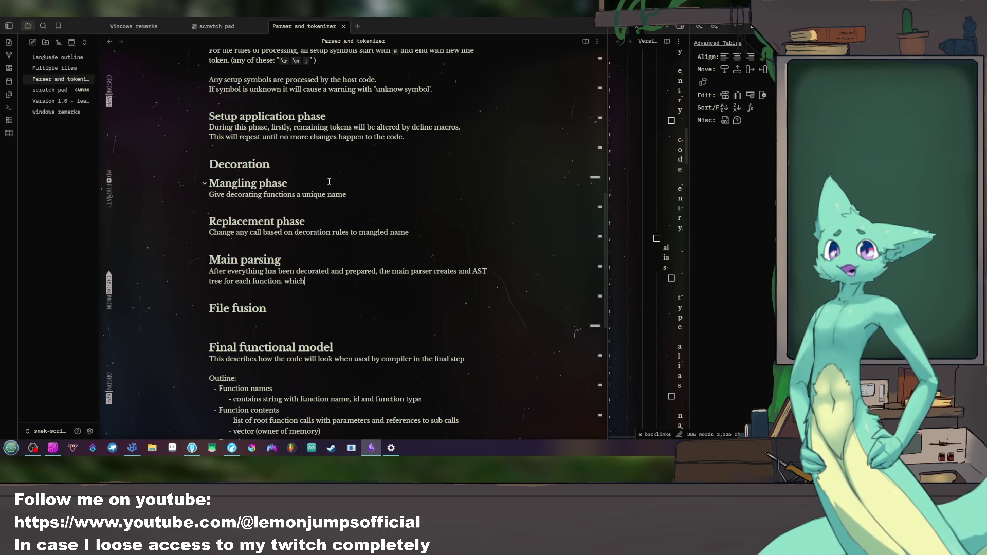
type(" is then ")
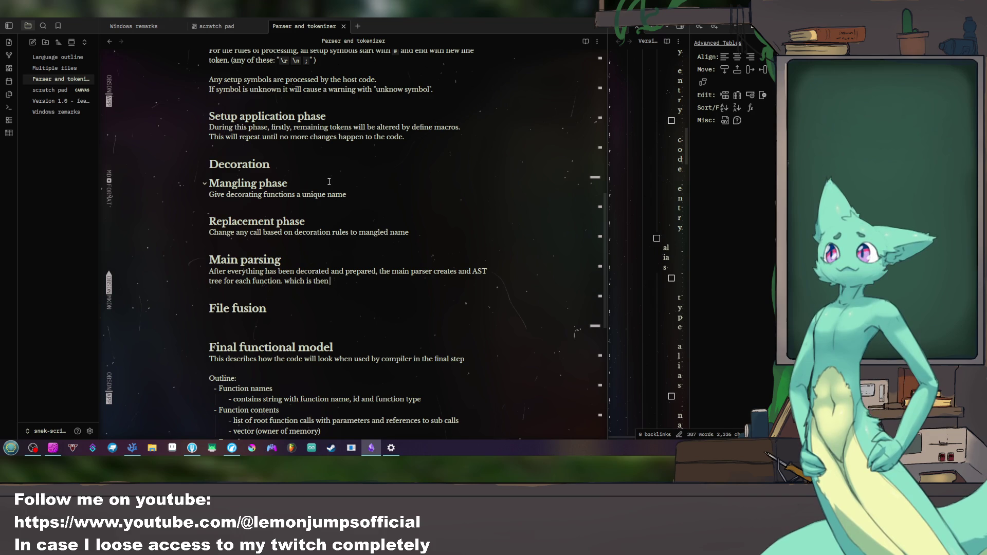
type("tored iin")
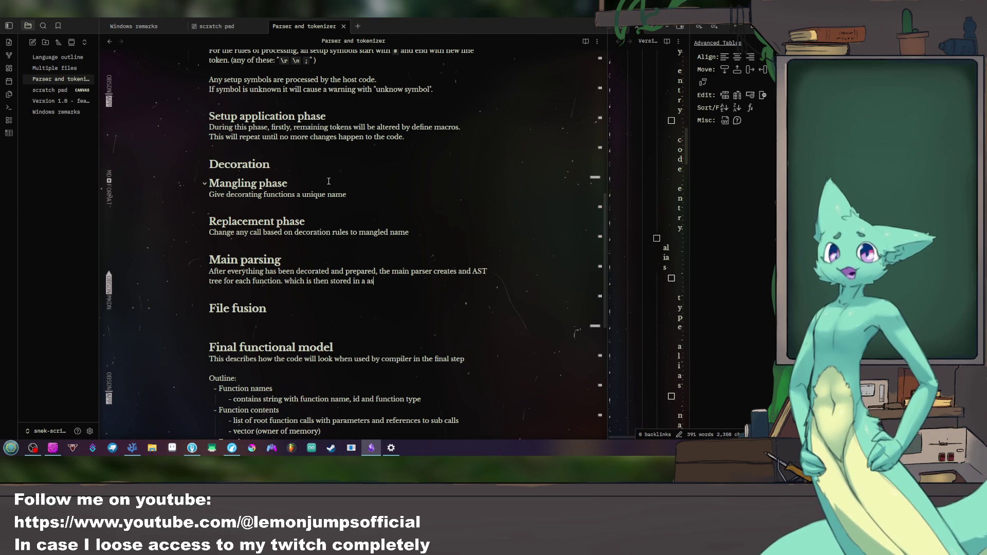
key("BackSpace")
key("BackSpace")
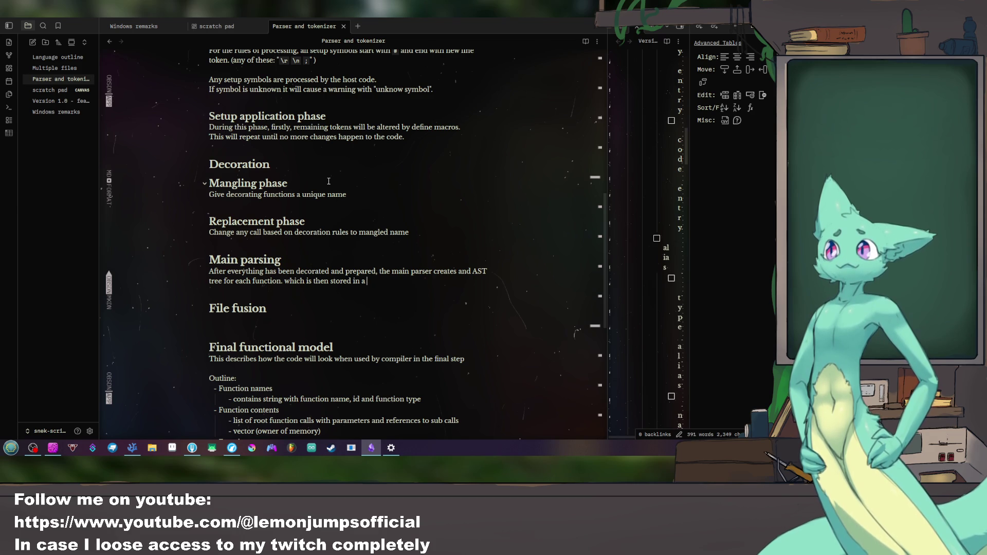
type("AST s")
type("torage")
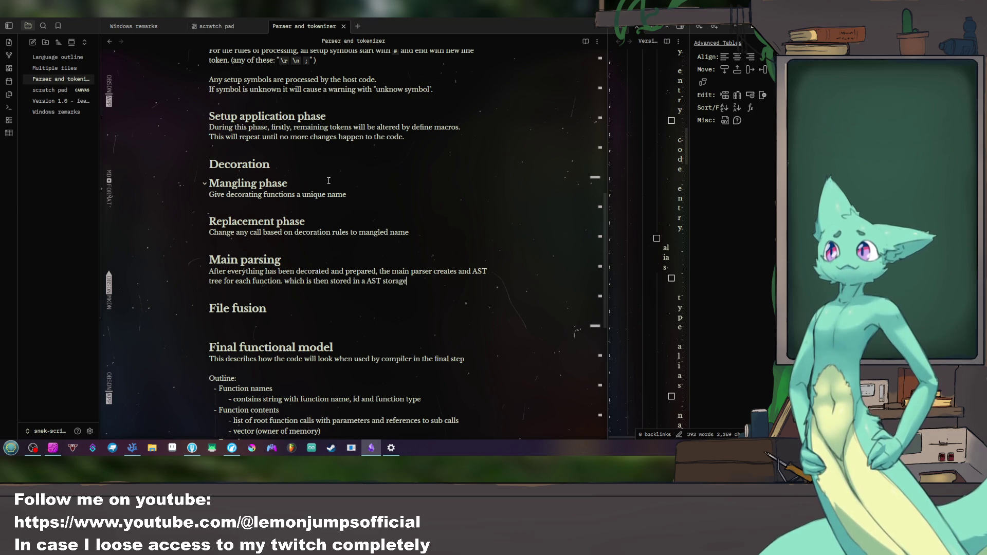
key("Down")
key("Down")
key("Return")
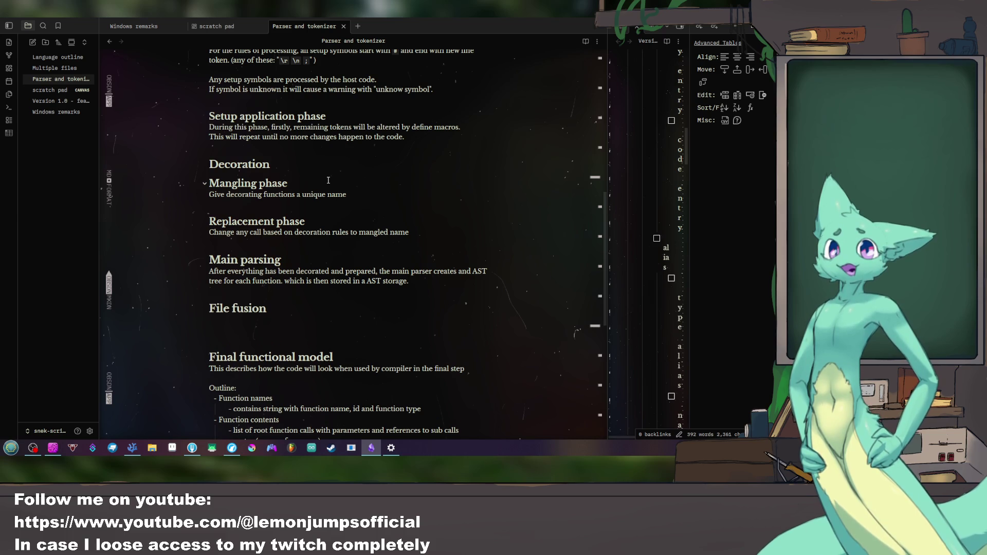
type("All")
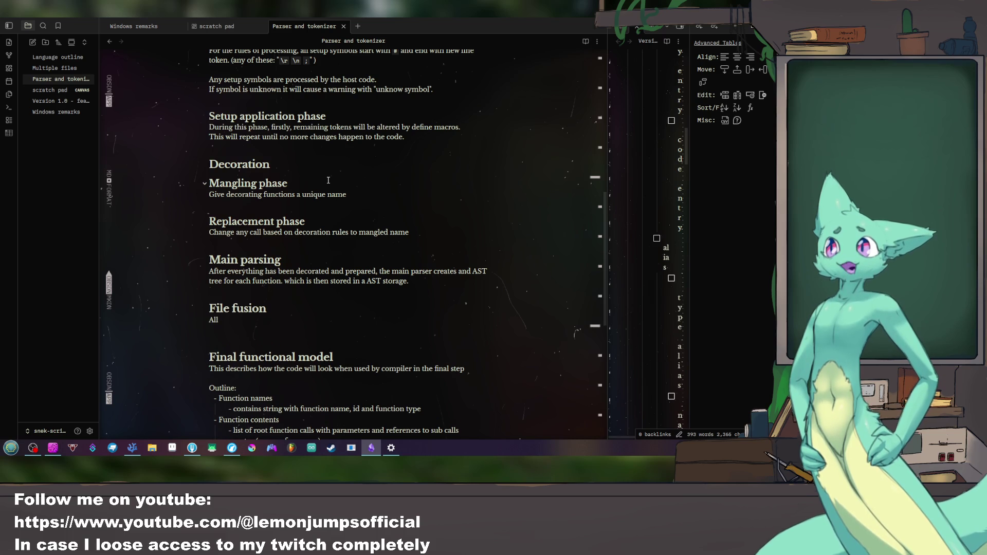
type(" fi")
Step: Write "All parsed files are added together" under File fusion and widen the feature list note
key("BackSpace")
key("BackSpace")
type("cont")
key("BackSpace")
key("BackSpace")
key("BackSpace")
type("pa")
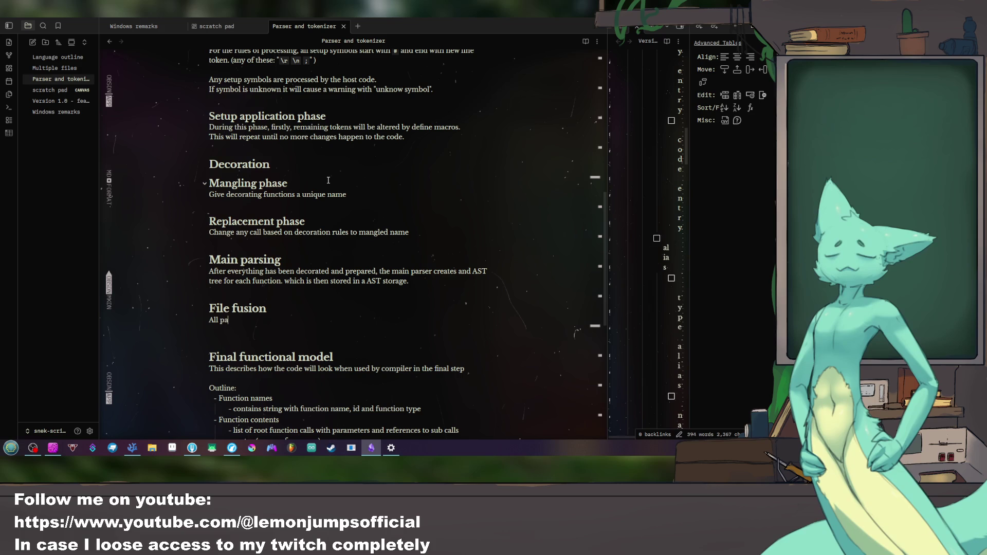
type("rsed file")
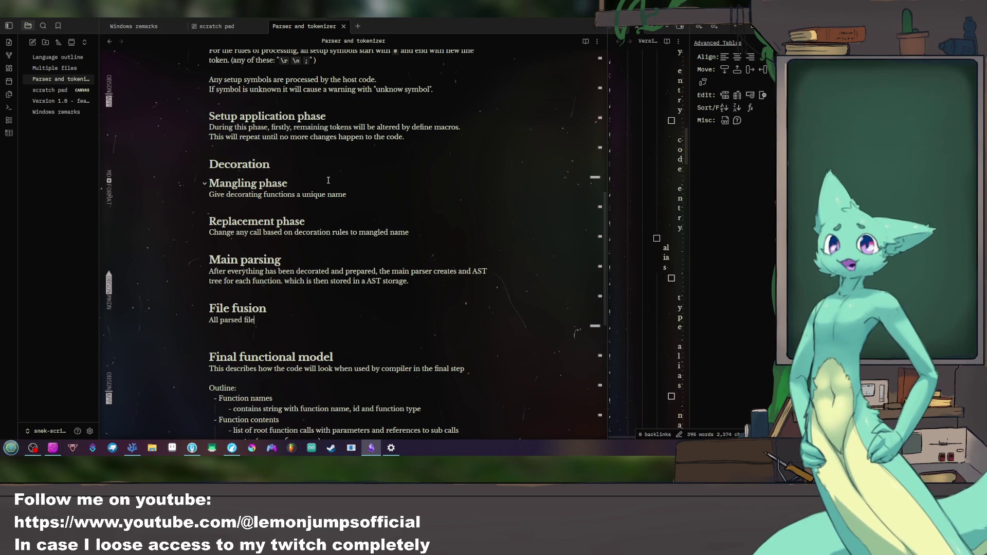
type("s are added together")
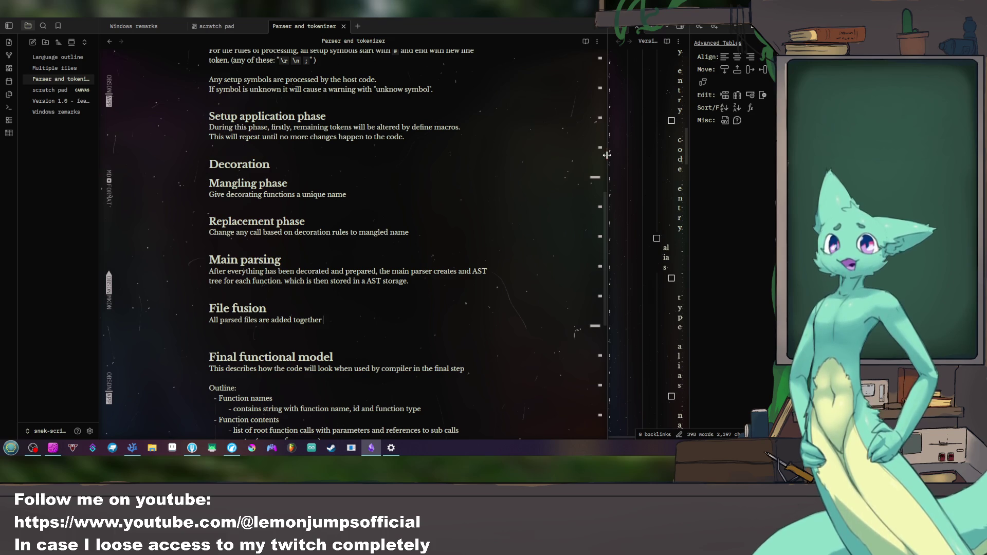
left_click_drag(609, 146, 364, 138)
scroll(503, 163, "up", 3)
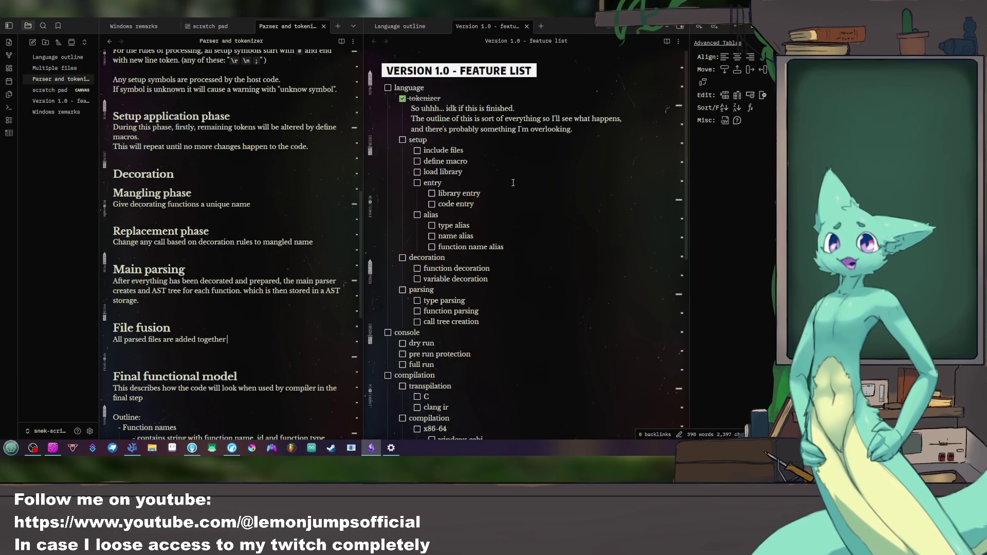
scroll(503, 163, "down", 6)
scroll(503, 163, "up", 5)
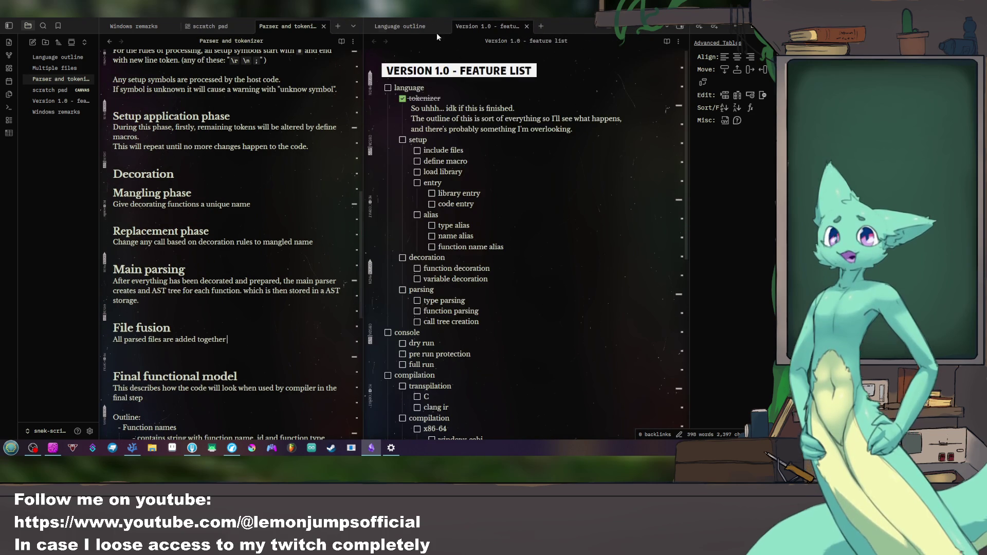
Step: Show Language outline beside the parser note and start a new line after its include section
left_click(401, 27)
scroll(426, 138, "up", 3)
scroll(426, 138, "up", 4)
scroll(426, 139, "up", 2)
scroll(426, 168, "up", 5)
scroll(426, 168, "up", 5)
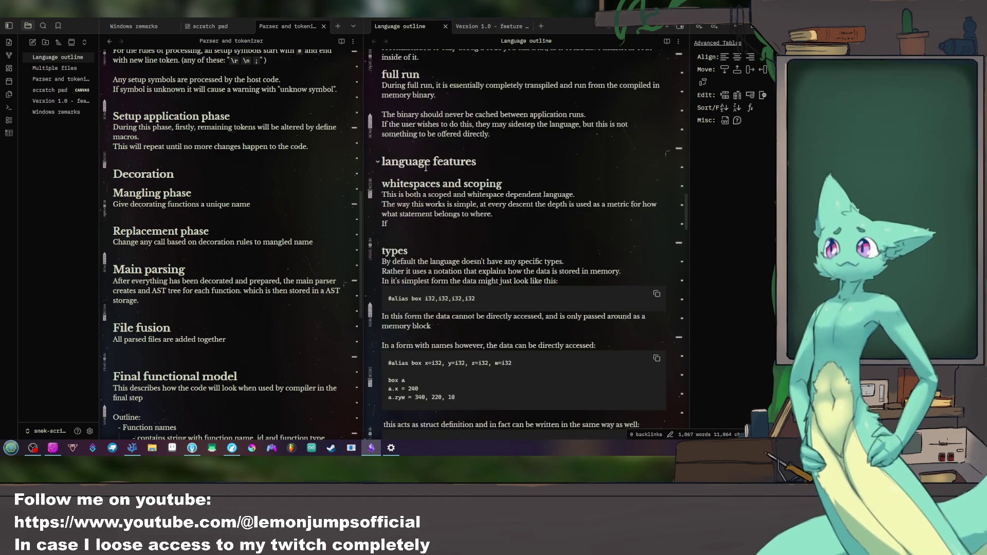
scroll(427, 169, "up", 5)
scroll(427, 168, "up", 4)
scroll(426, 164, "up", 5)
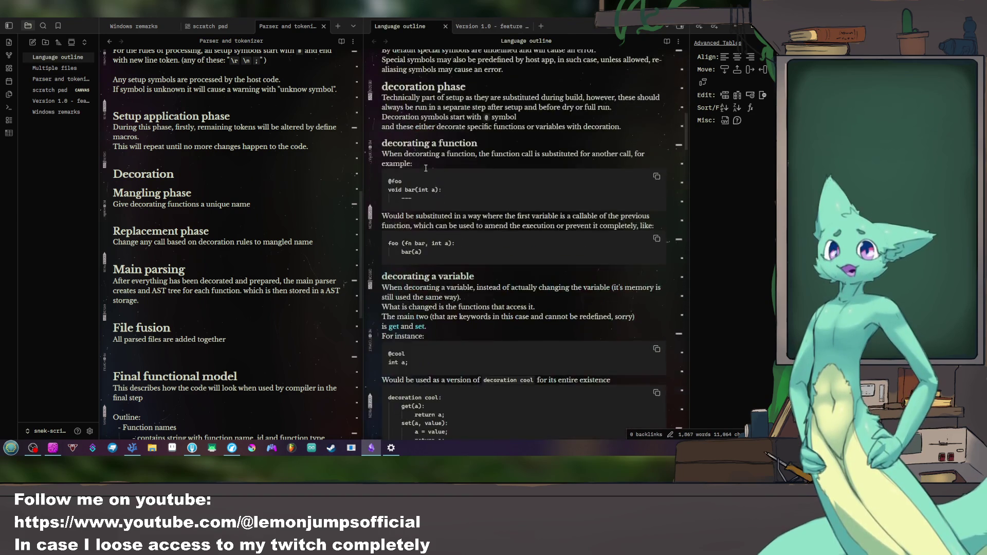
scroll(427, 164, "up", 5)
scroll(426, 165, "up", 4)
scroll(424, 168, "up", 5)
scroll(424, 168, "up", 2)
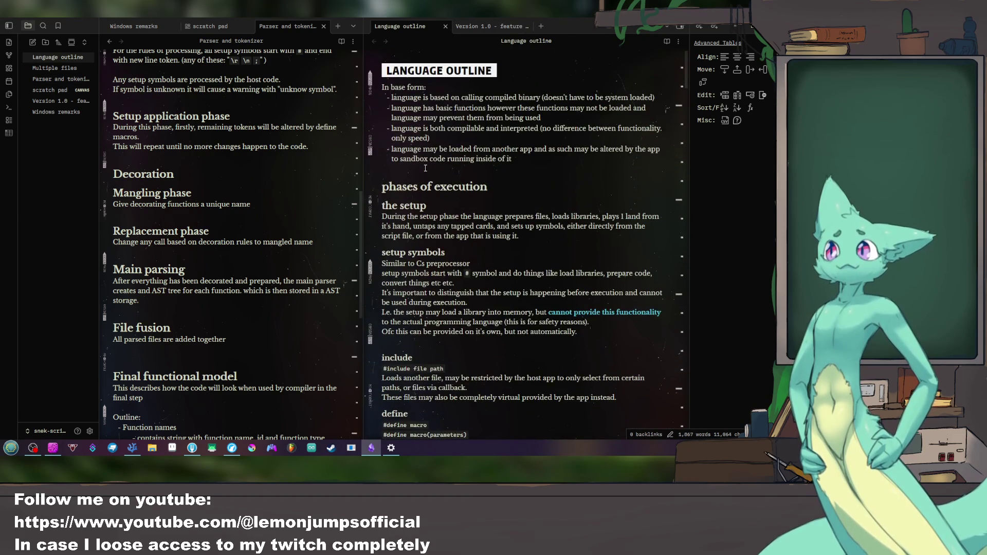
scroll(424, 168, "down", 8)
scroll(424, 168, "down", 5)
scroll(424, 168, "up", 4)
scroll(424, 169, "up", 4)
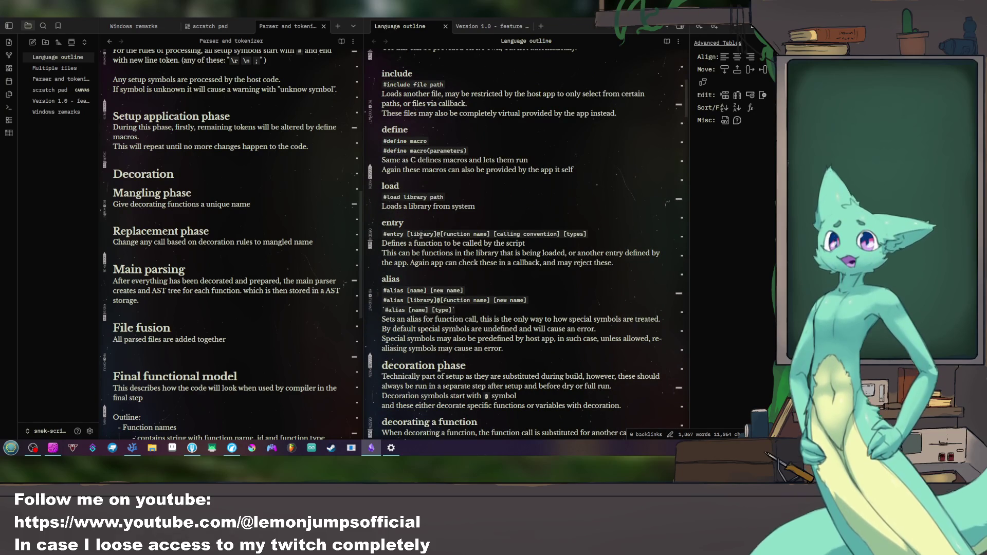
scroll(428, 301, "up", 3)
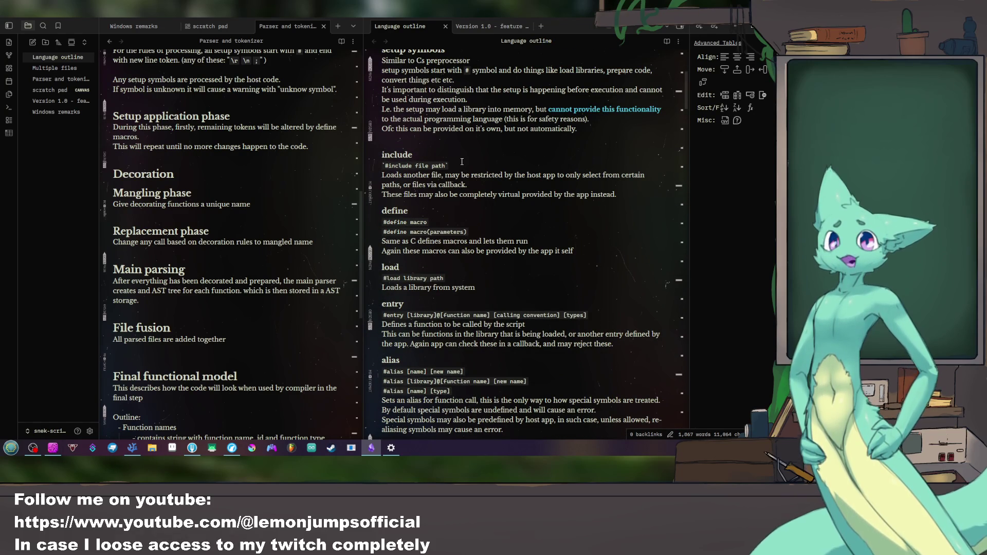
key("Down")
key("Down")
key("Down")
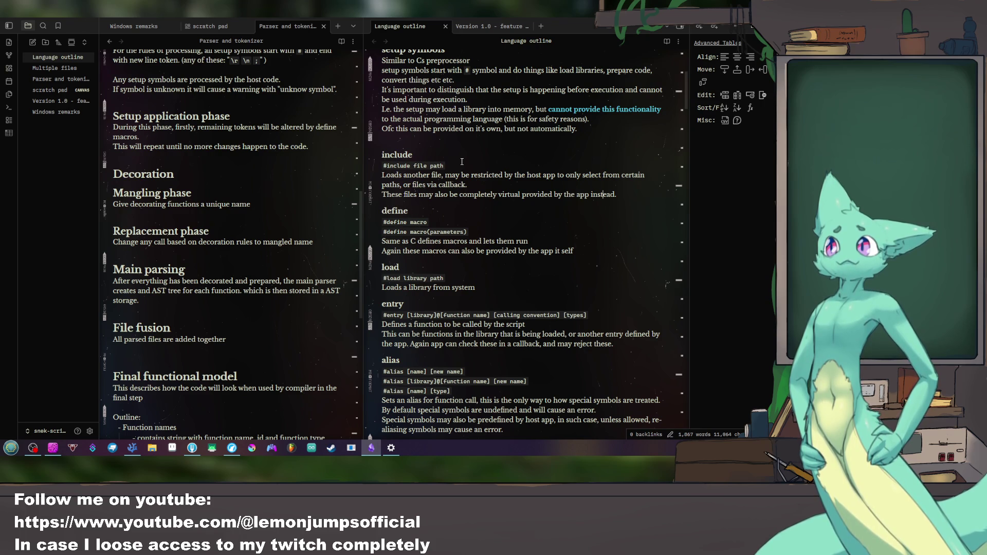
key("Return")
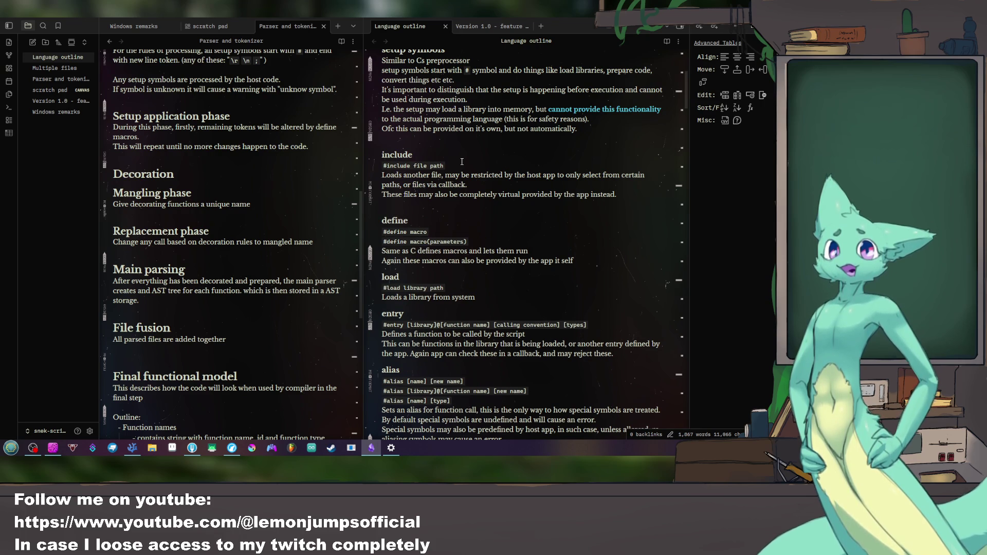
Step: Write the '#### namespaced include' subheading below the include section
key("Return")
type("mangl")
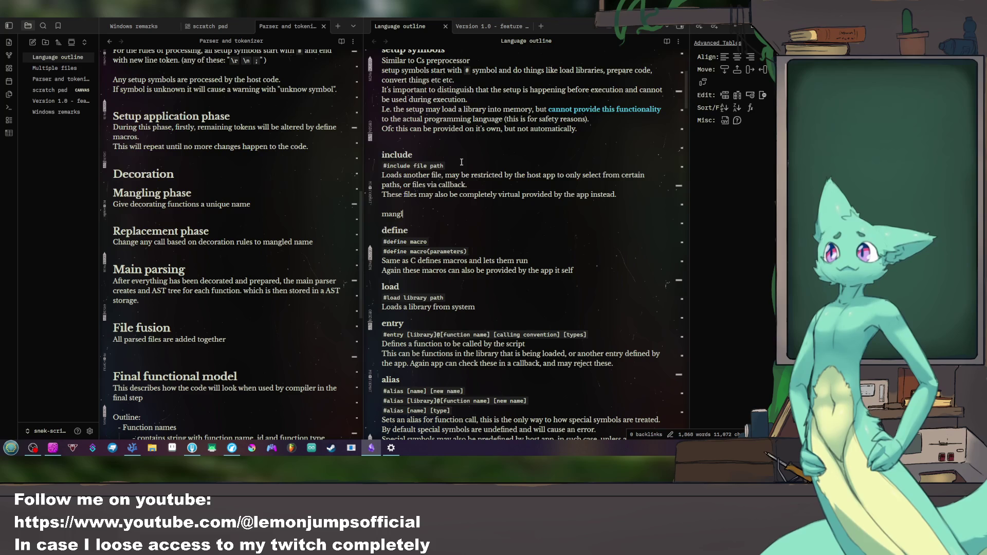
key("BackSpace")
key("BackSpace")
key("BackSpace")
key("Return")
type("# na")
key("BackSpace")
key("BackSpace")
key("BackSpace")
type("## namespaced")
key("Down")
key("Up")
type("# namespaced")
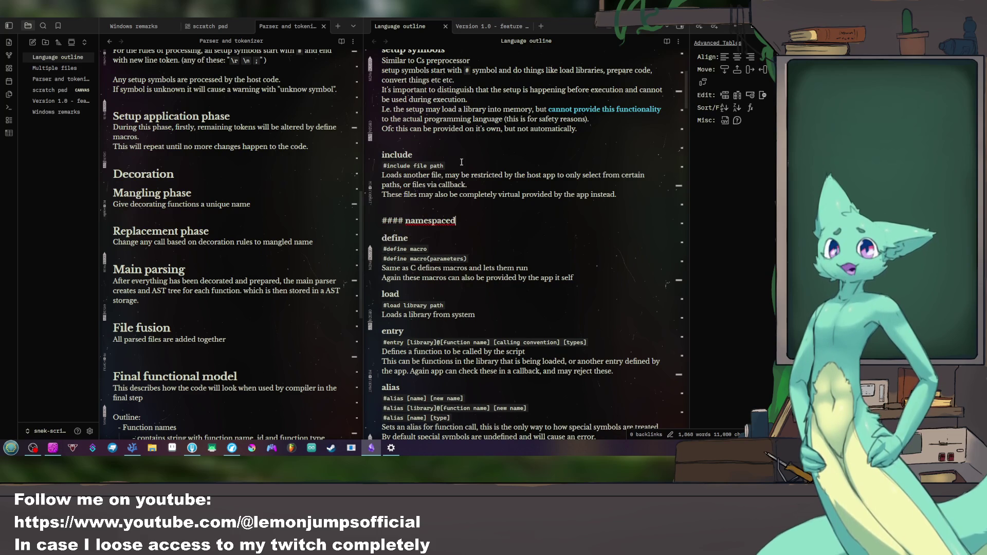
type(" include")
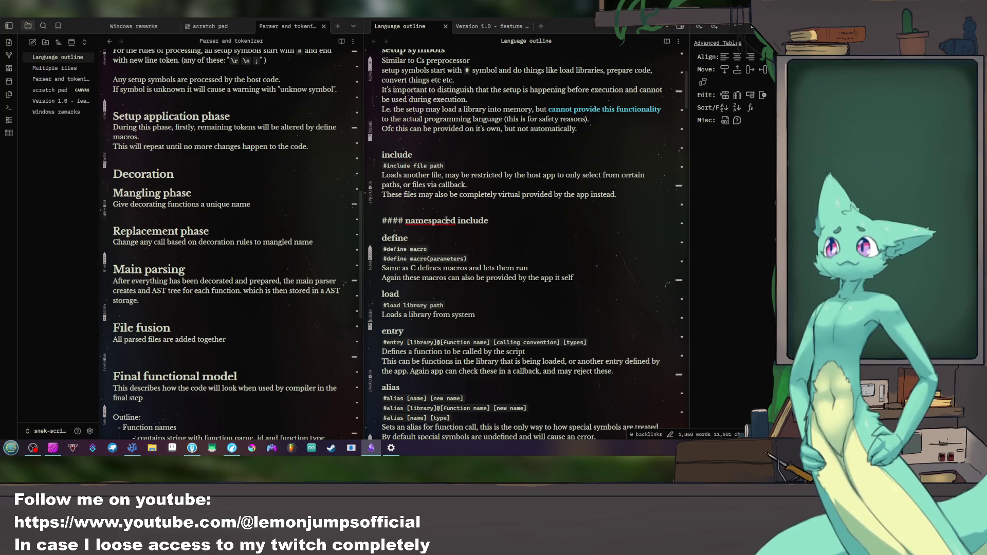
Step: Accept 'namespaced' in the spellchecker, remove the blank line above and start a line beneath
right_click(432, 221)
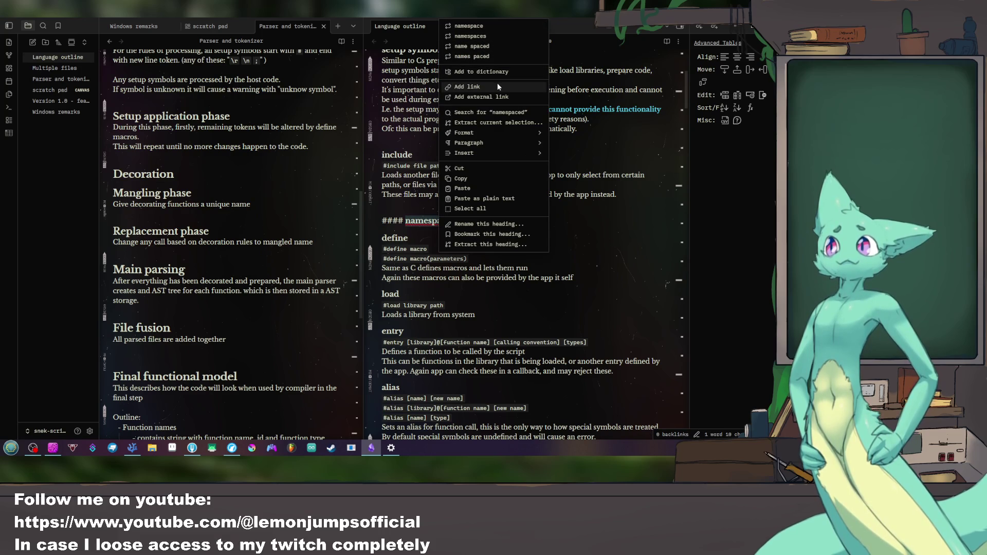
left_click(484, 72)
type("include")
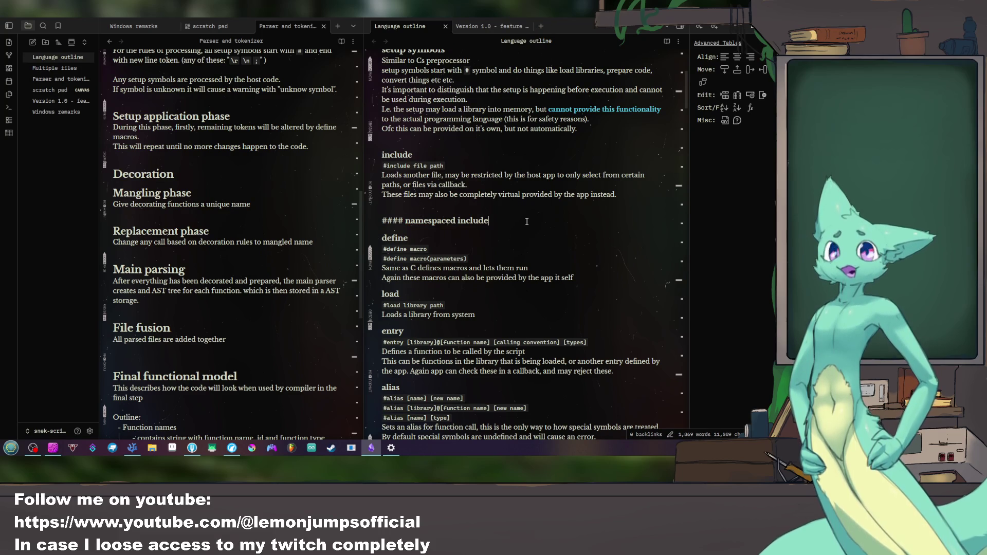
key("Up")
key("Delete")
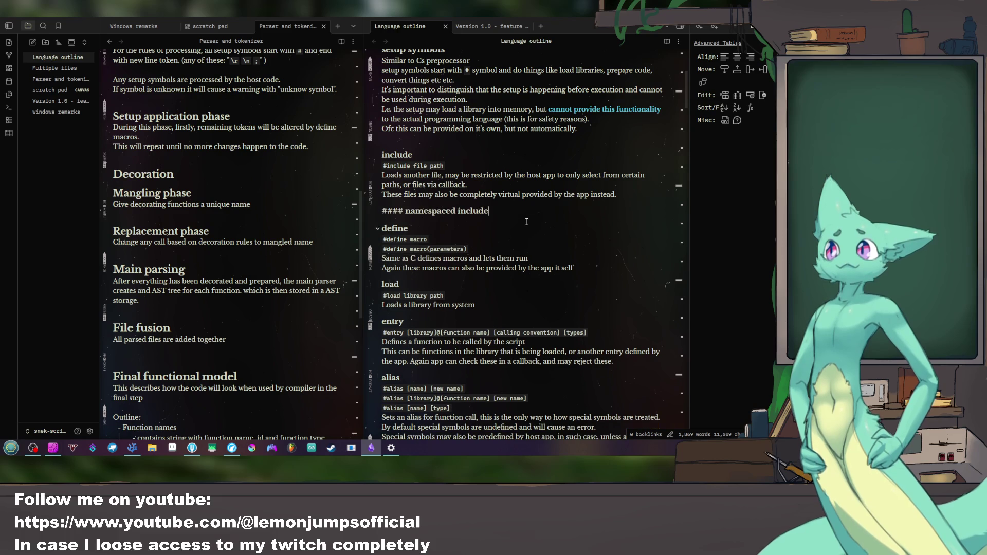
key("Return")
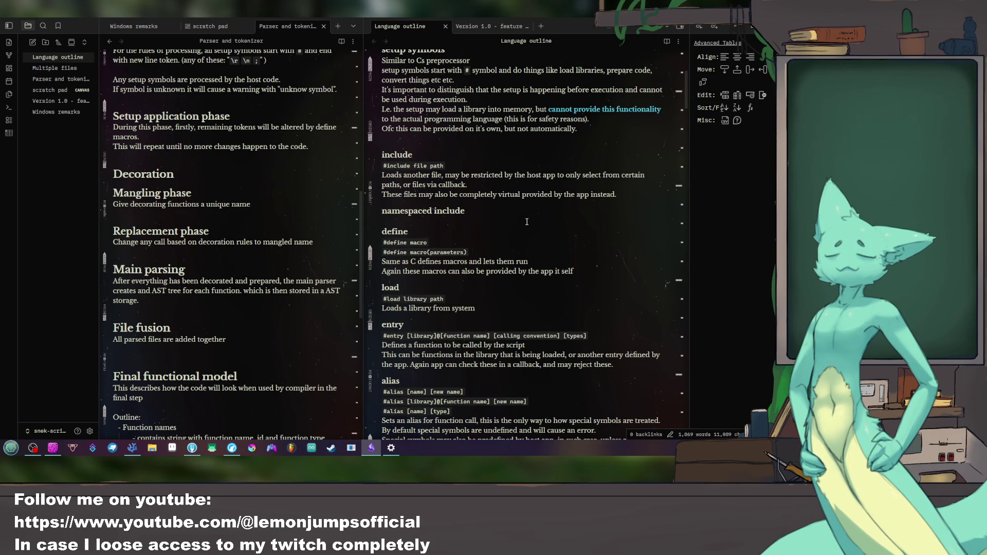
type("#include")
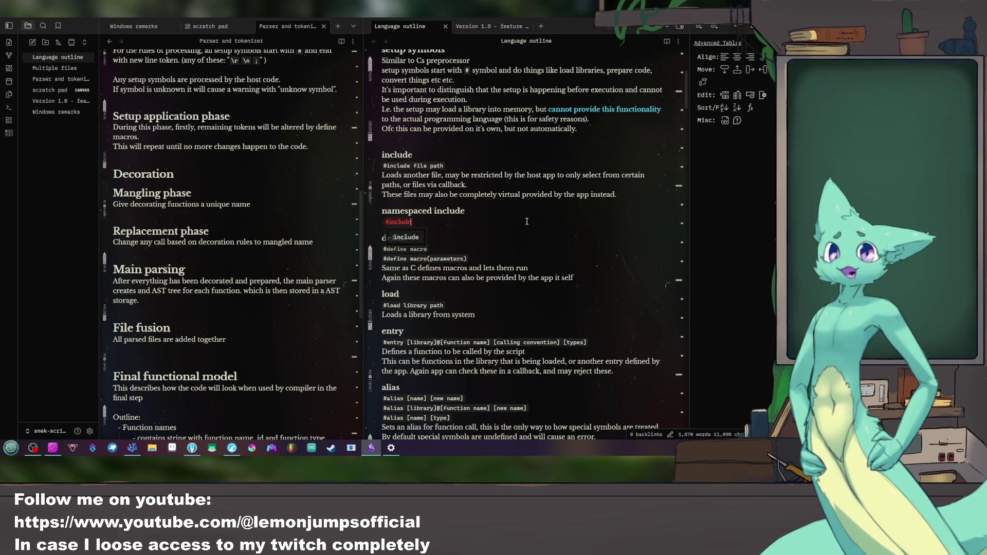
Step: Replace the mistyped line with the inline code example '#include file path namespace'
key("BackSpace")
key("BackSpace")
key("BackSpace")
key("BackSpace")
key("Return")
type("`")
type("#include [")
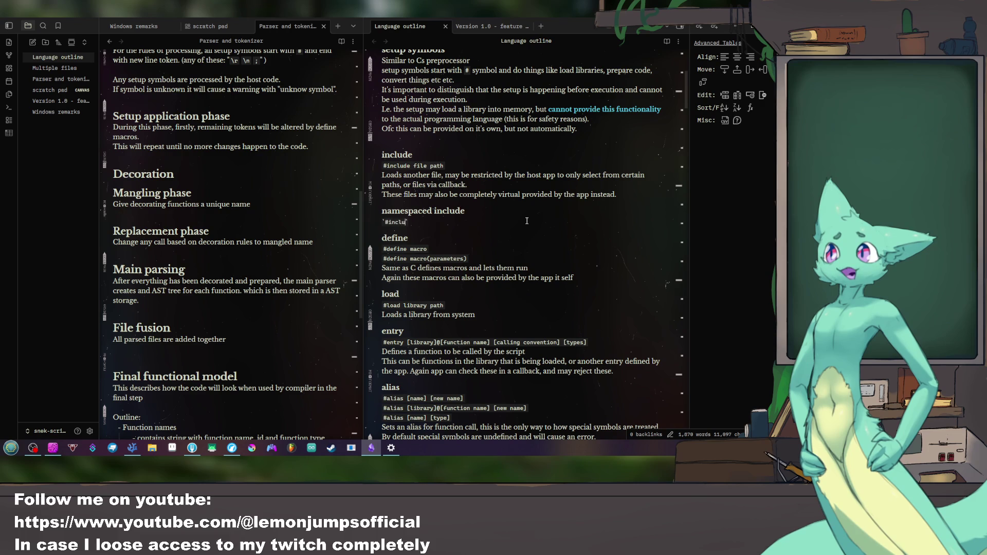
key("BackSpace")
type("file")
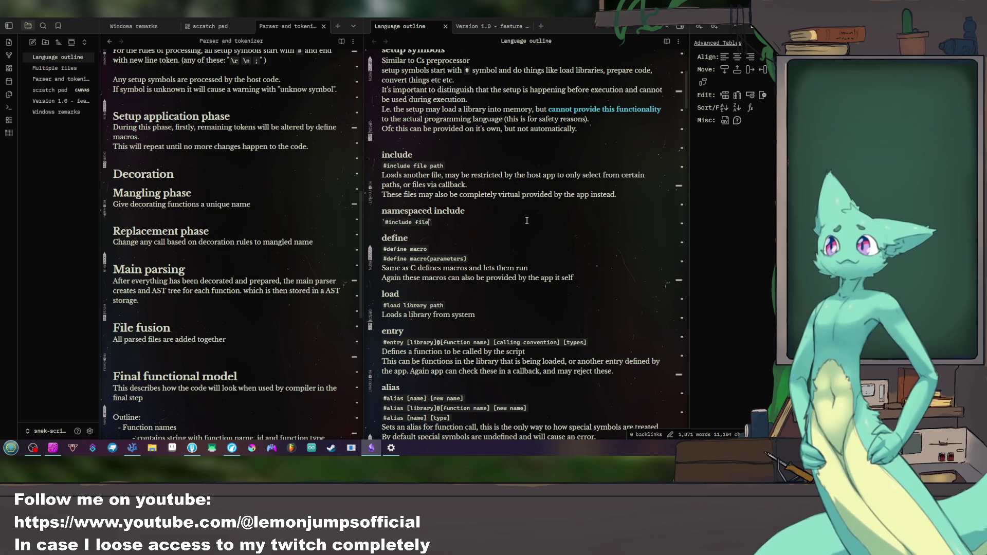
type(" path ")
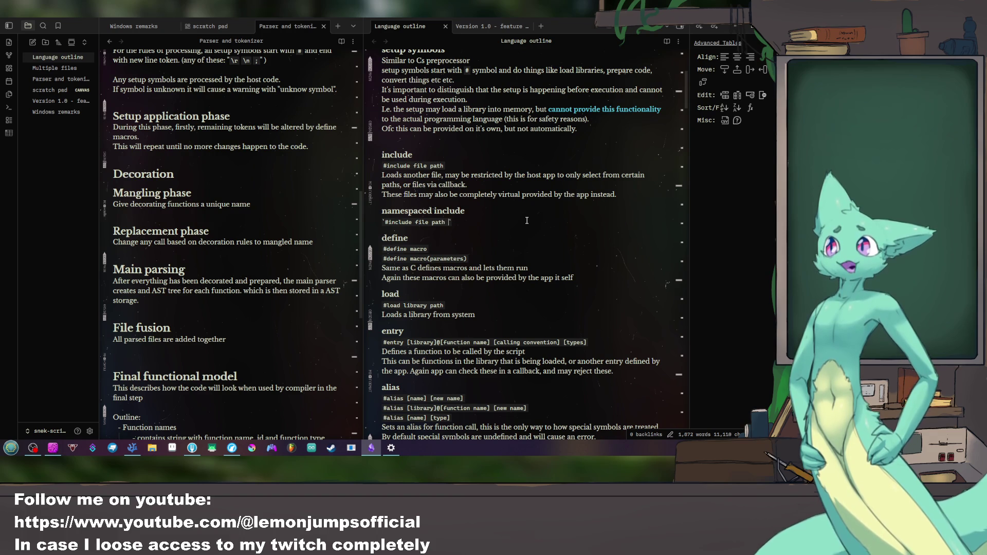
type("names")
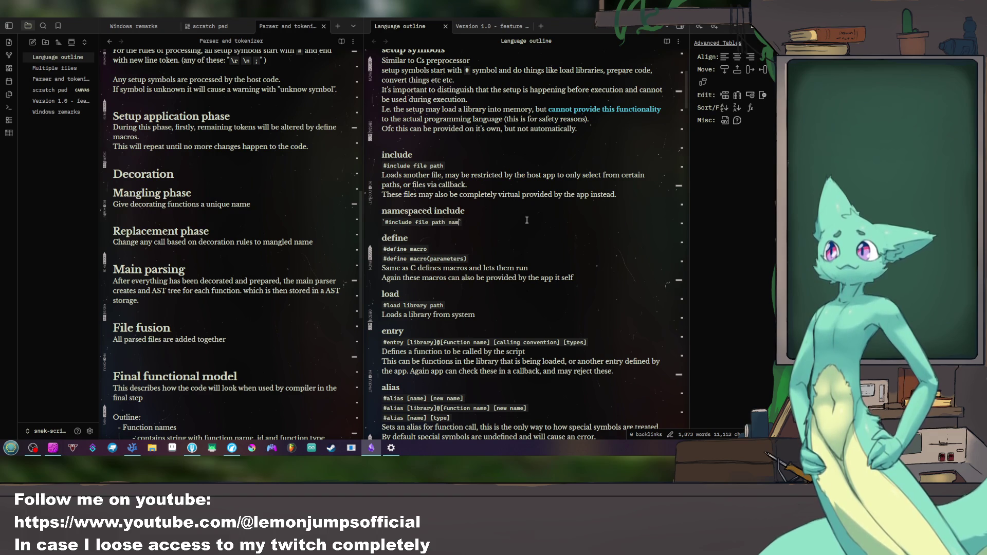
type("pace")
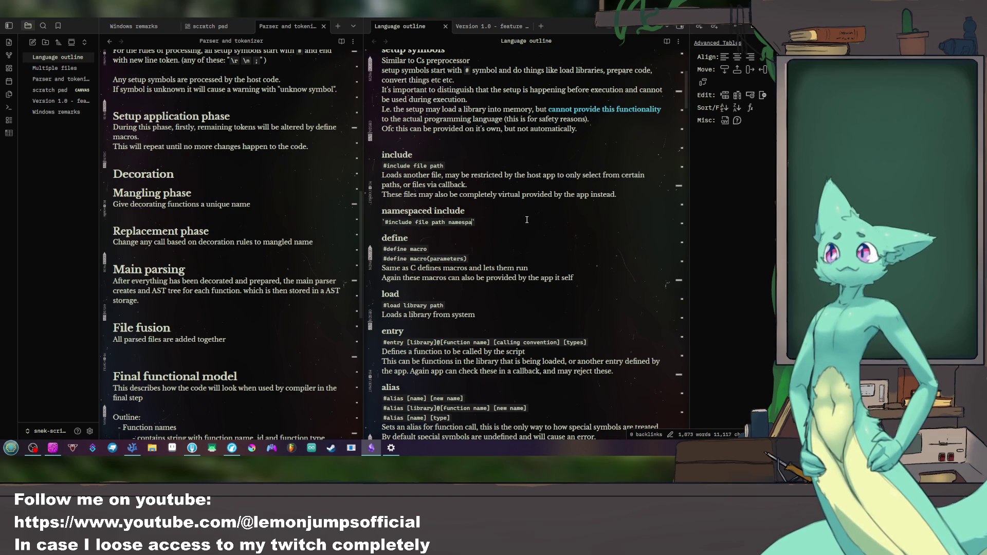
key("Return")
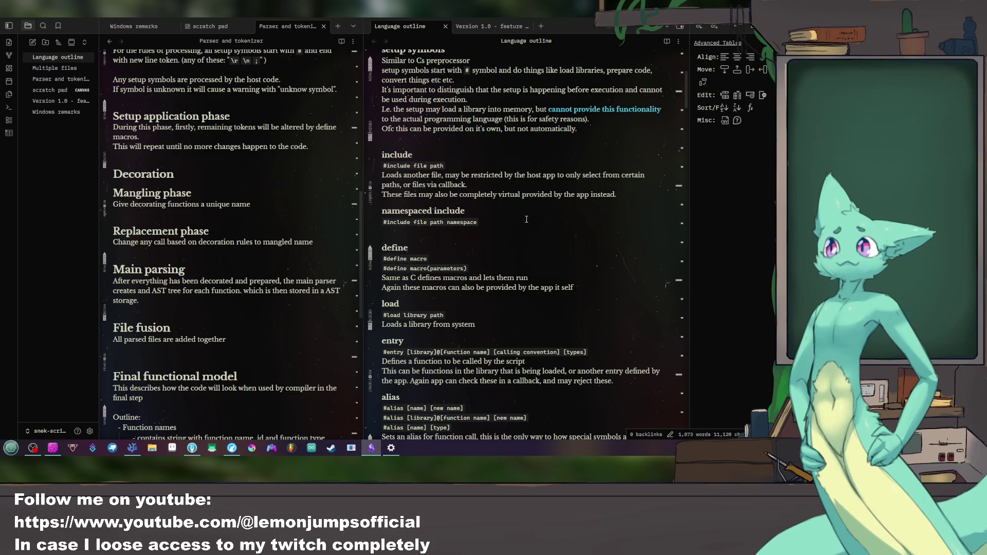
type("Sim")
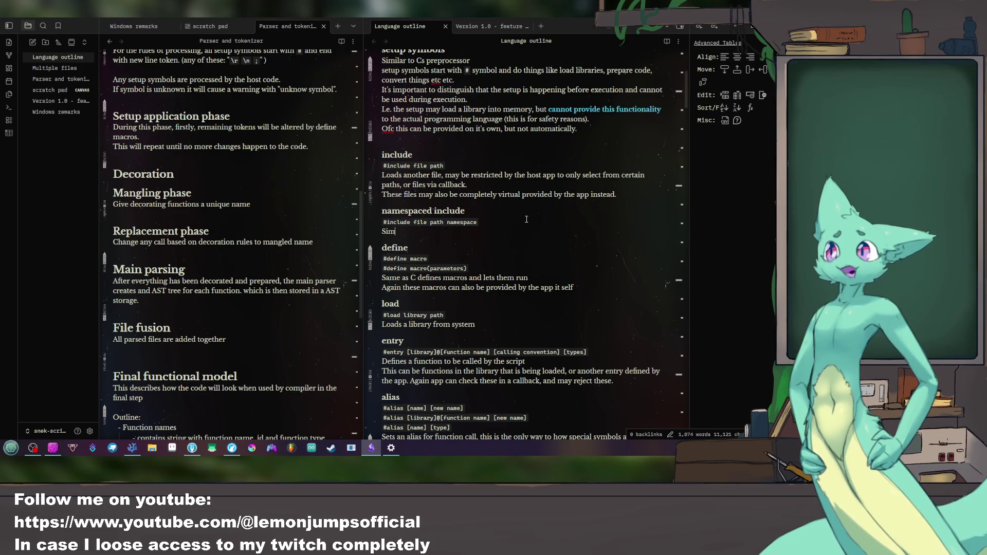
type("ilar o i")
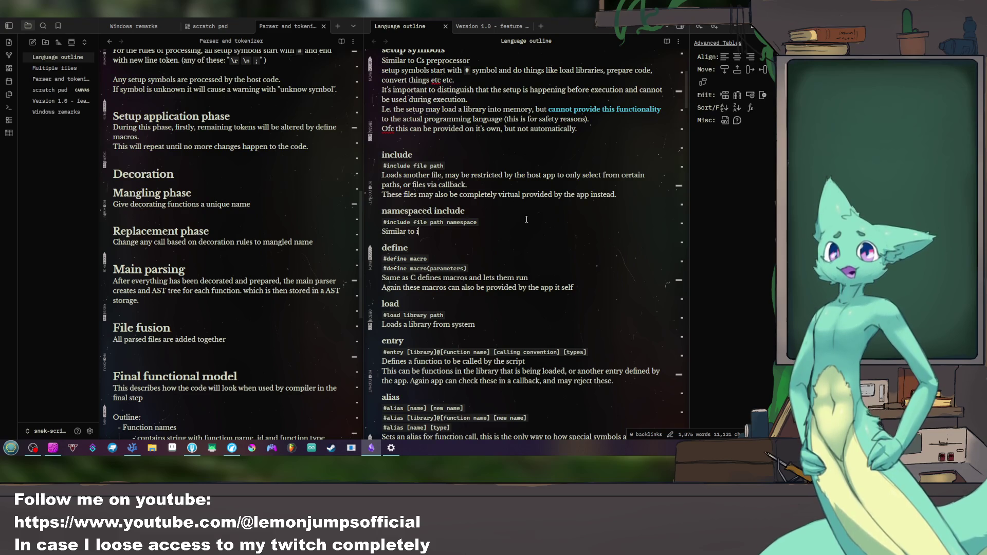
type("nclude , however, ")
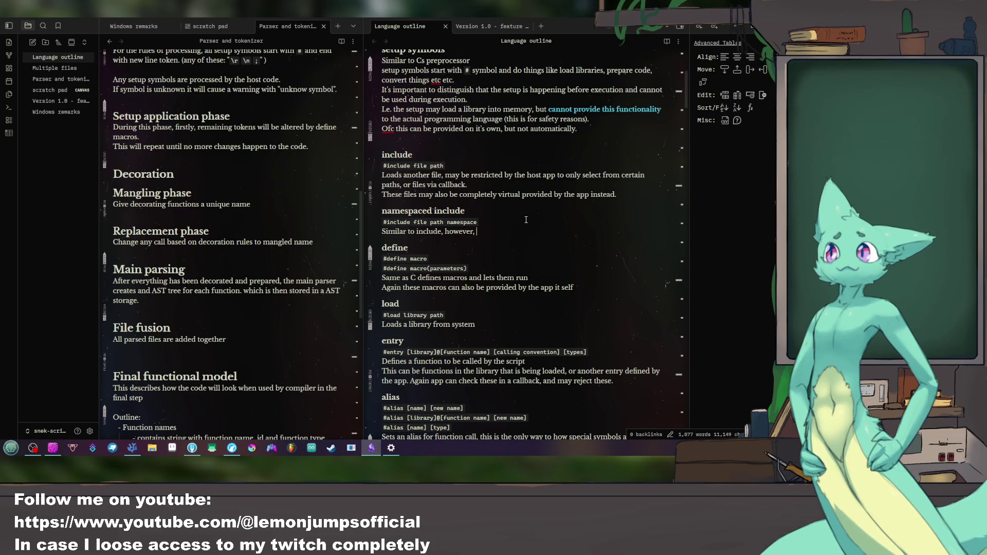
type("places the")
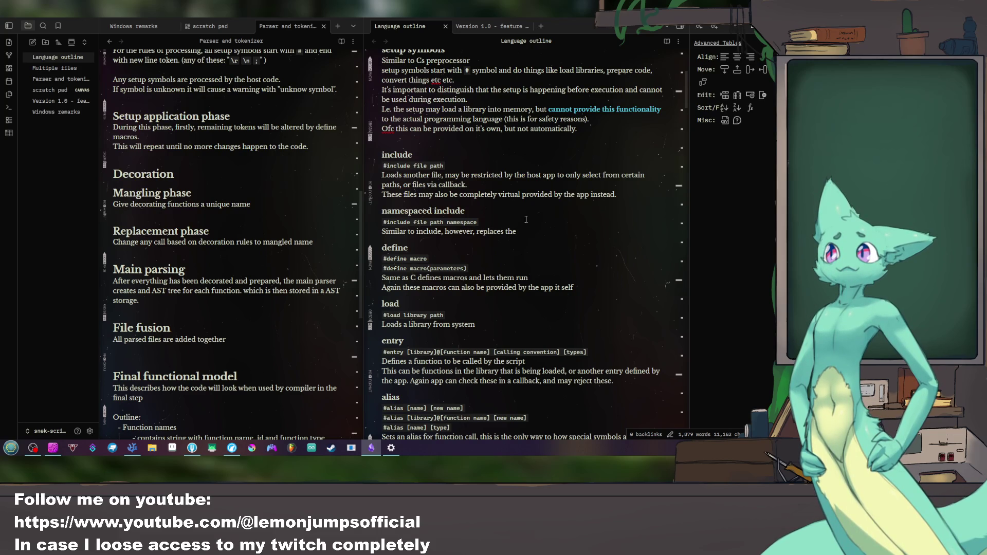
Step: Describe namespace-prefixed calls, ending 'without needing to modify them.'
key("BackSpace")
key("BackSpace")
key("BackSpace")
key("BackSpace")
key("BackSpace")
key("BackSpace")
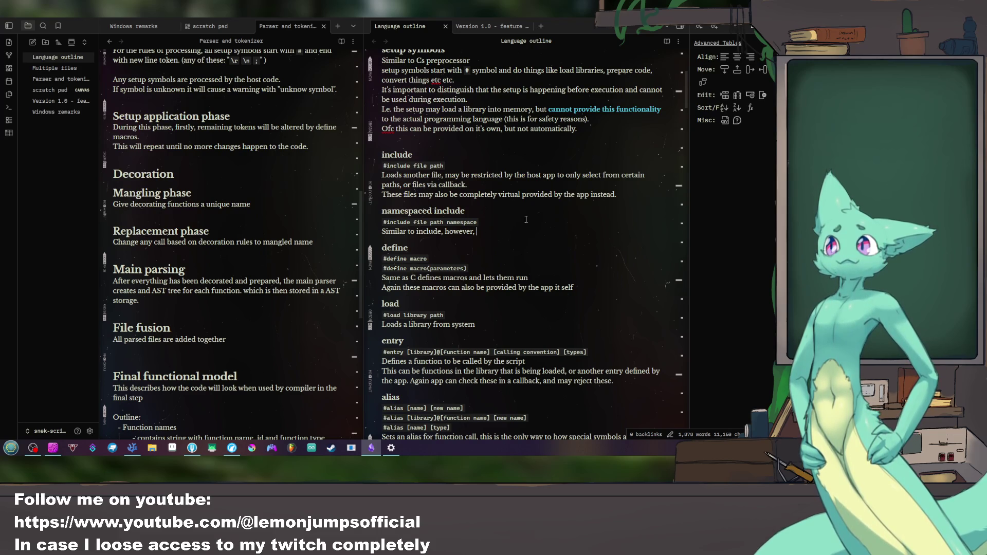
type("all")
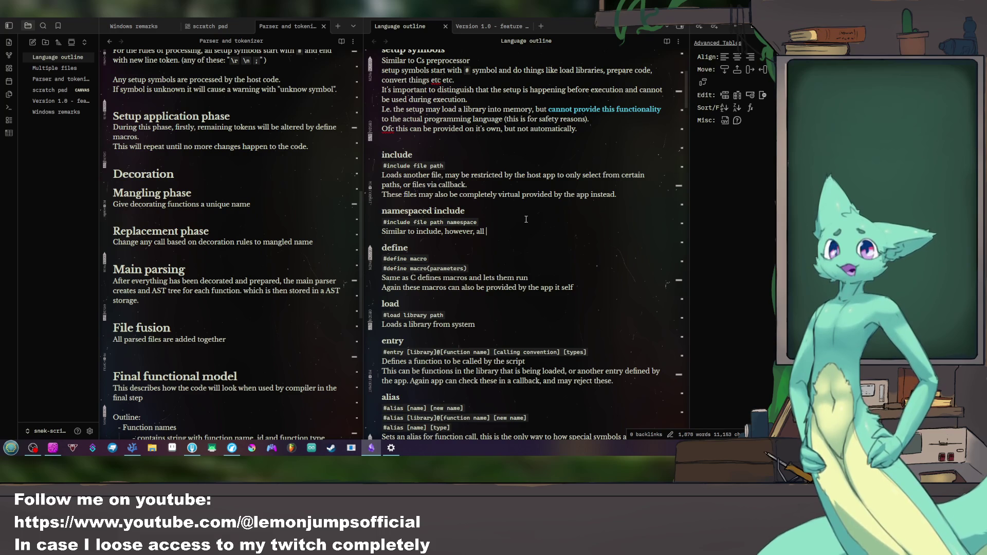
type(" calls from the file are prefixed")
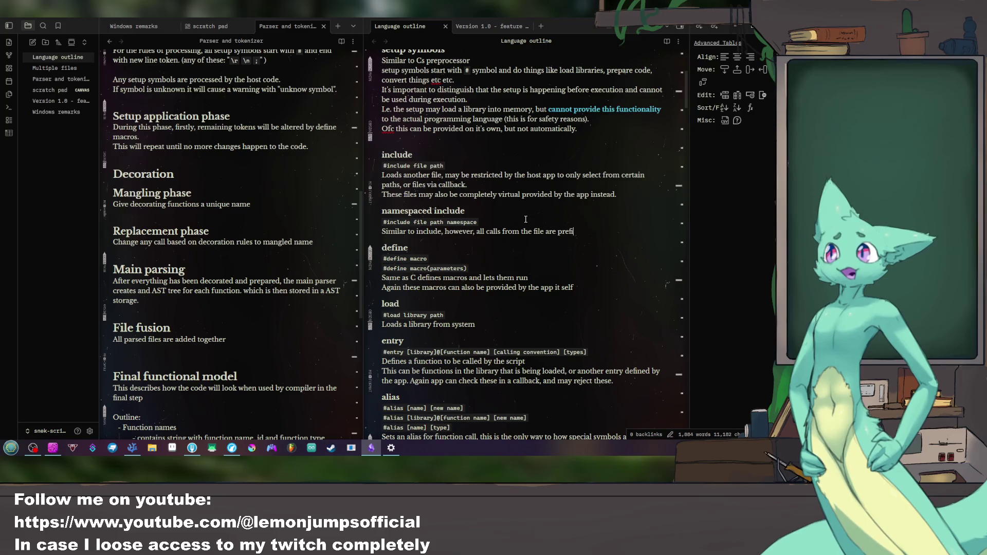
type(" with a namespace")
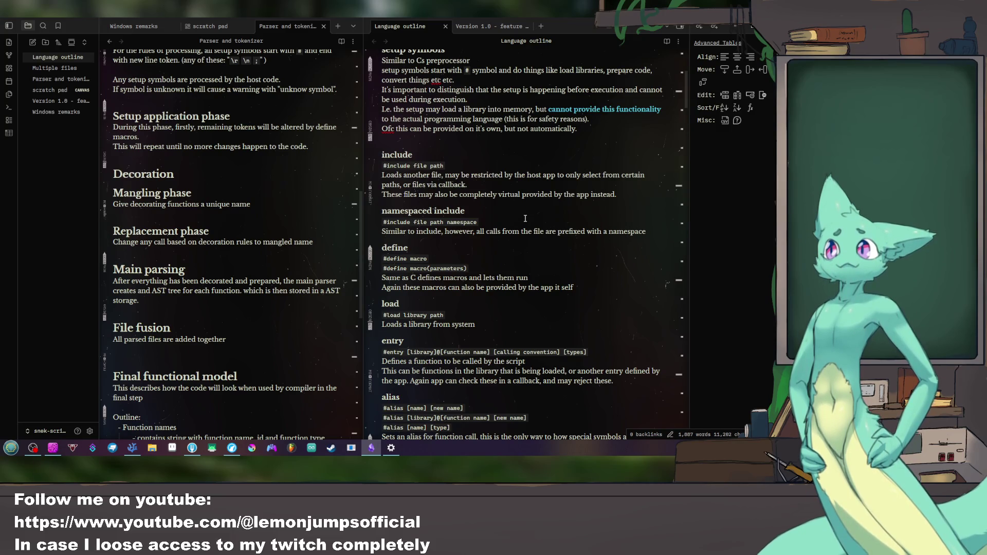
type(".")
key("Return")
type("This")
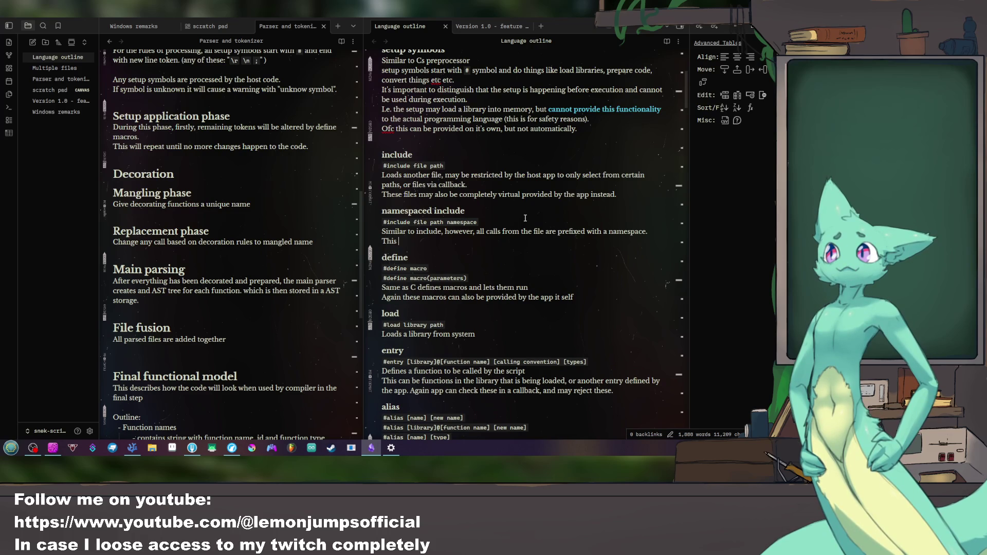
type(" allows")
type(" inco")
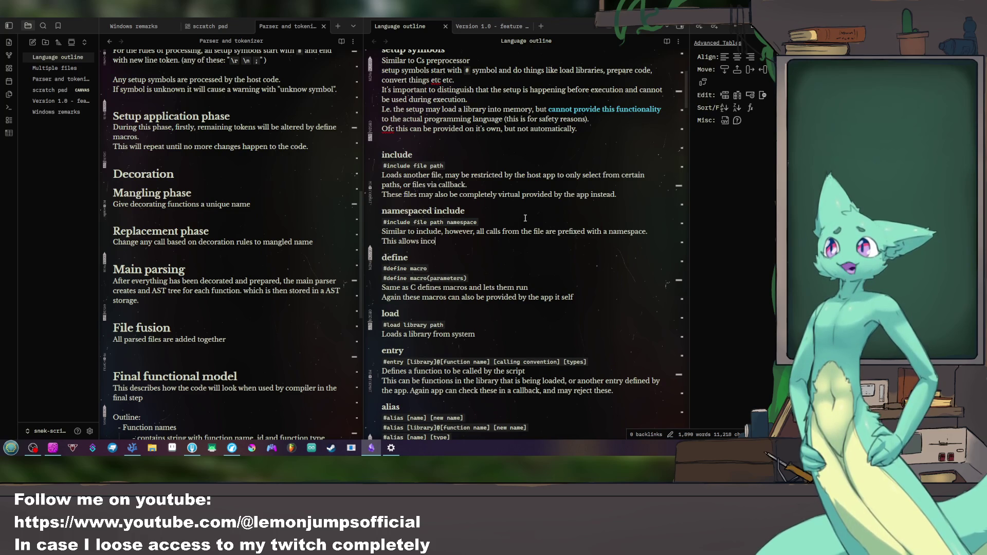
type("mpatible fi")
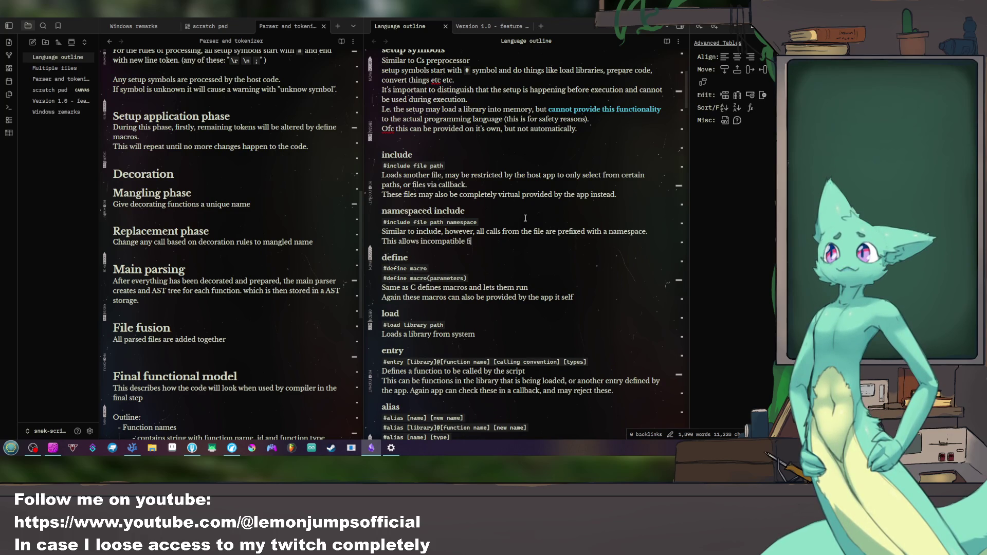
type("les to be used")
type(" with")
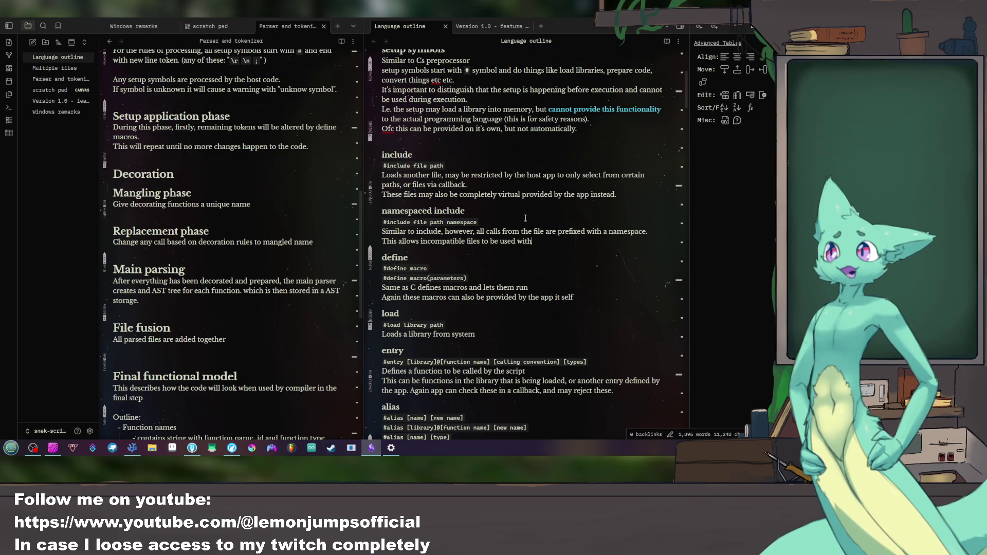
type("out needed")
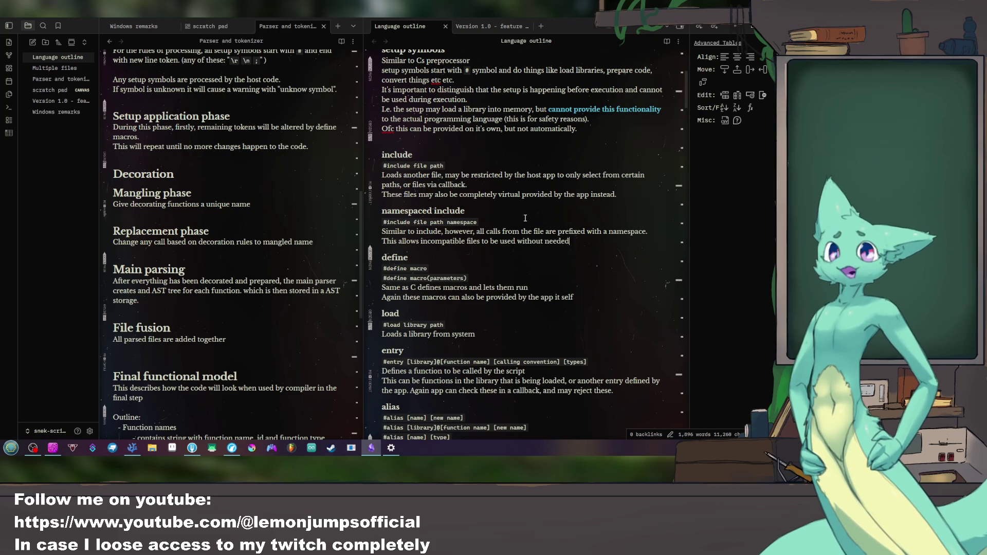
type("ing to re")
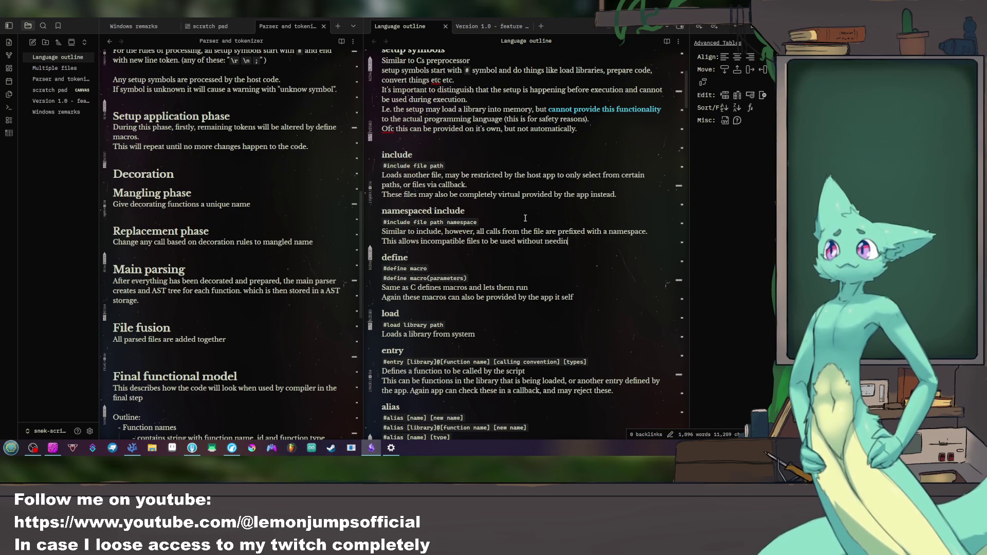
key("BackSpace")
key("BackSpace")
type("modifyt")
key("BackSpace")
type("them.")
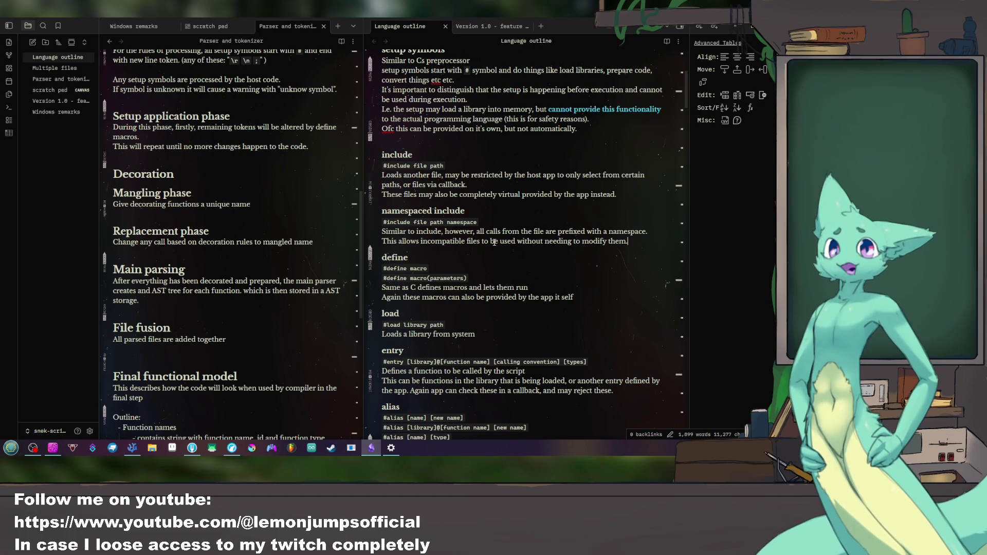
scroll(232, 231, "down", 5)
scroll(254, 227, "down", 5)
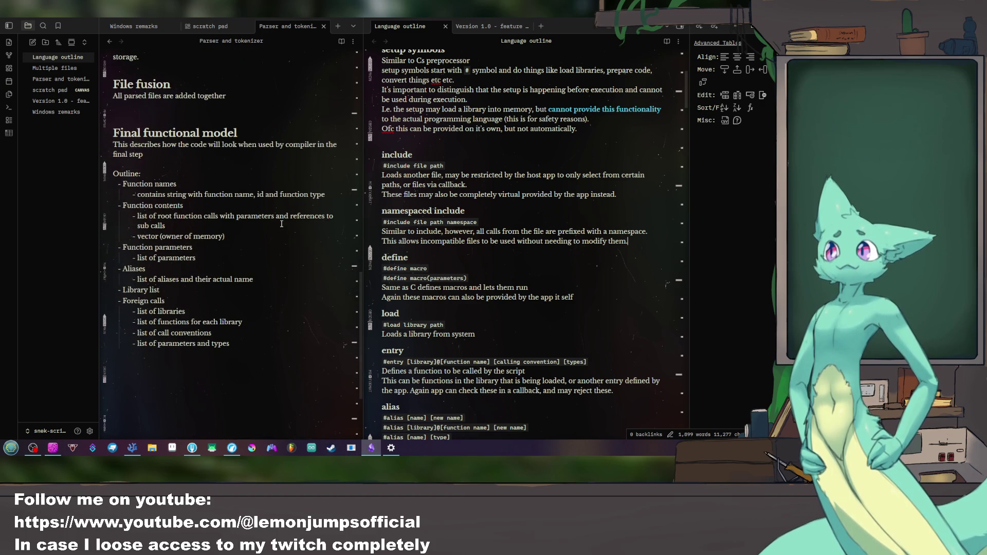
scroll(499, 233, "down", 5)
scroll(498, 233, "down", 5)
scroll(498, 233, "down", 5)
scroll(498, 234, "down", 3)
scroll(498, 234, "up", 5)
scroll(498, 233, "up", 5)
scroll(498, 233, "up", 5)
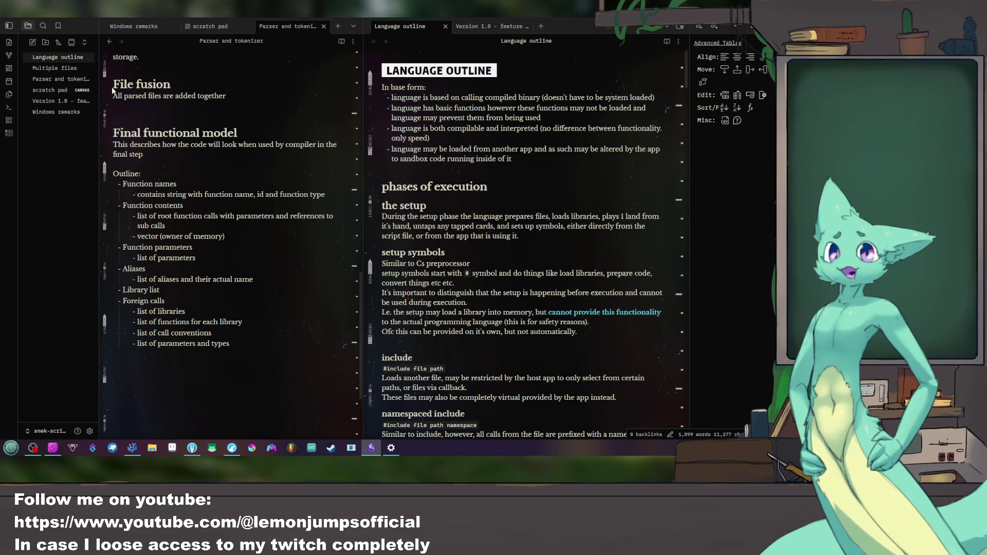
scroll(480, 249, "down", 4)
scroll(479, 248, "down", 4)
scroll(479, 249, "down", 3)
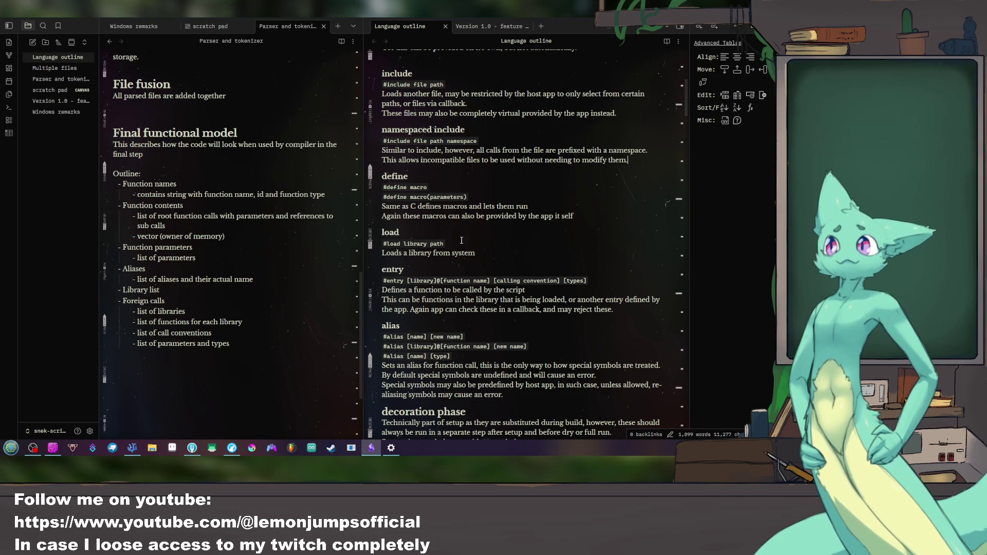
scroll(461, 241, "up", 1)
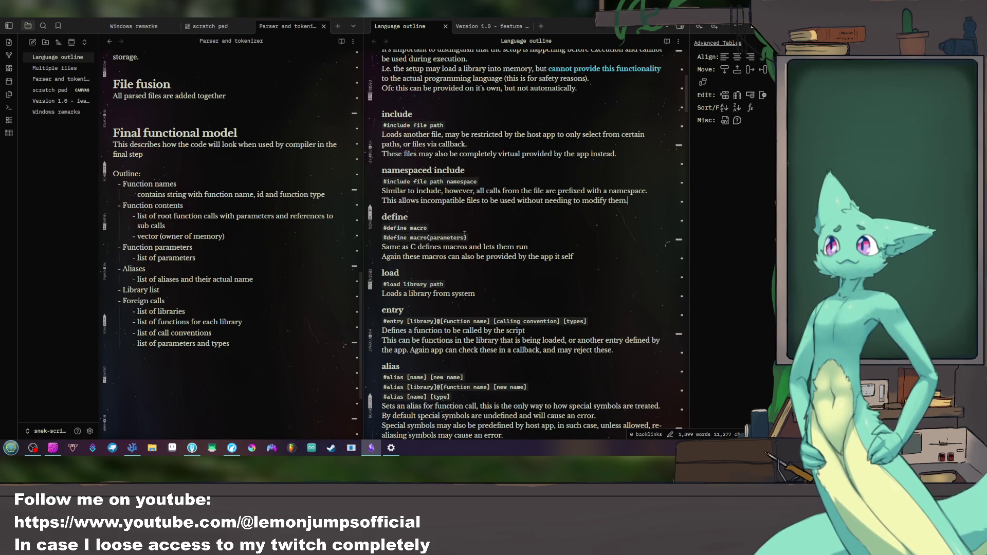
scroll(464, 236, "down", 1)
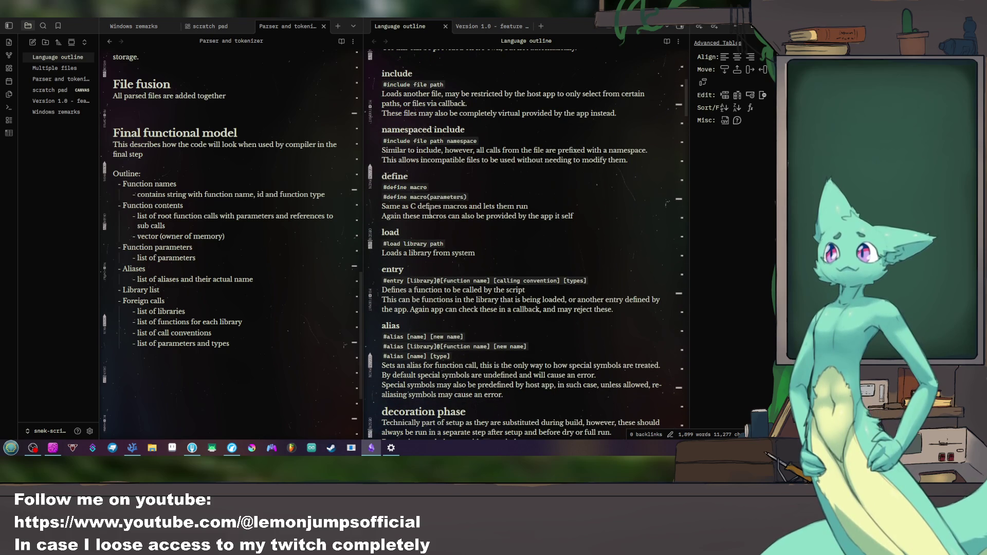
left_click_drag(420, 207, 529, 209)
left_click(423, 232)
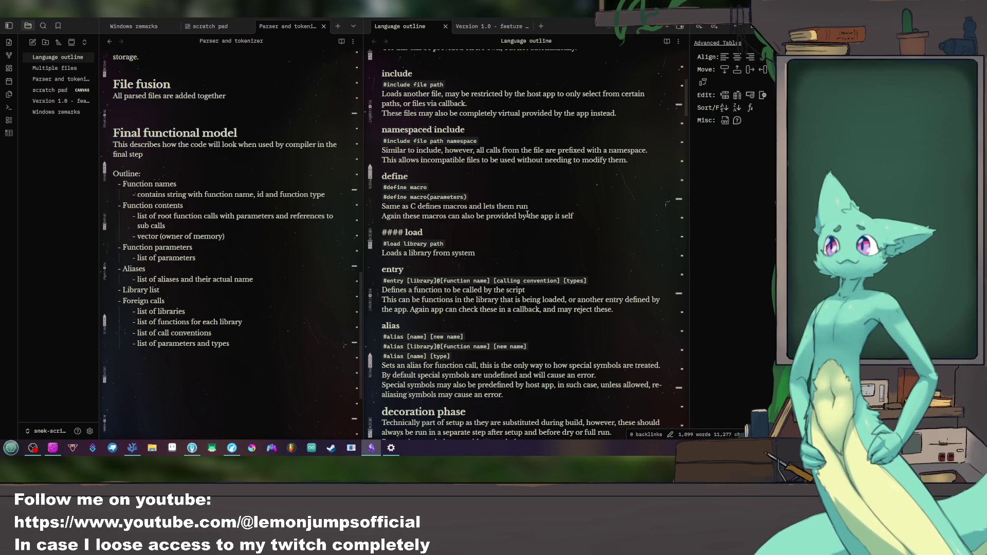
left_click_drag(529, 207, 468, 207)
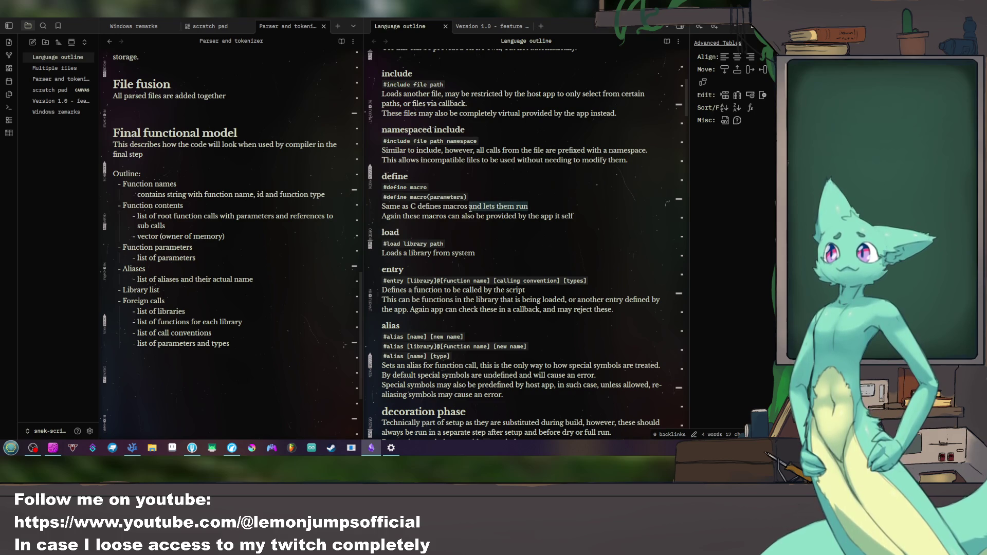
Step: Delete 'and lets them run' so the define line reads 'Same as C defines macros'
key("Delete")
left_click(592, 230)
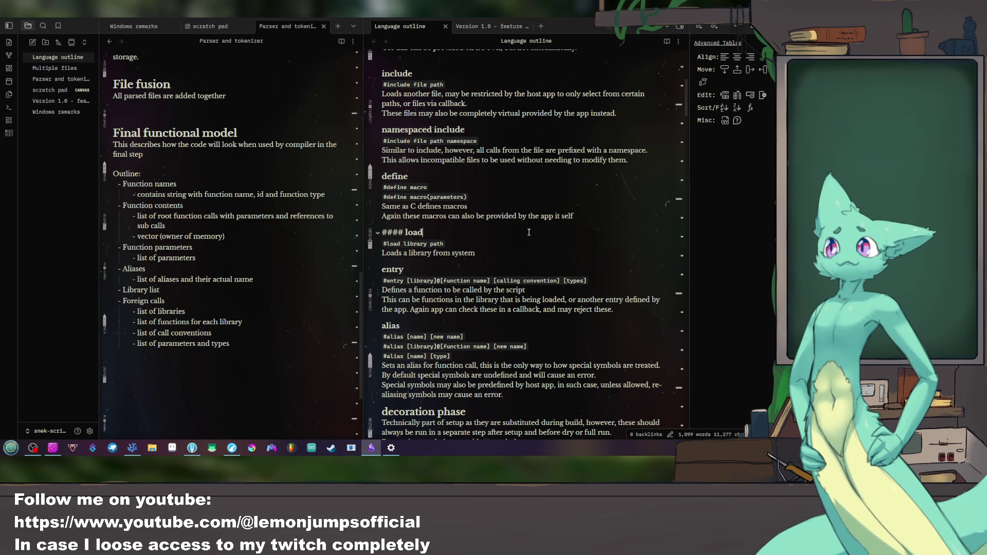
left_click(593, 217)
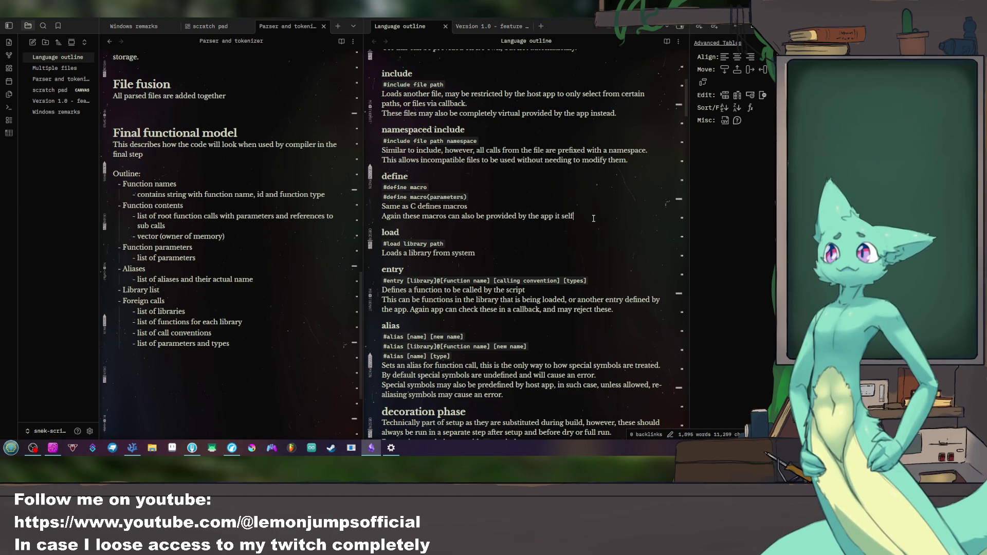
scroll(246, 226, "up", 15)
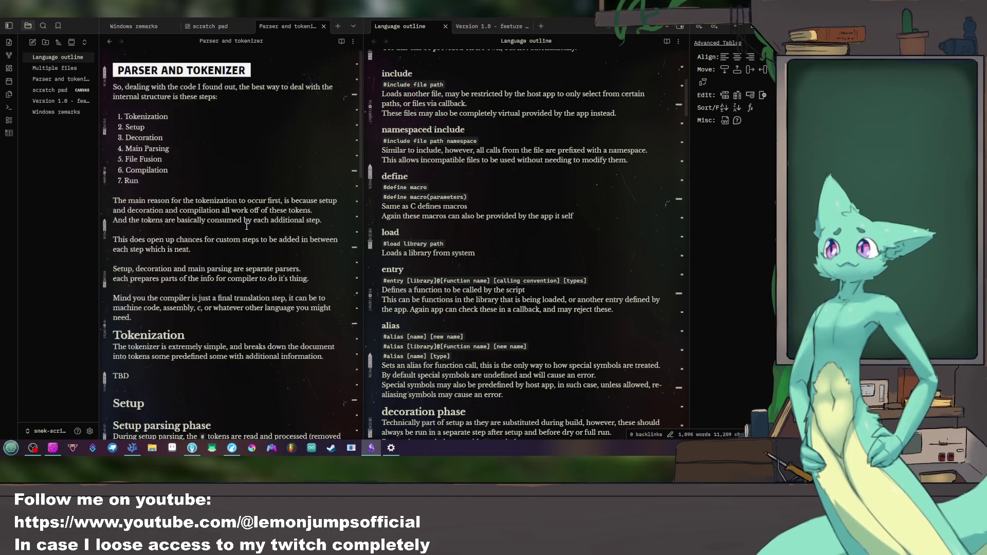
scroll(246, 226, "down", 5)
scroll(248, 227, "down", 5)
scroll(248, 232, "down", 5)
scroll(250, 239, "down", 4)
Step: Move to the Parser and tokenizer note's File fusion and Final functional model sections
left_click(272, 309)
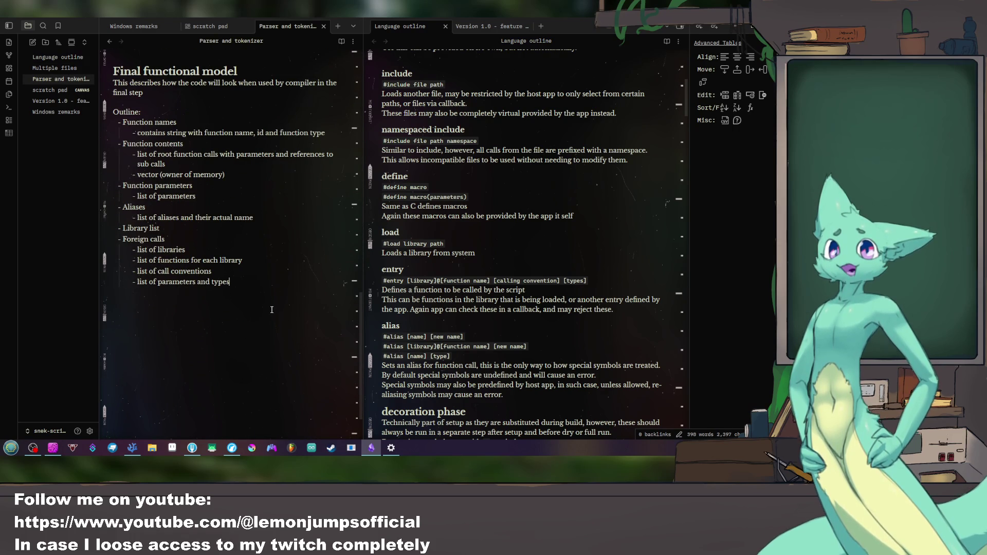
scroll(462, 193, "up", 5)
scroll(472, 237, "up", 2)
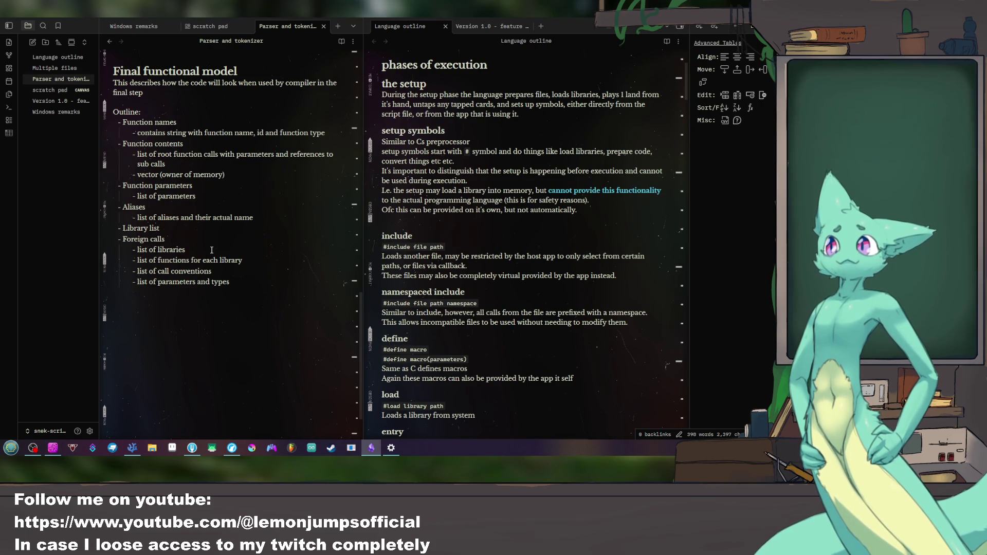
scroll(212, 250, "up", 5)
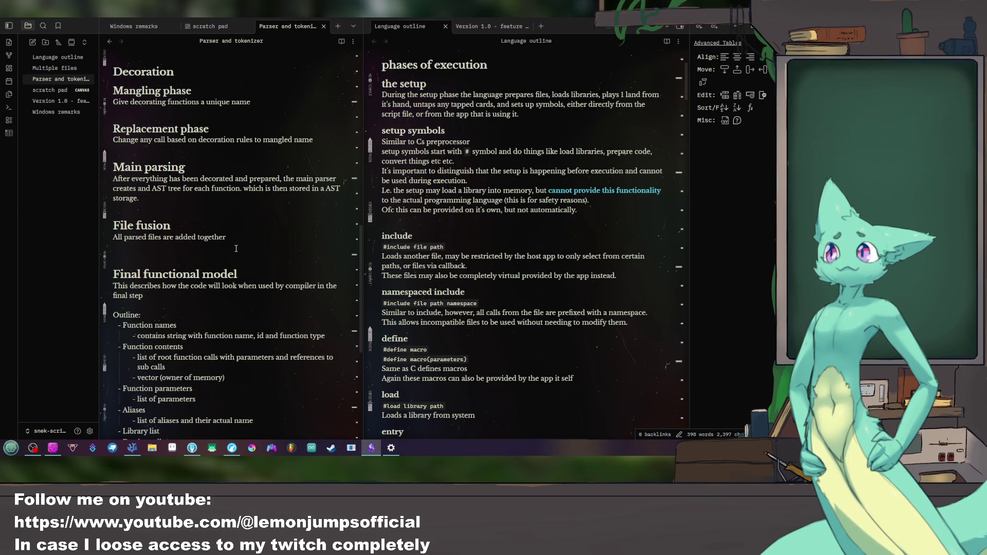
left_click(236, 240)
scroll(234, 241, "down", 4)
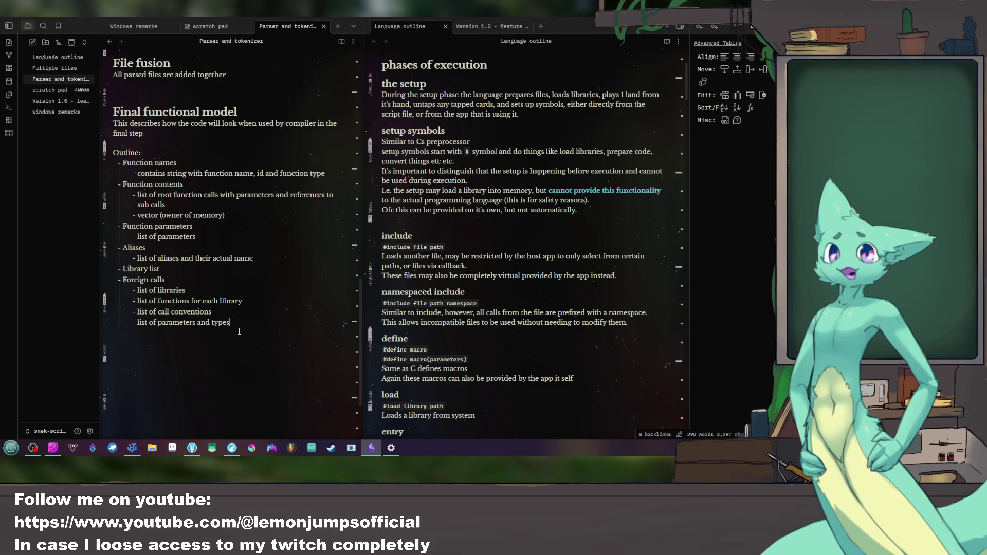
scroll(232, 155, "up", 4)
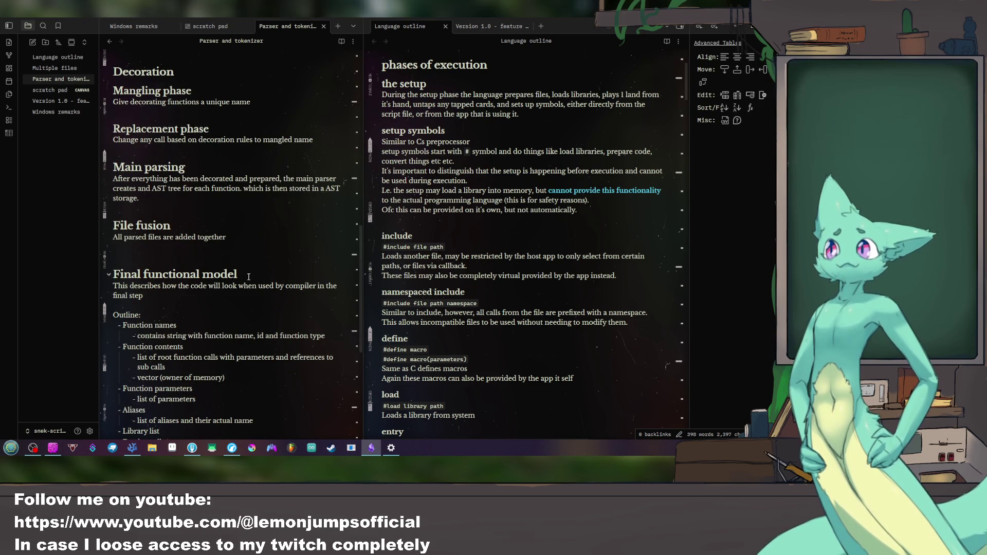
left_click_drag(247, 276, 116, 274)
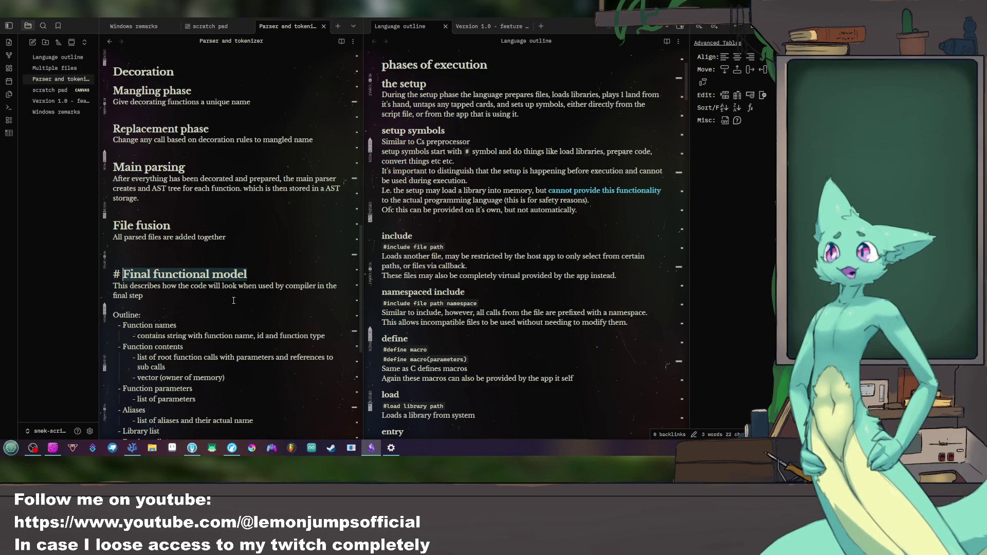
left_click(166, 315)
Step: Delete the Final functional model heading, its paragraph and the 'Outline:' label
double_click(124, 314)
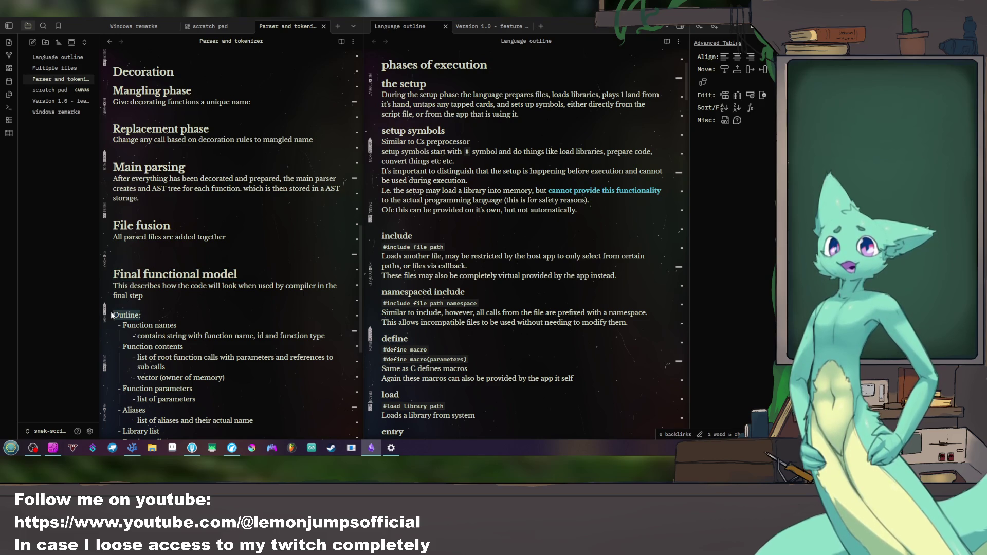
left_click_drag(147, 297, 108, 272)
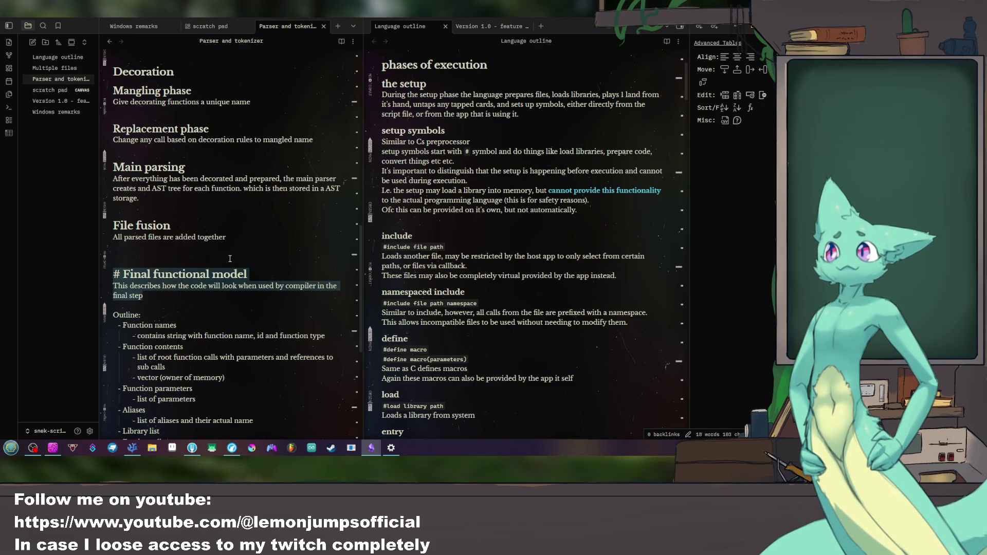
key("BackSpace")
key("Delete")
key("Delete")
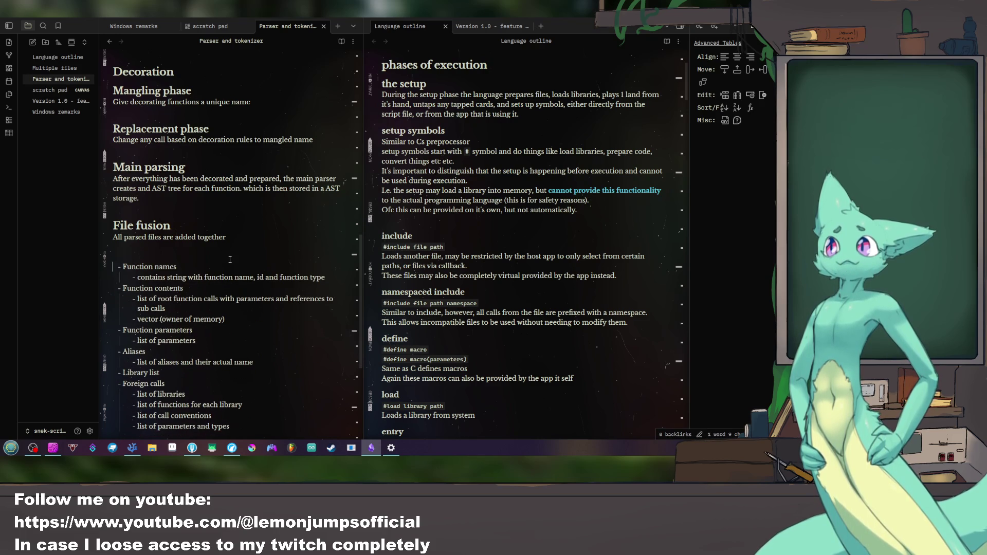
Step: Write a '# AST storage' heading with a line outlining how AST storage will work
key("Return")
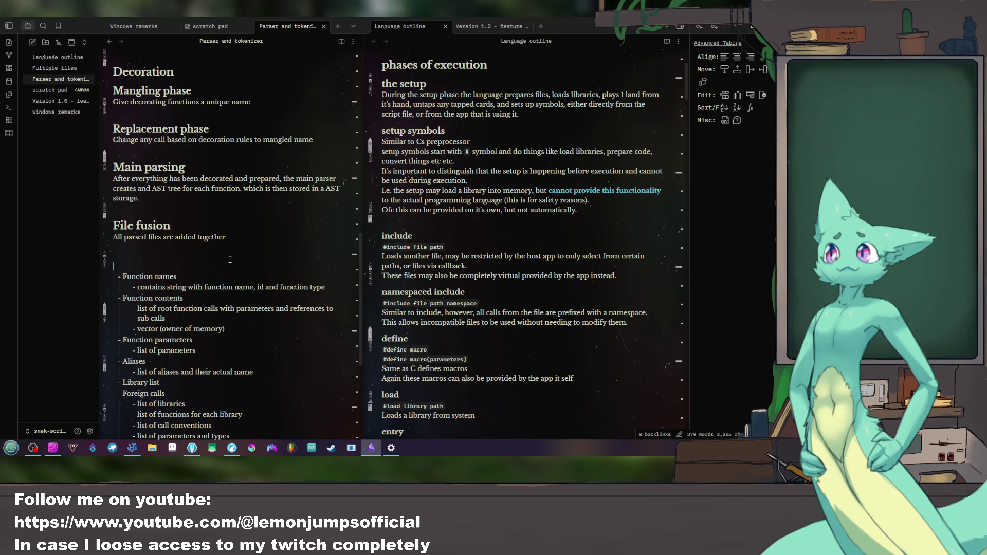
type("# ")
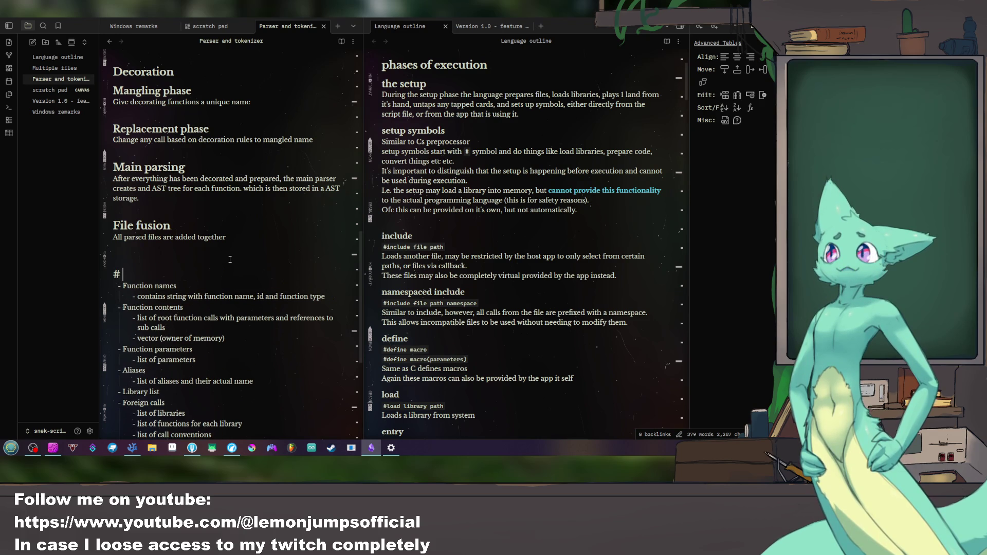
type("AST storage")
key("Return")
type("This is an outline of ast stor")
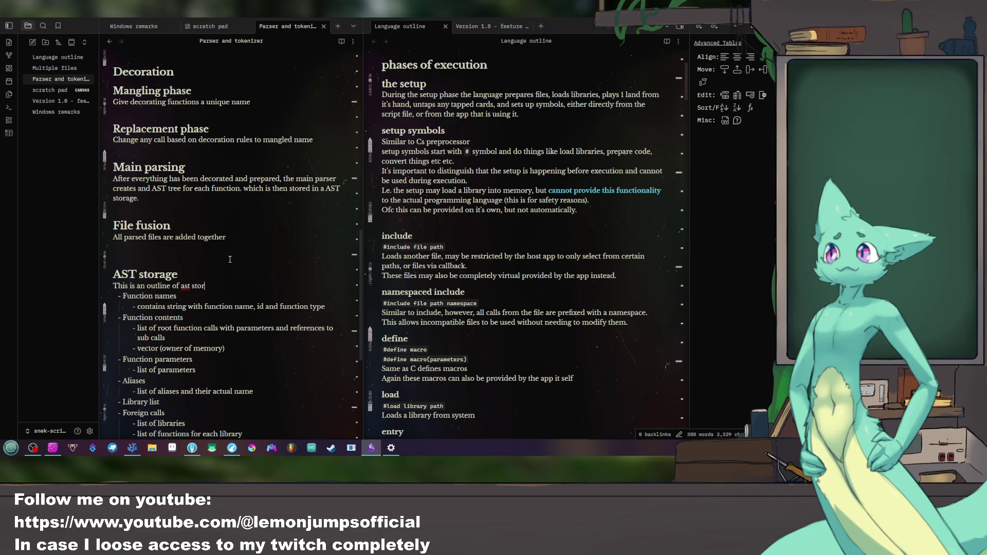
type("age")
key("BackSpace")
key("BackSpace")
key("BackSpace")
type("rage and how it will work")
scroll(306, 271, "down", 3)
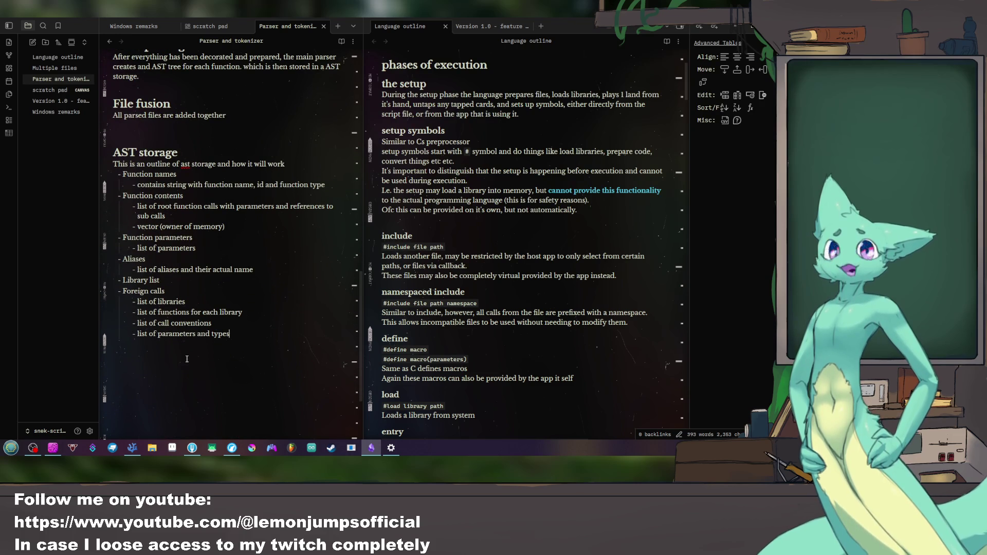
scroll(186, 373, "up", 5)
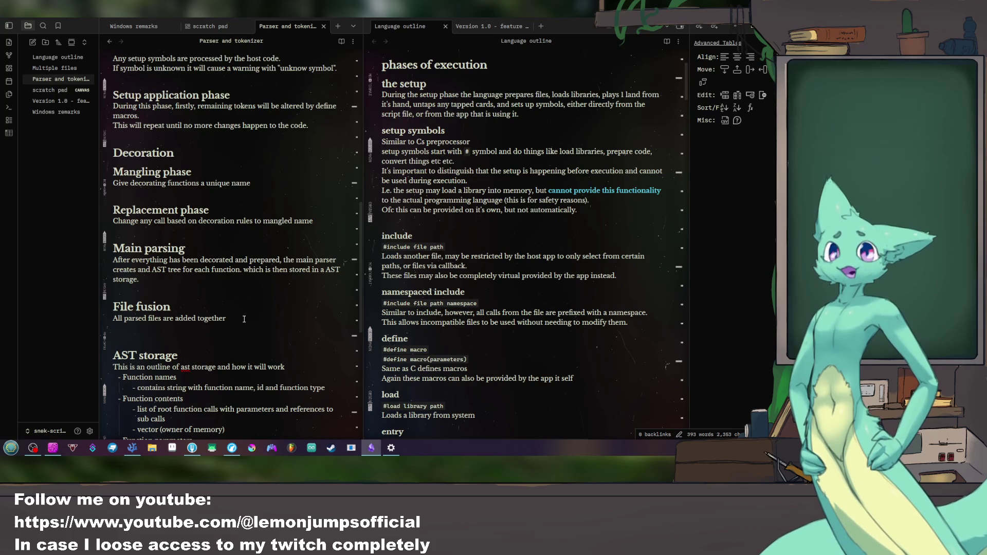
type(", and pame")
Step: Add 'During this phase the functions of each file gets renamed to include the' under File fusion
key("BackSpace")
key("BackSpace")
key("BackSpace")
key("BackSpace")
key("BackSpace")
key("BackSpace")
key("Return")
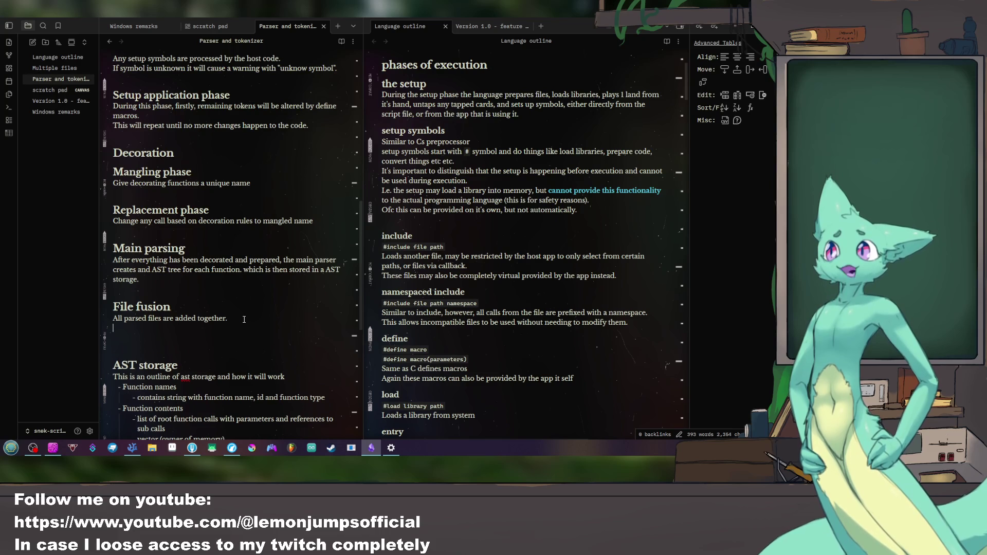
type("Duri")
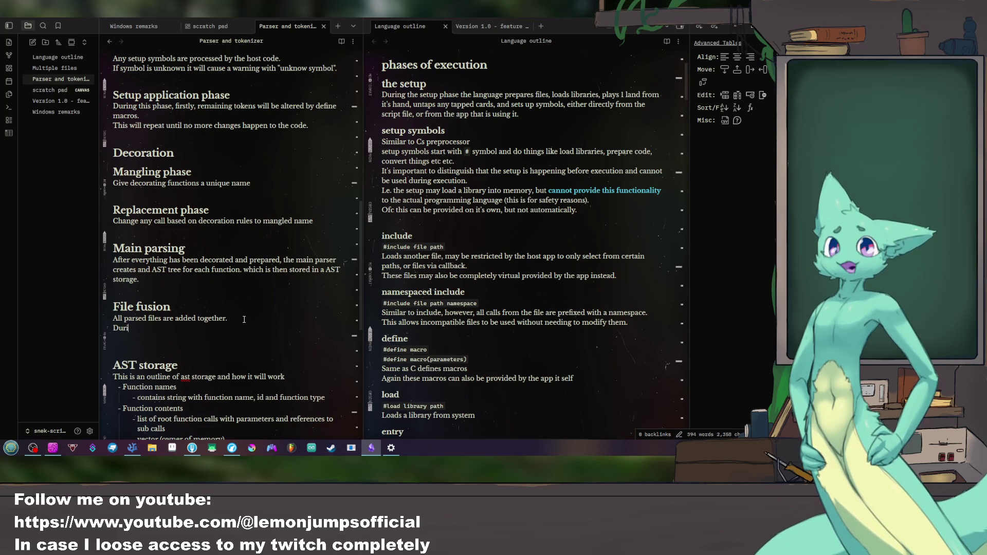
type("ng this fase")
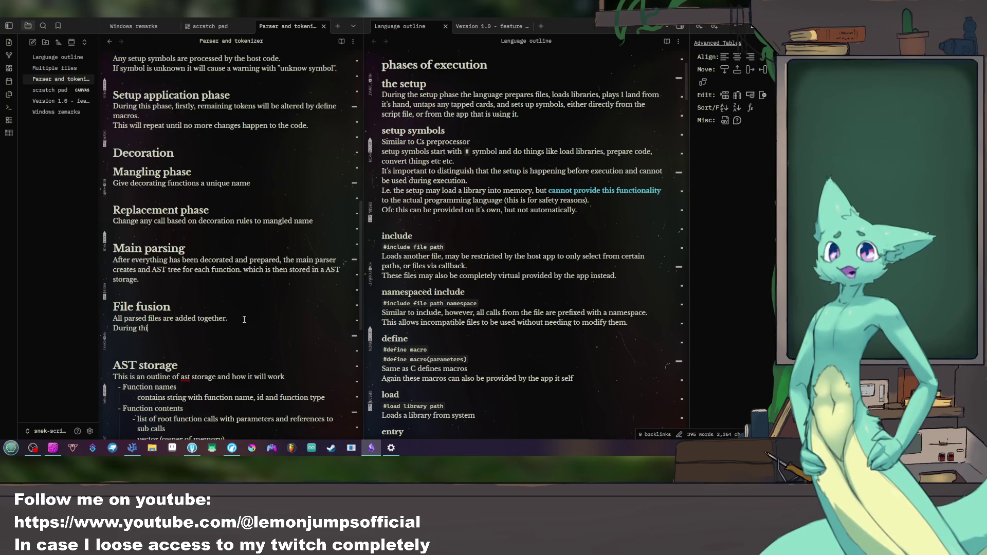
key("BackSpace")
key("BackSpace")
key("BackSpace")
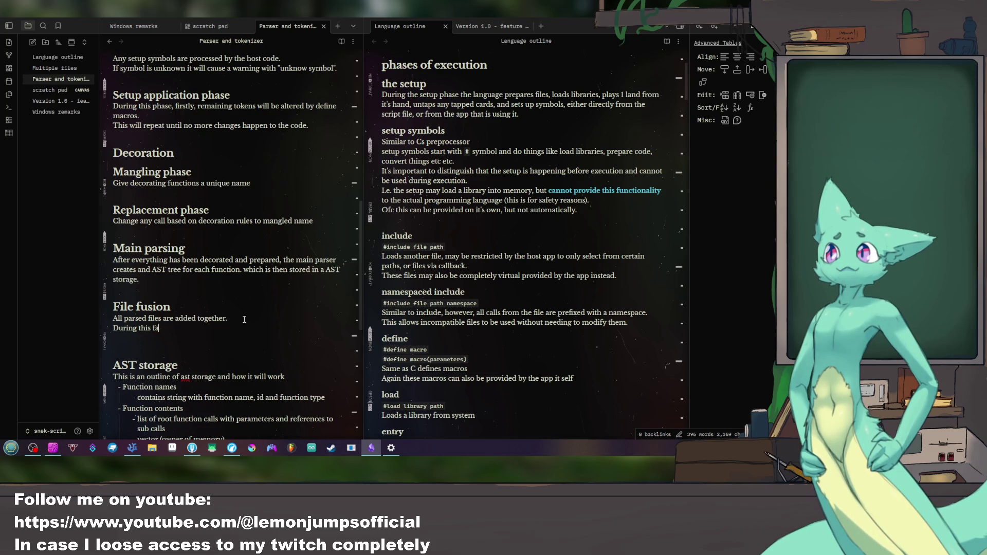
type("phase the files")
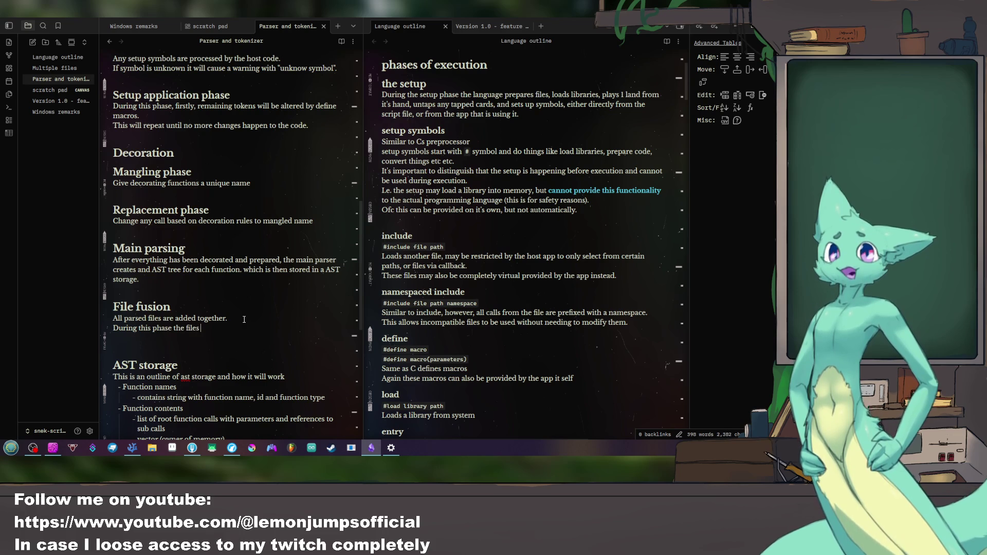
key("BackSpace")
key("BackSpace")
key("BackSpace")
key("BackSpace")
key("BackSpace")
key("BackSpace")
type("functions of each file")
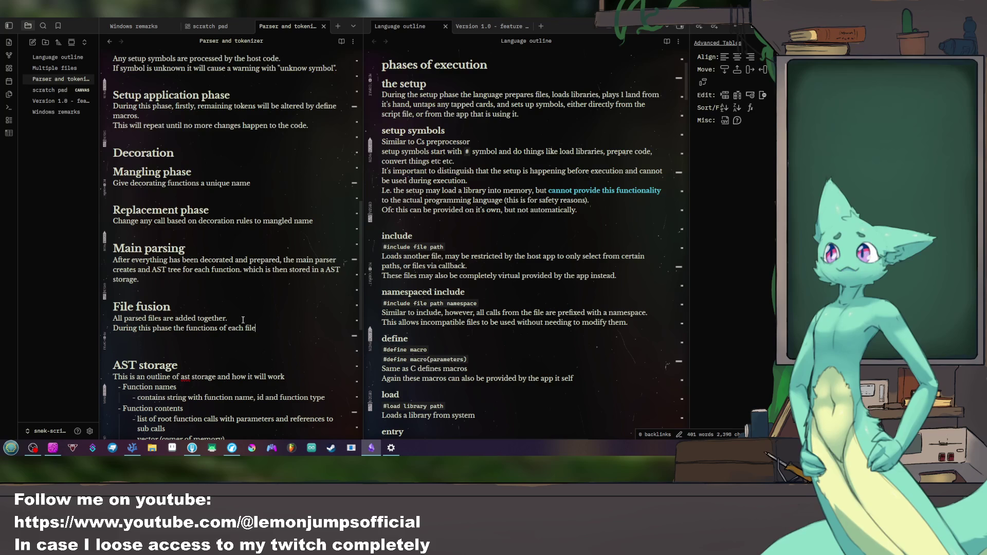
type(" gets ")
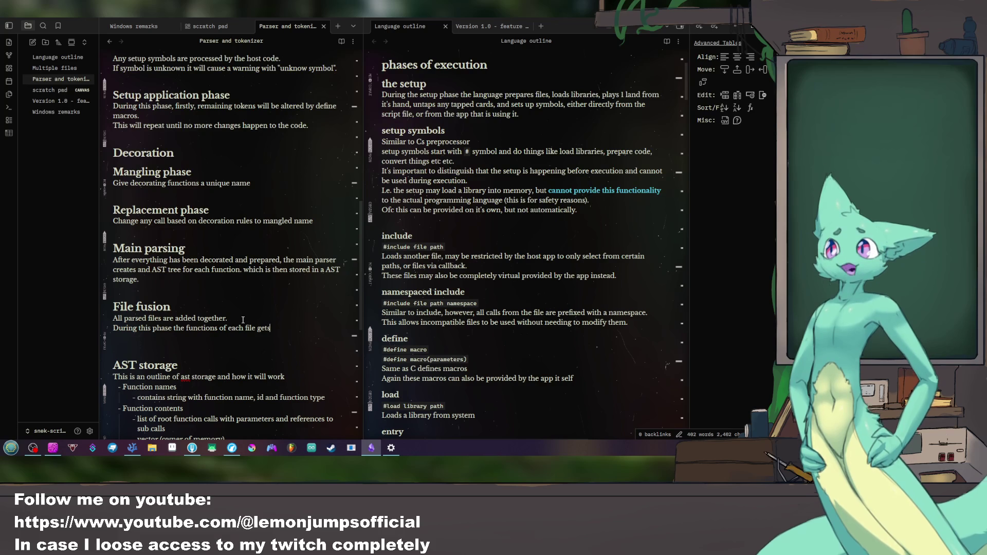
type("renamed")
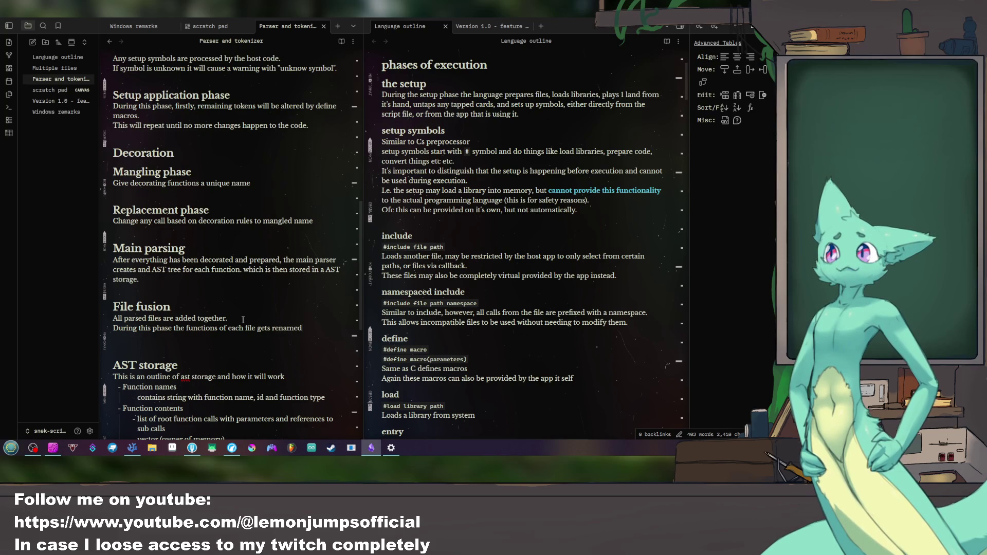
type(" to ind")
type("clude the")
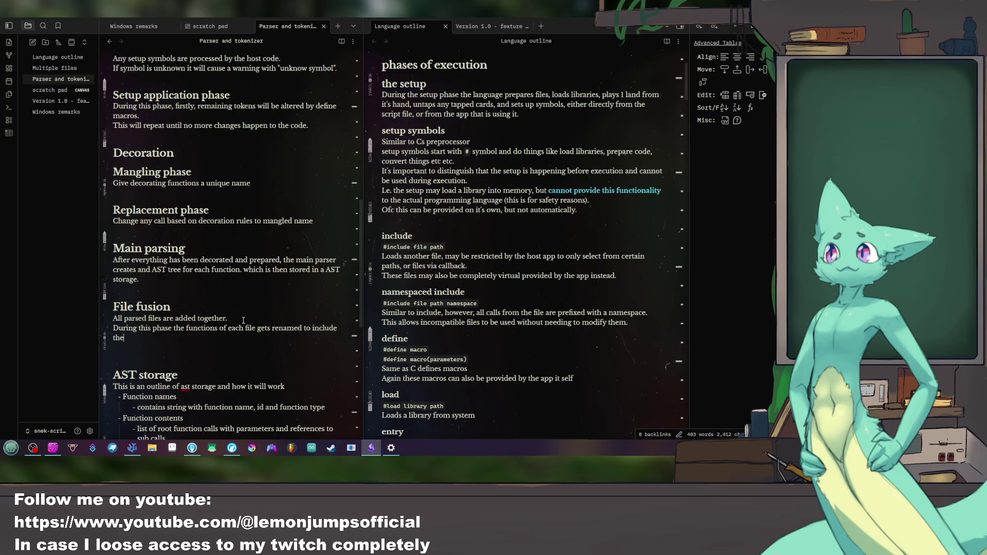
type(" name of the file.")
type(" to")
Step: On the scratch pad canvas, create a card reading 'void a():' with indented 'sth'
left_click(208, 26)
mouse_move(267, 283)
left_mouse_down()
mouse_move(216, 283)
mouse_move(262, 170)
left_mouse_up()
double_click(203, 188)
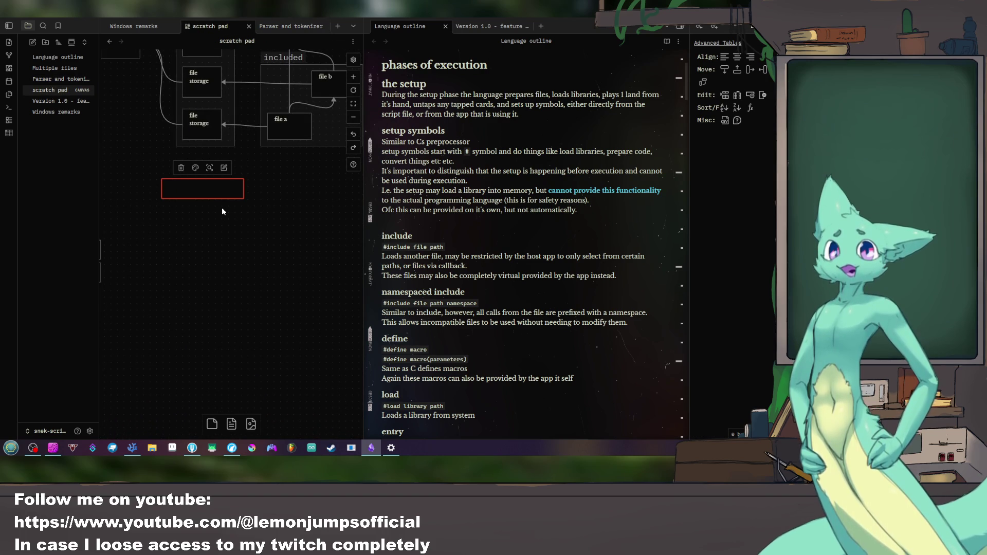
type("void a()")
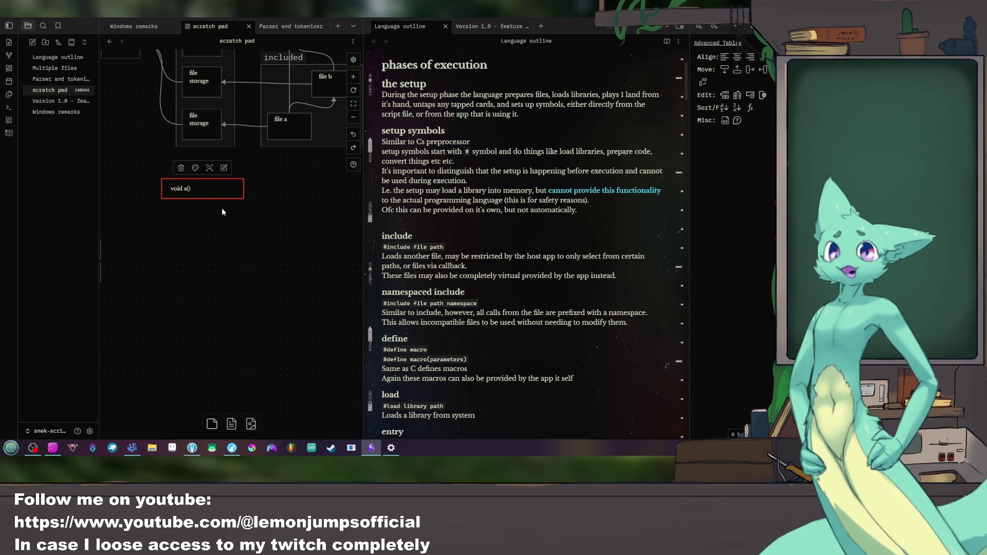
type(":")
key("Return")
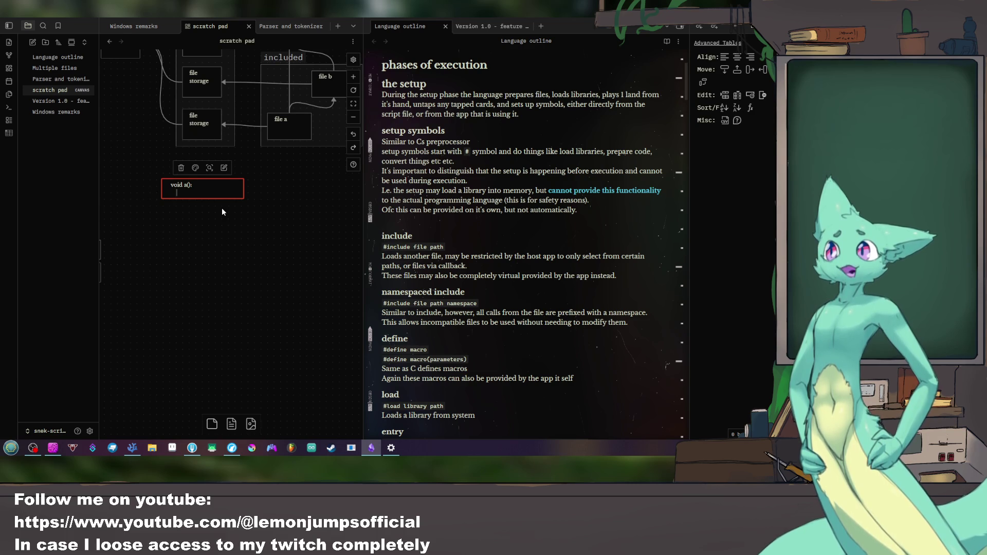
key("Tab")
type("st")
key("Escape")
Step: Duplicate the void a() card below itself and add an empty card beside them
left_click(202, 187)
mouse_move(202, 188)
left_mouse_down("alt")
mouse_move(227, 248)
mouse_move(203, 242)
left_mouse_up("alt")
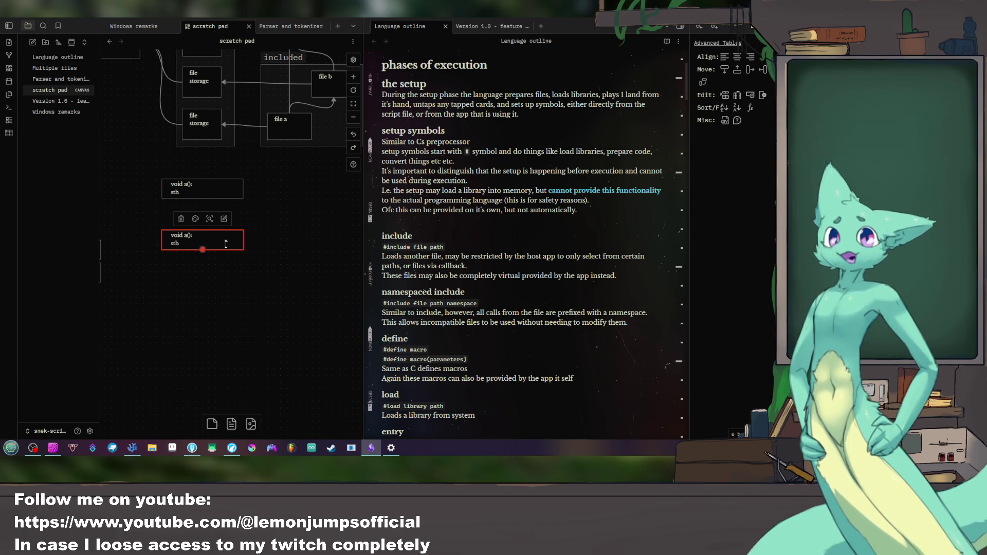
left_click_drag(240, 254, 232, 314)
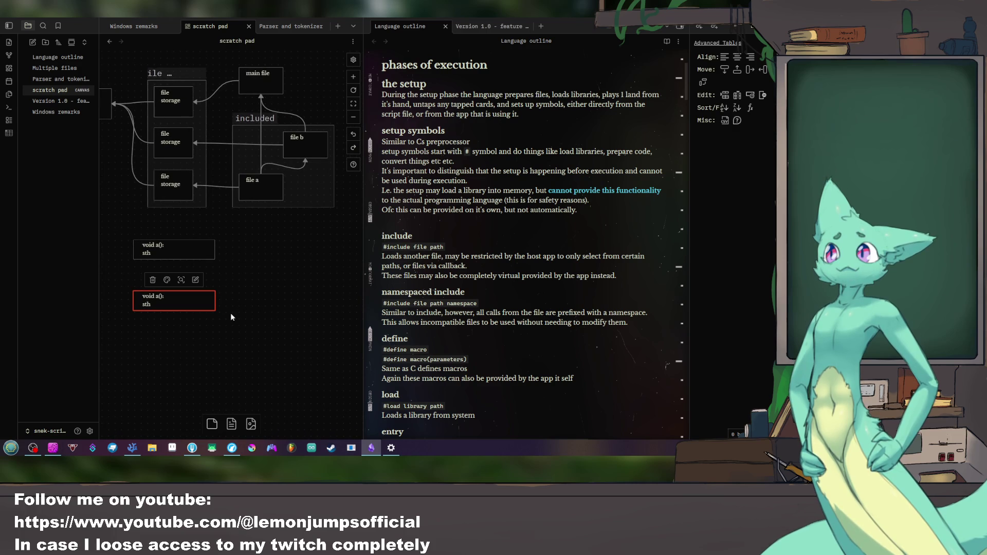
left_click(260, 279)
double_click(264, 279)
left_click(309, 297)
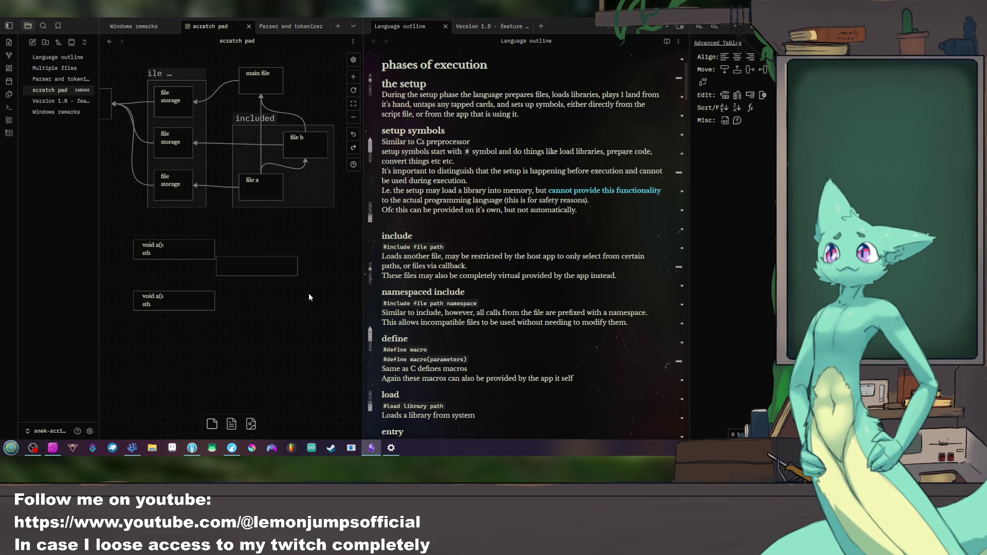
left_click_drag(283, 262, 301, 277)
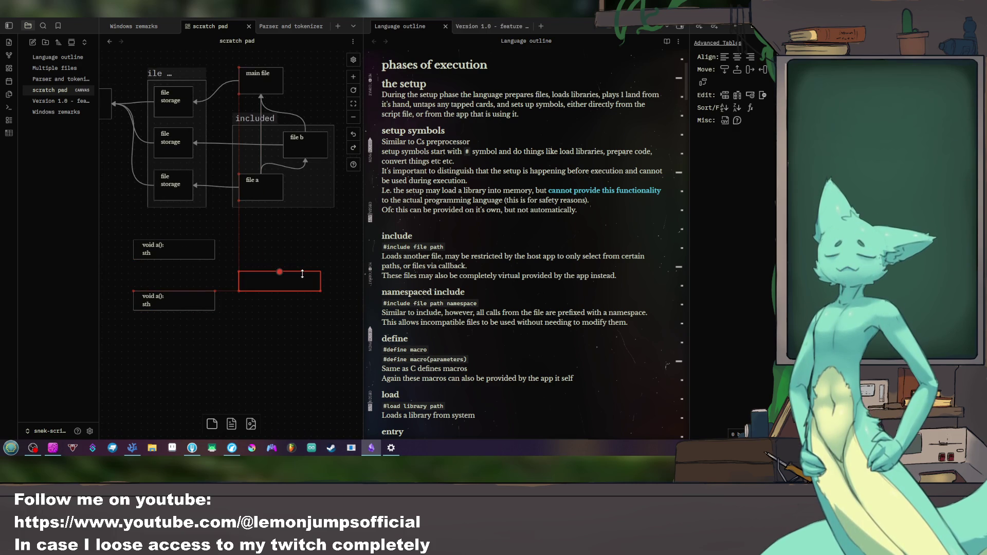
Step: Arrange the canvas view around the two cards and select the empty card for editing
left_click(173, 248)
left_click_drag(138, 231, 170, 233)
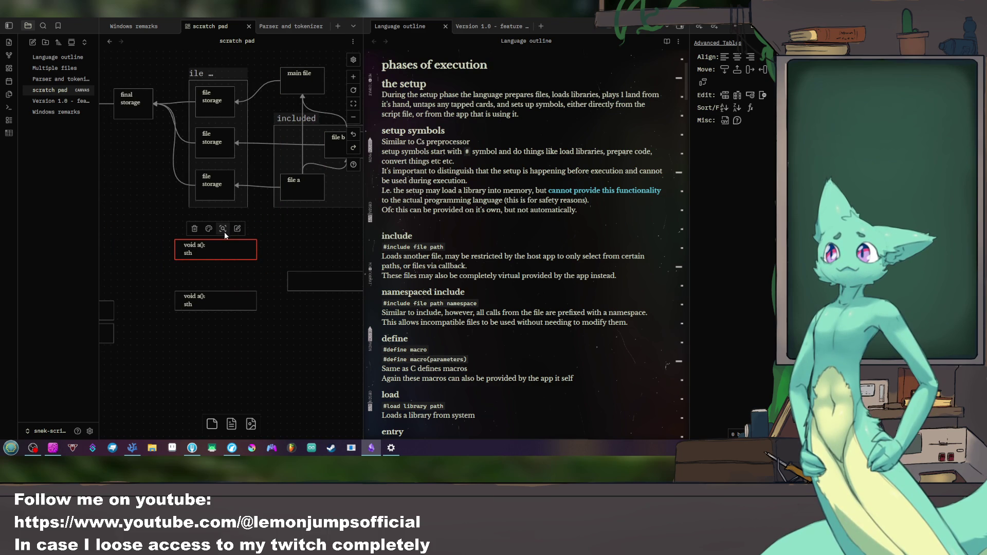
left_click_drag(268, 324, 146, 220)
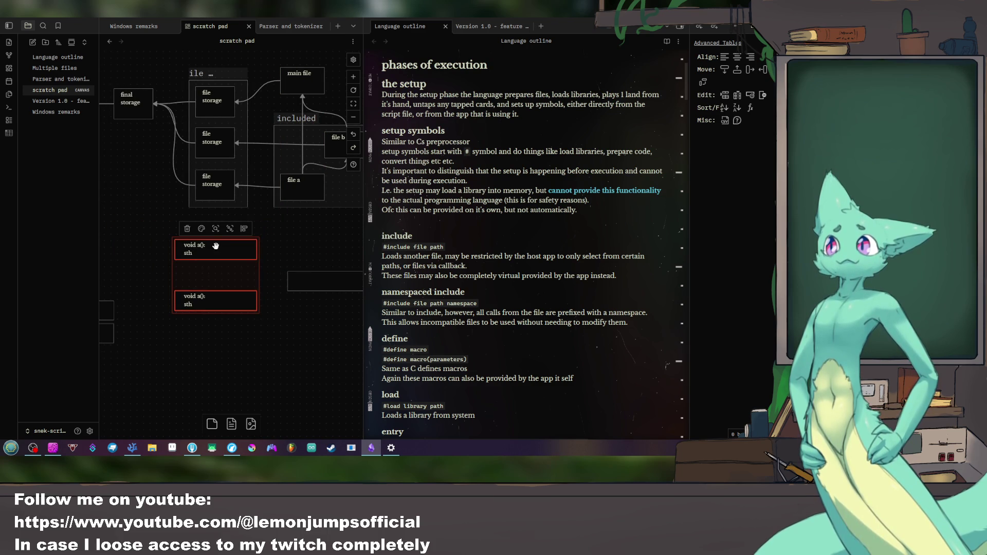
left_click(310, 349)
left_click_drag(310, 348, 258, 347)
mouse_move(279, 278)
left_mouse_down()
mouse_move(280, 265)
mouse_move(276, 308)
left_mouse_up()
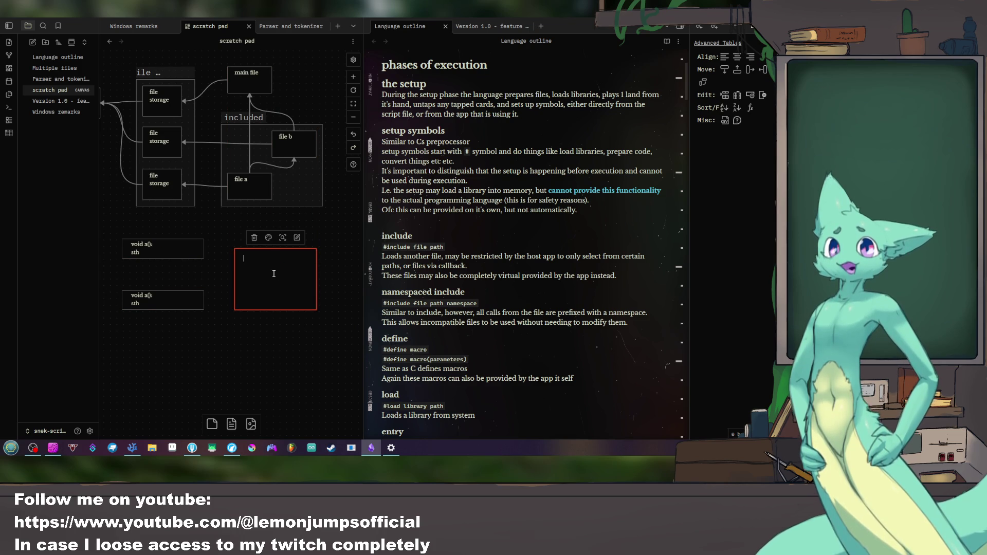
type("#include")
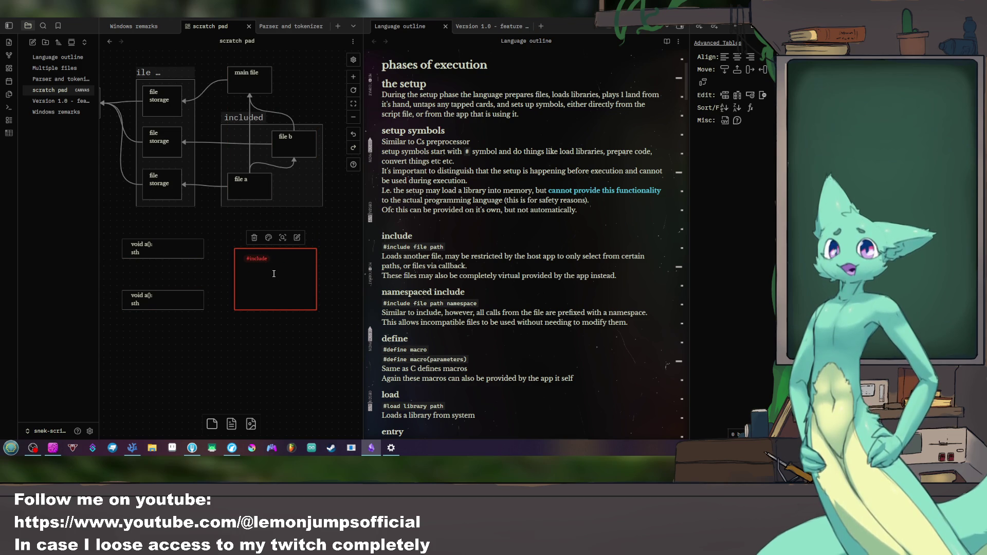
Step: Draft include text in the empty card, then clear it to start over
key("BackSpace")
key("BackSpace")
key("BackSpace")
key("BackSpace")
key("BackSpace")
key("BackSpace")
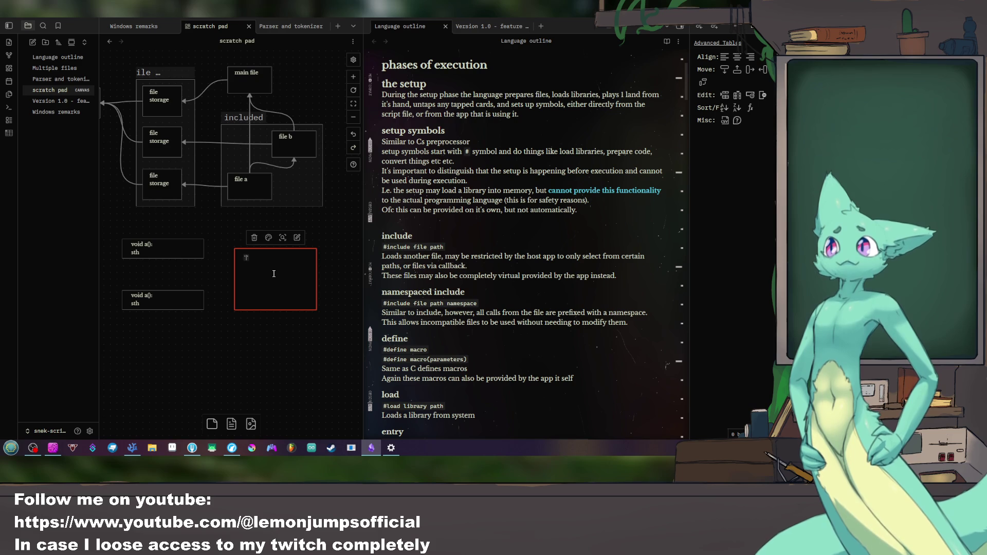
type("#include ")
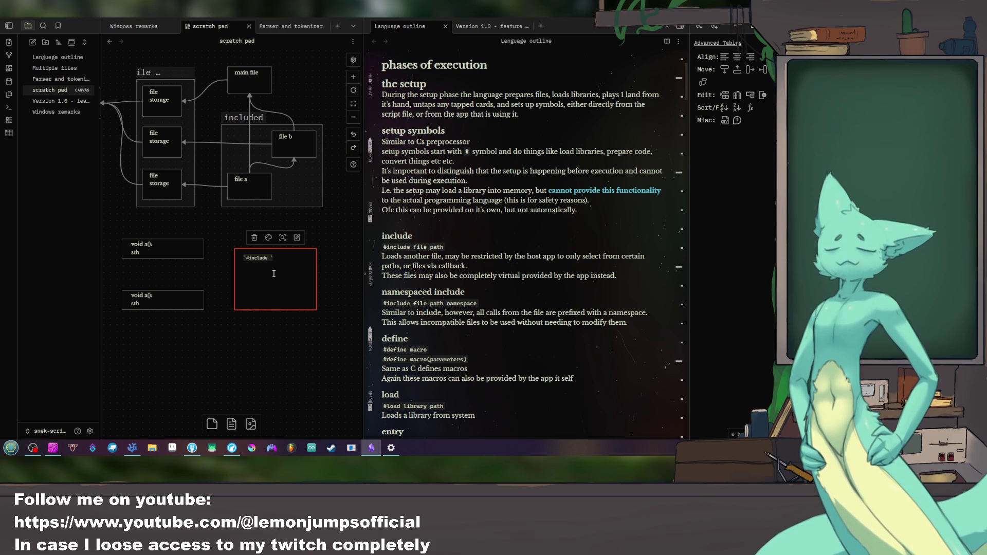
type("file")
type("N")
key("Return")
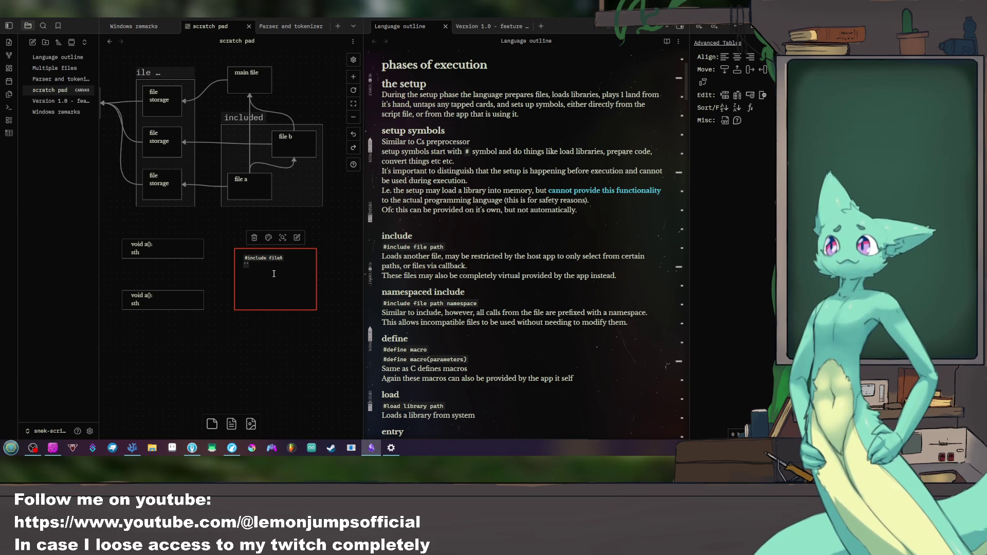
type("#incl")
key("ctrl+a")
key("BackSpace")
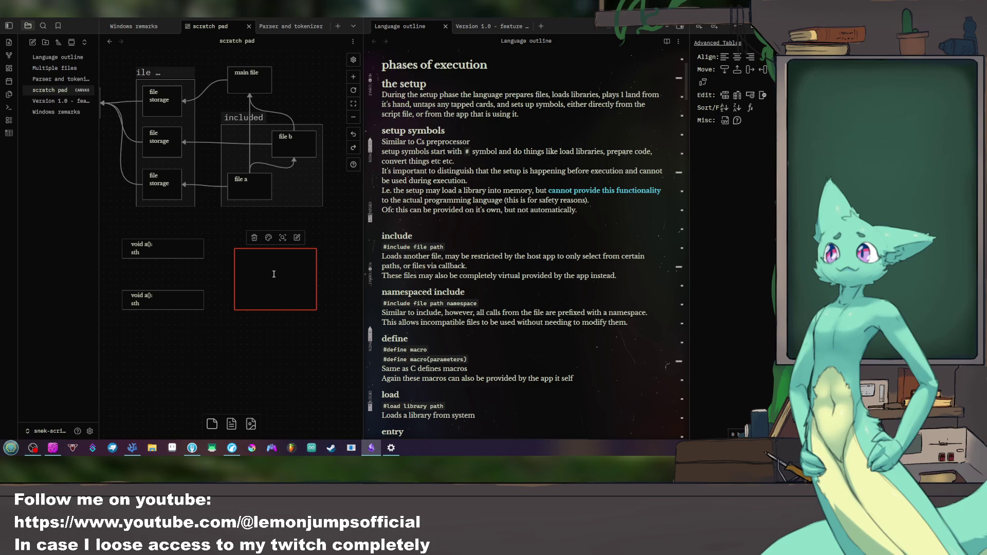
type("```")
type("include")
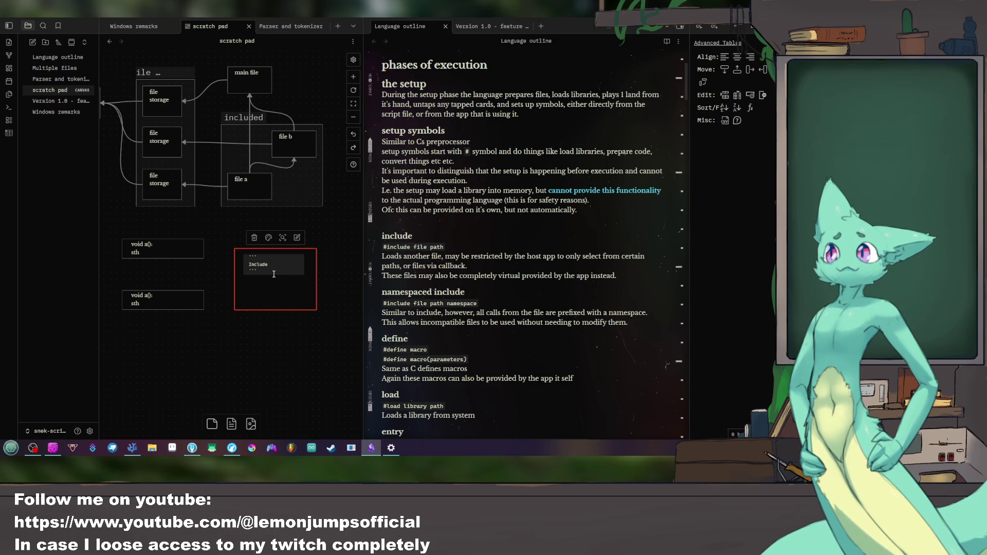
Step: Begin a code fence in the card with the line '#include fileA'
key("BackSpace")
key("BackSpace")
key("BackSpace")
type("#")
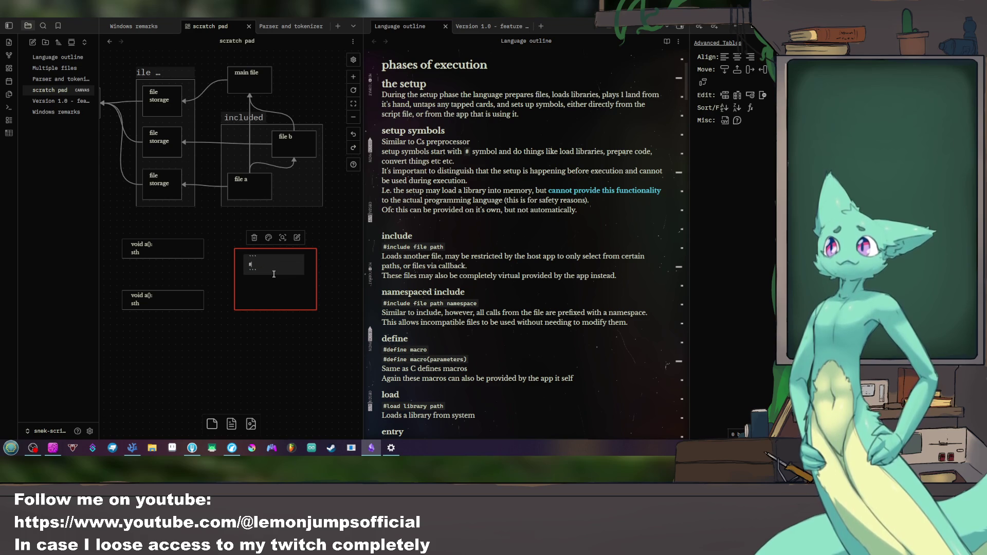
type("include file")
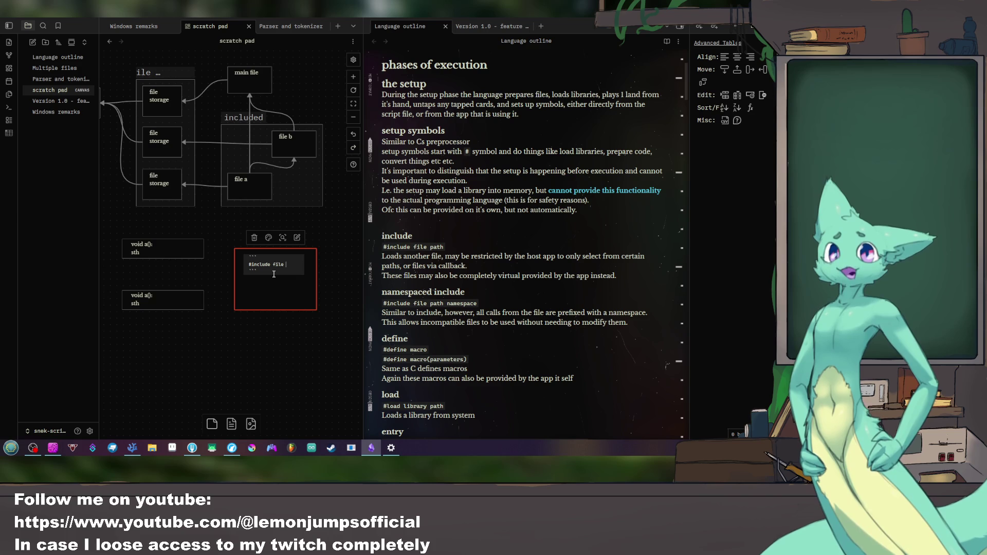
key("BackSpace")
type("A")
key("Return")
type("include fileB")
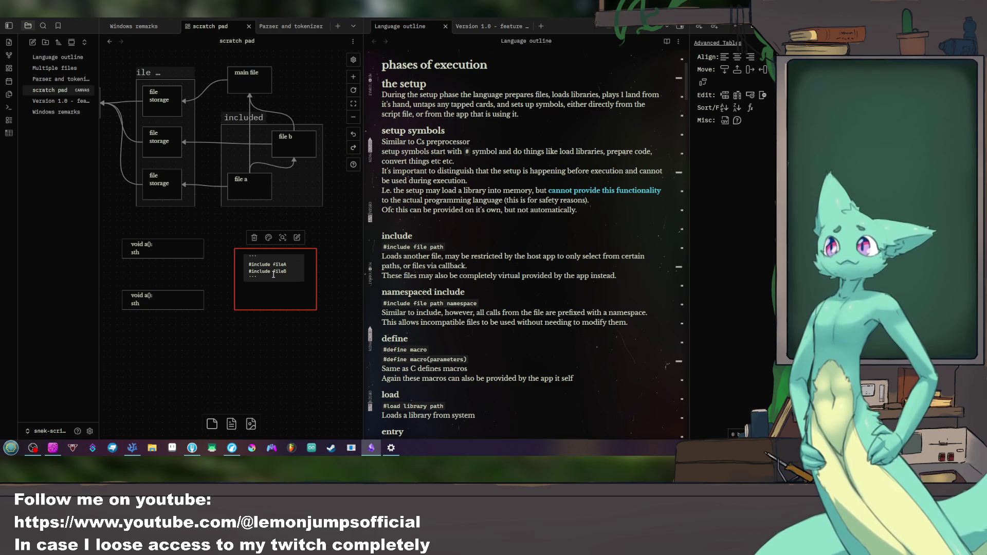
type("alpha")
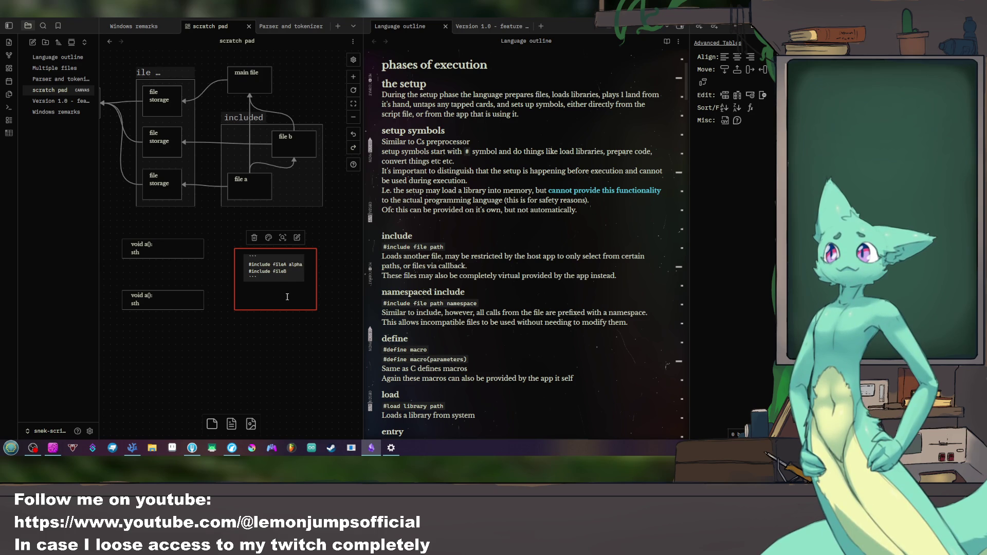
Step: Add the calls 'alpha::a();' and 'a();' below the include lines in the code card
key("Return")
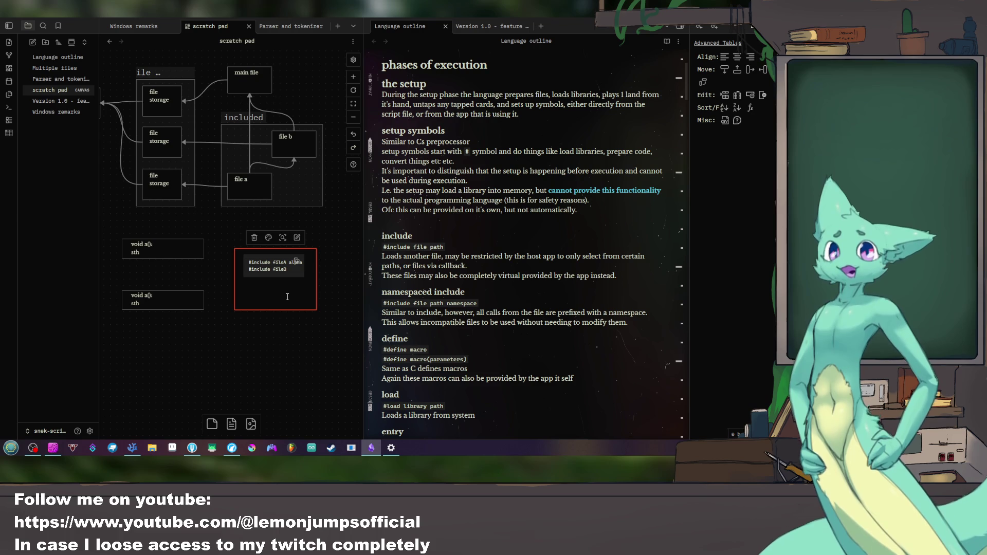
key("Up")
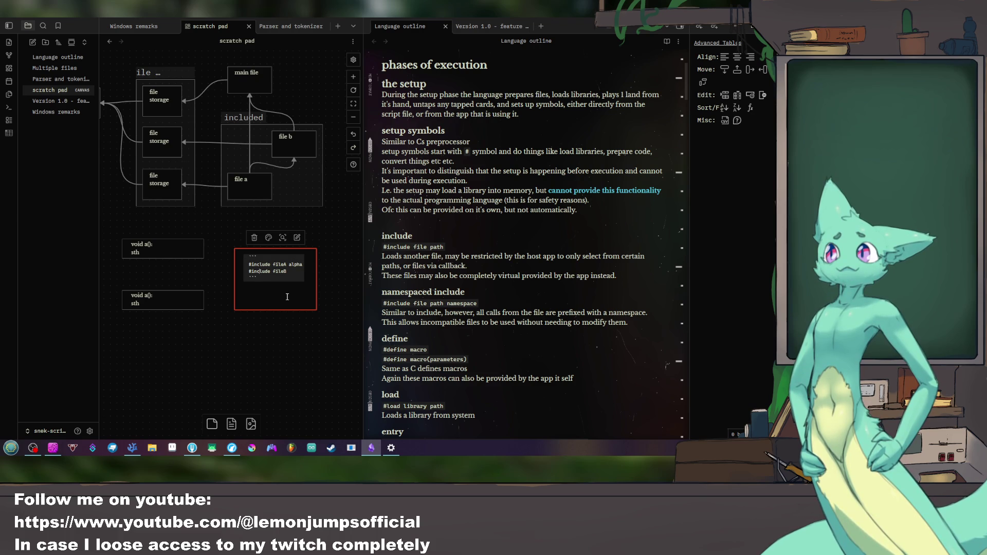
key("Return")
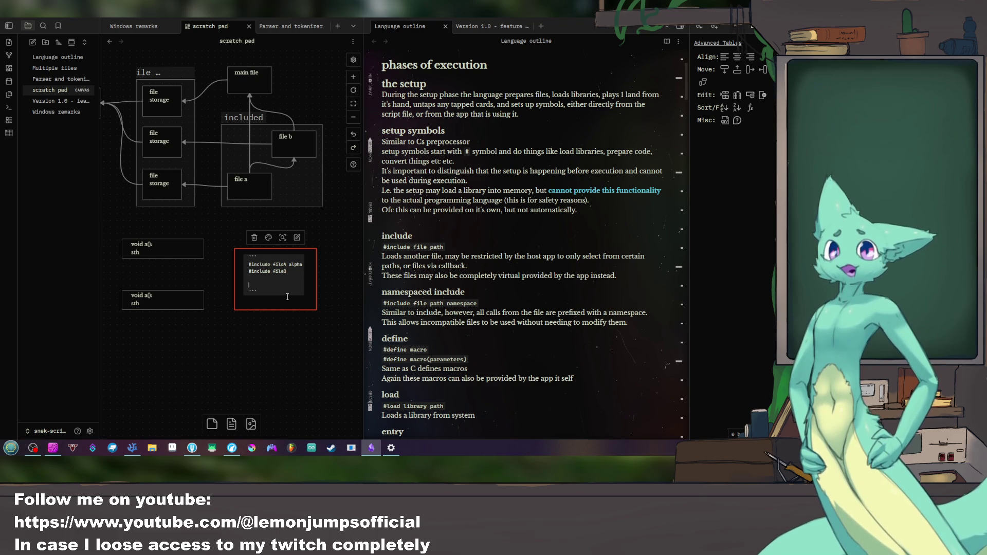
type("alpja")
key("BackSpace")
key("BackSpace")
type("ha ")
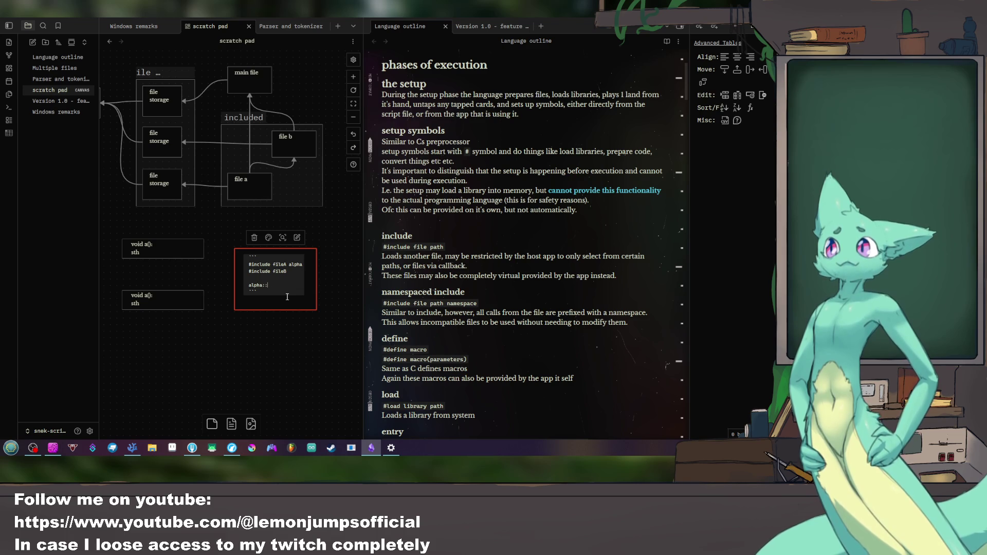
type(":a();")
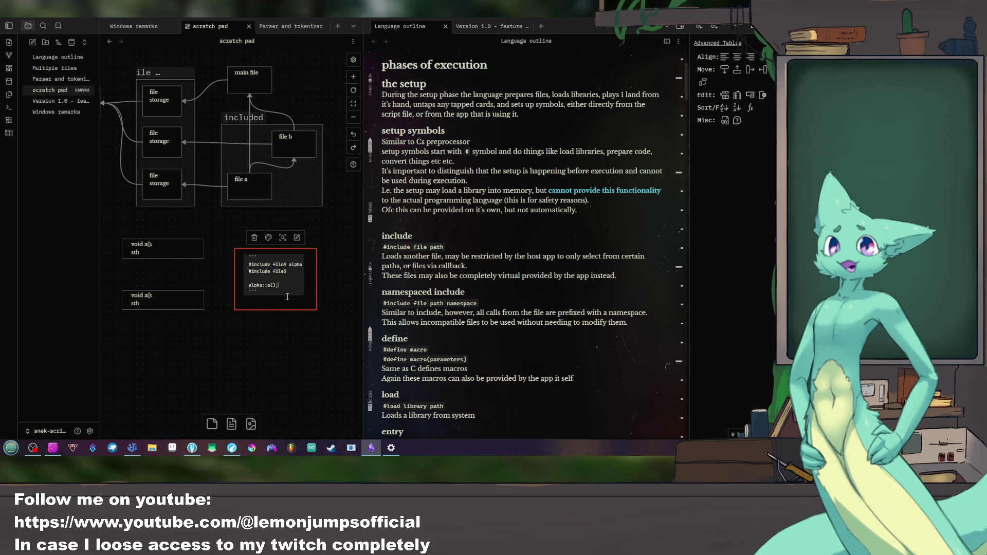
key("Return")
type("al")
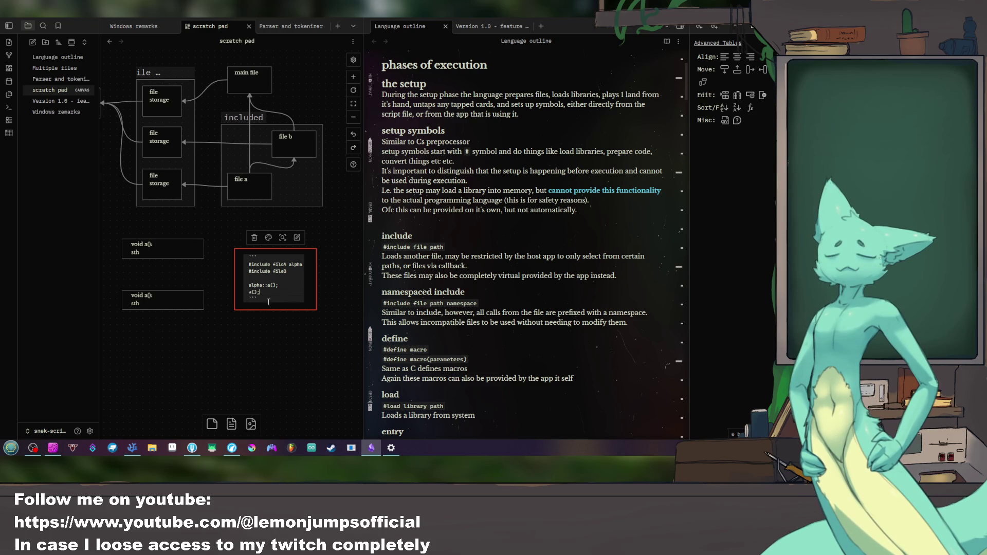
Step: Start editing the lower void a() card
left_click(169, 300)
double_click(160, 299)
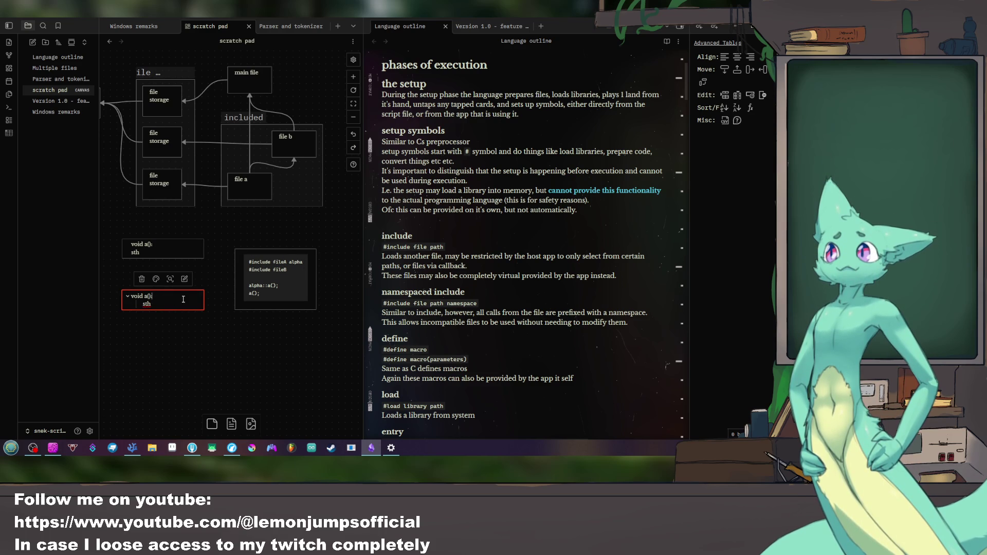
Step: Wrap both void a() cards' text in code formatting and enlarge the lower card
left_click_drag(183, 299, 103, 299)
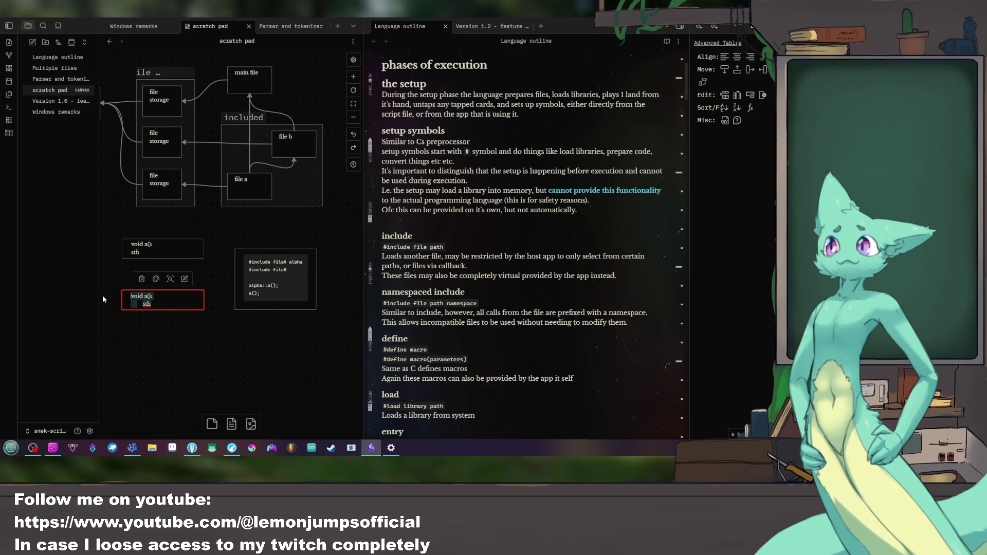
type("`")
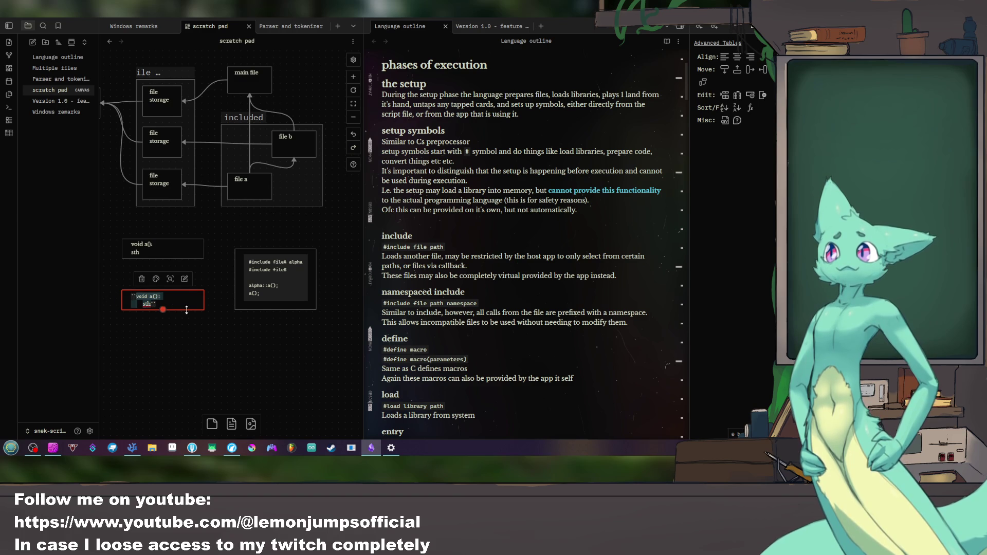
scroll(193, 274, "down", 3)
left_click(196, 265)
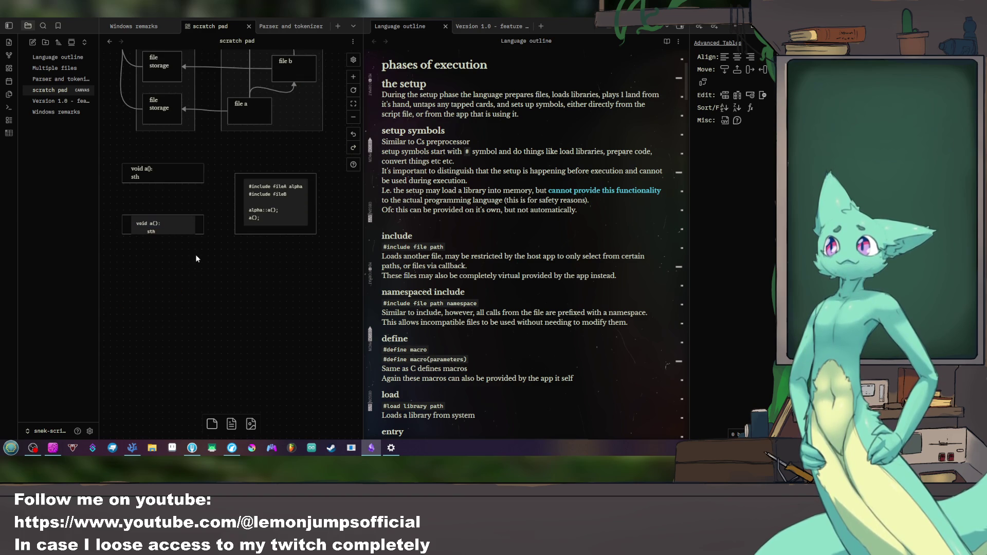
left_click_drag(202, 234, 207, 253)
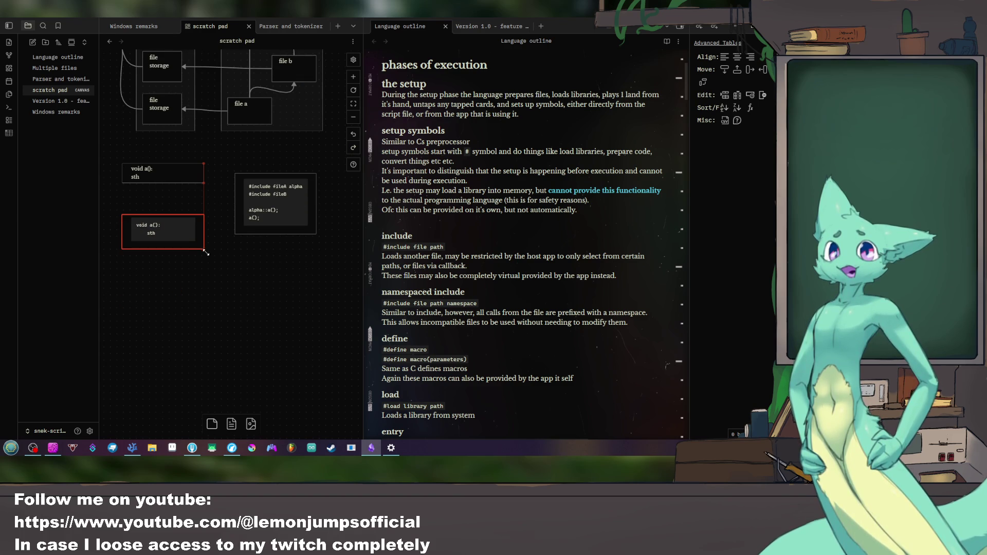
left_click(239, 293)
left_click(183, 171)
double_click(184, 178)
key("ctrl+a")
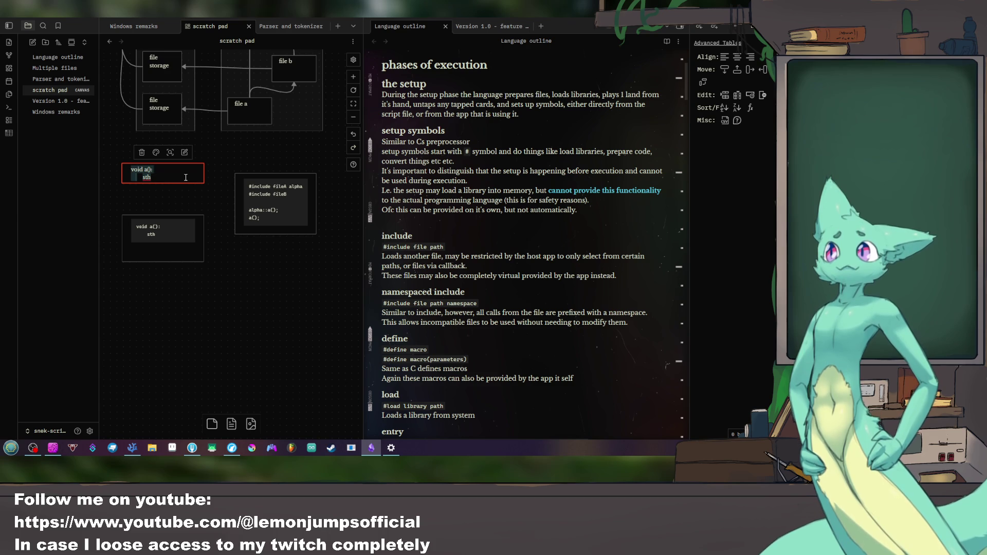
key("Escape")
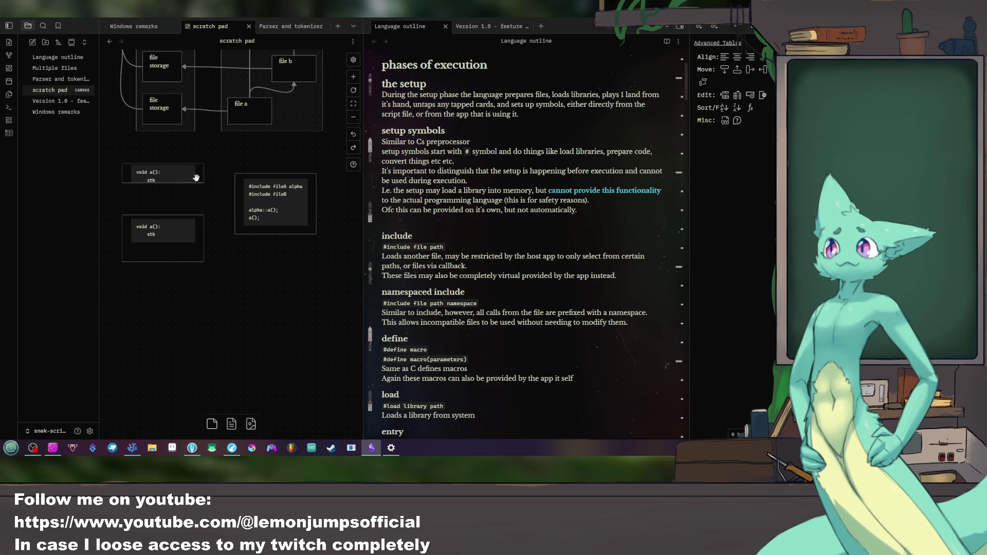
Step: Link both void a() cards to the include card and the upper card to the lower
left_click(195, 179)
left_click_drag(204, 185, 233, 202)
left_click_drag(178, 236, 176, 262)
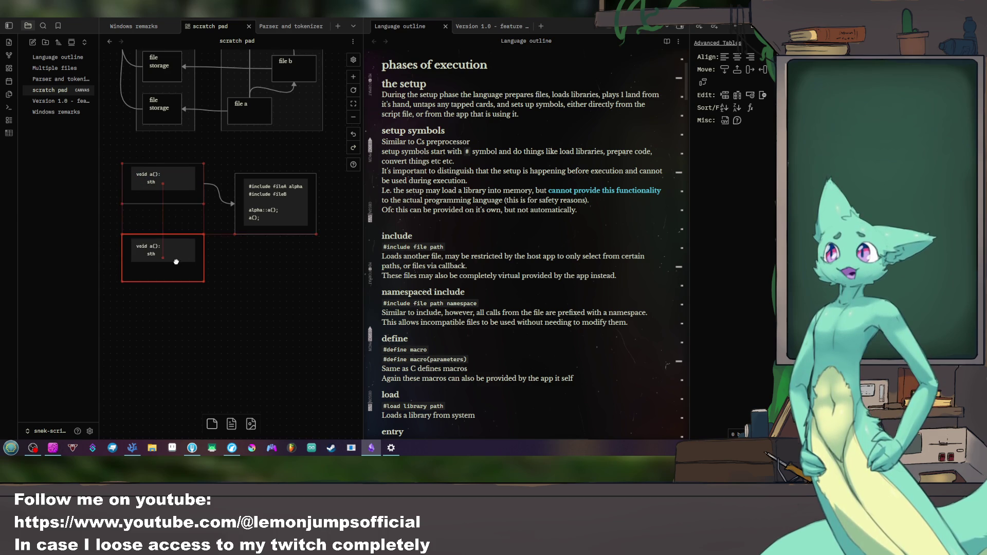
left_click(202, 188)
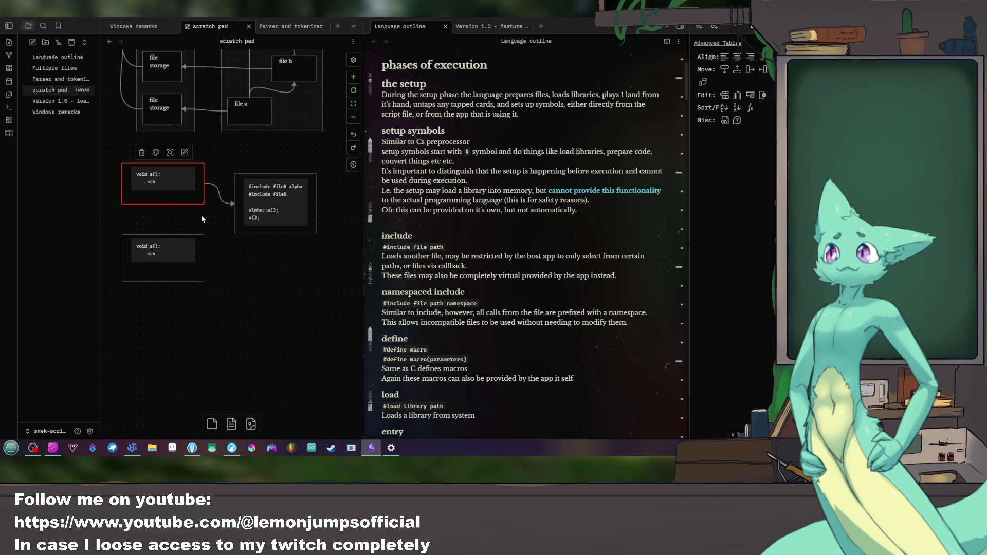
left_click_drag(163, 202, 162, 235)
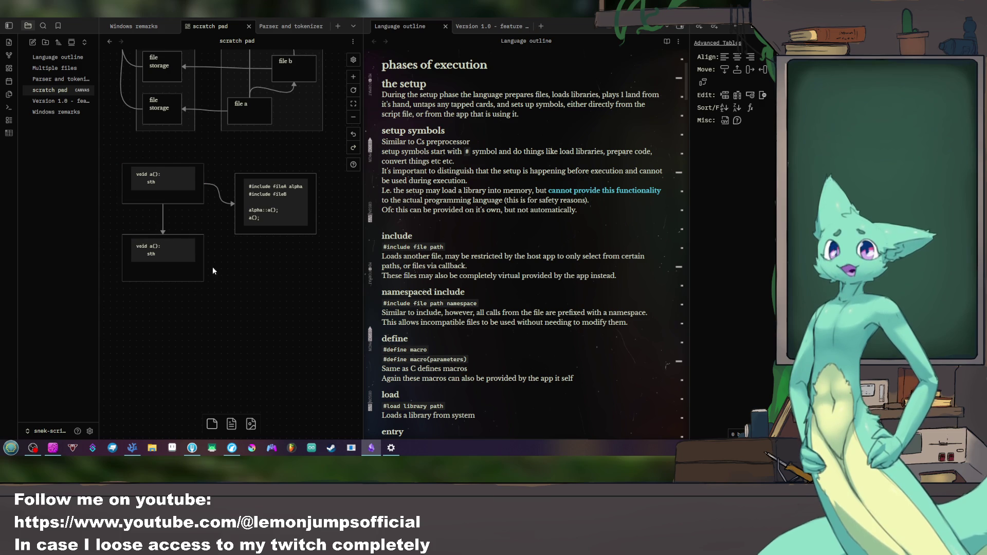
left_click_drag(205, 262, 232, 210)
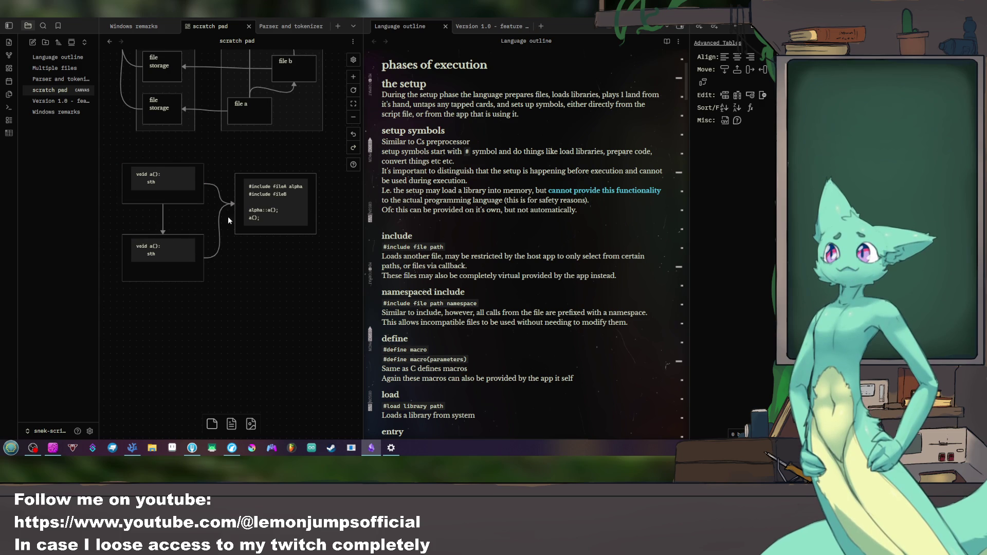
double_click(168, 249)
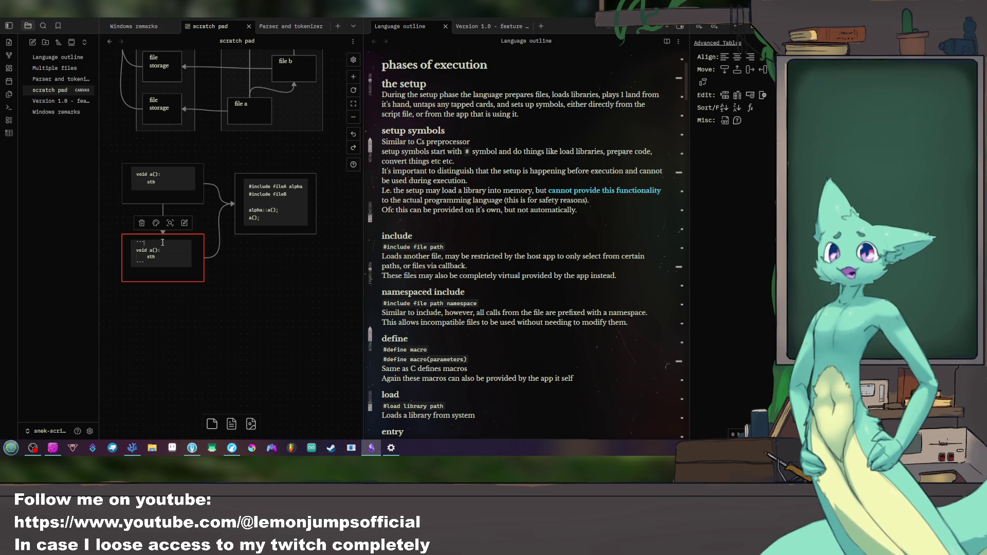
key("Return")
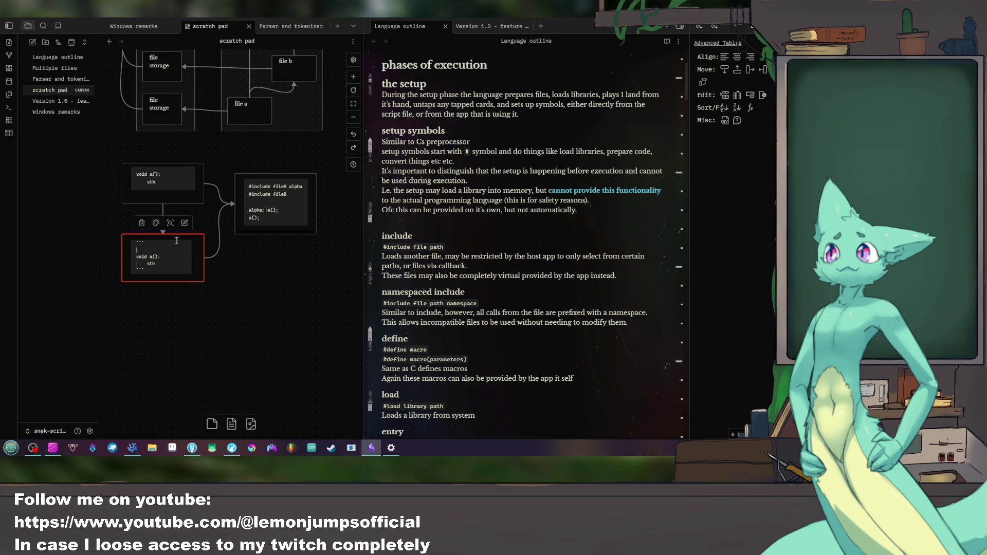
type("#include ")
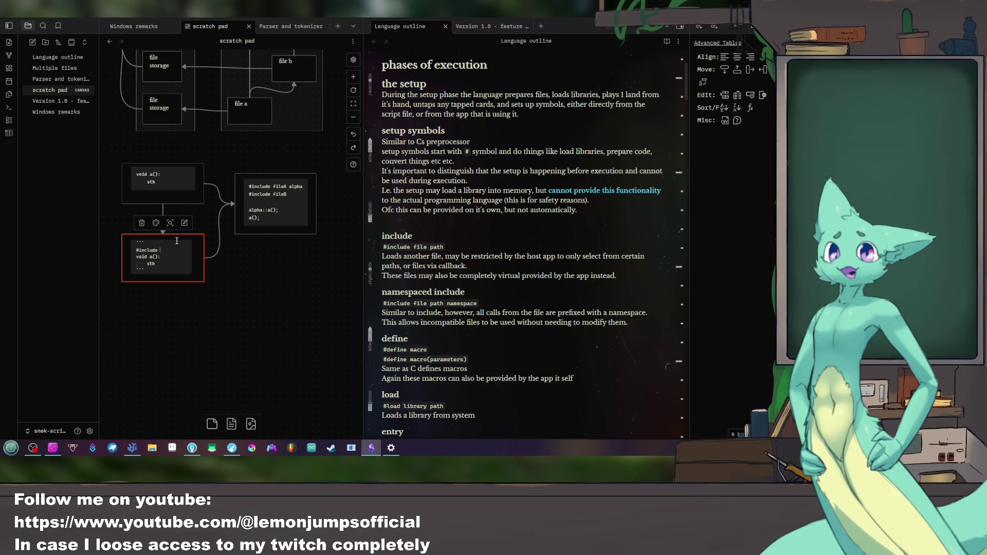
type("fileA")
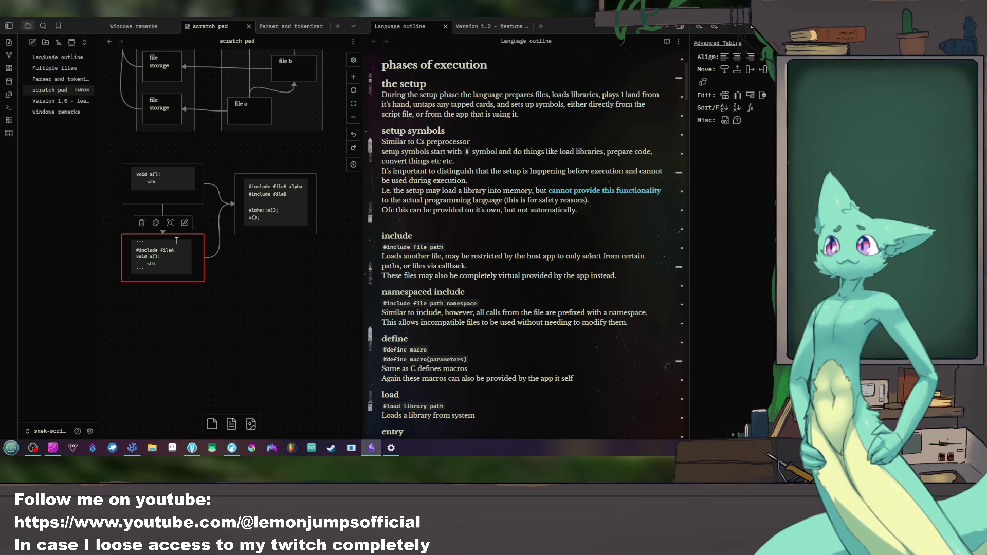
key("BackSpace")
key("BackSpace")
key("BackSpace")
key("BackSpace")
key("BackSpace")
key("BackSpace")
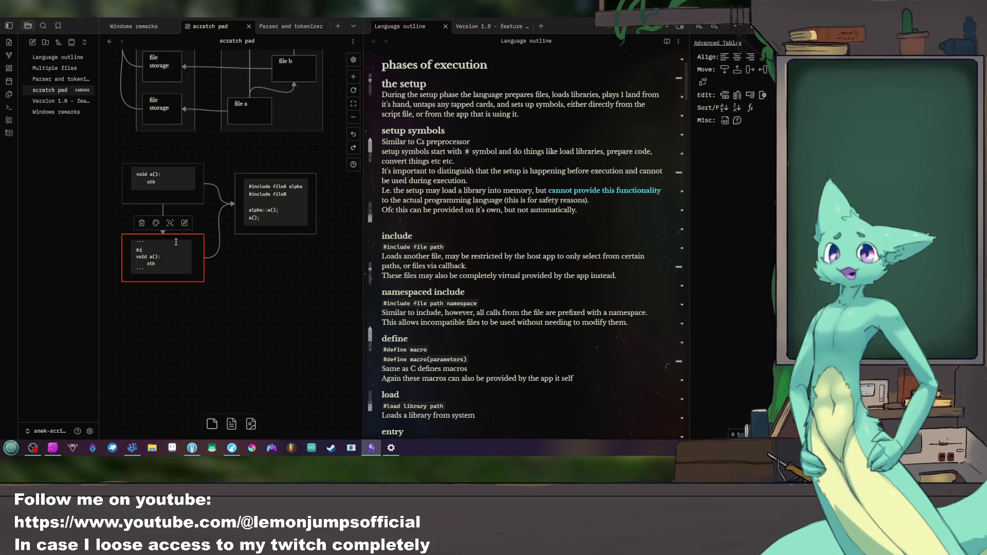
key("Escape")
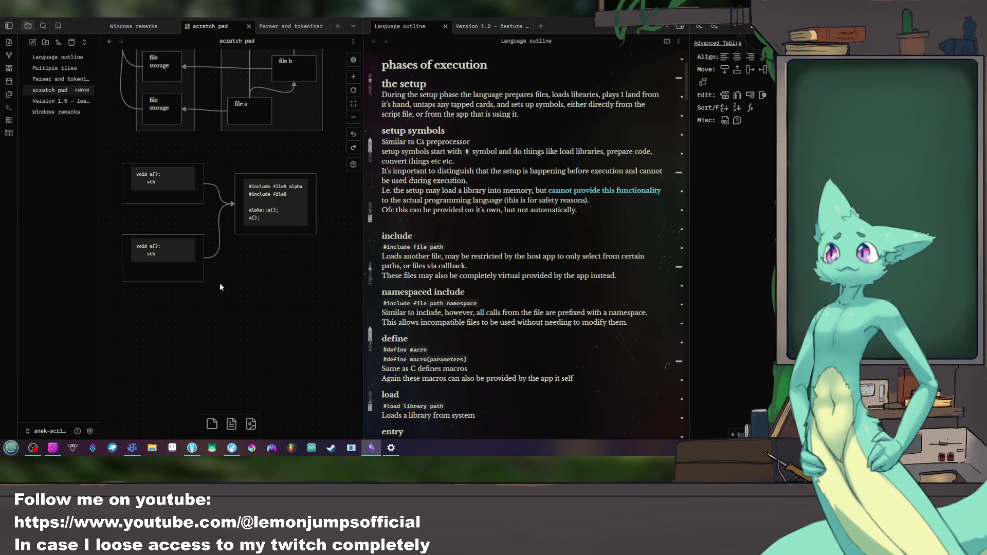
double_click(291, 198)
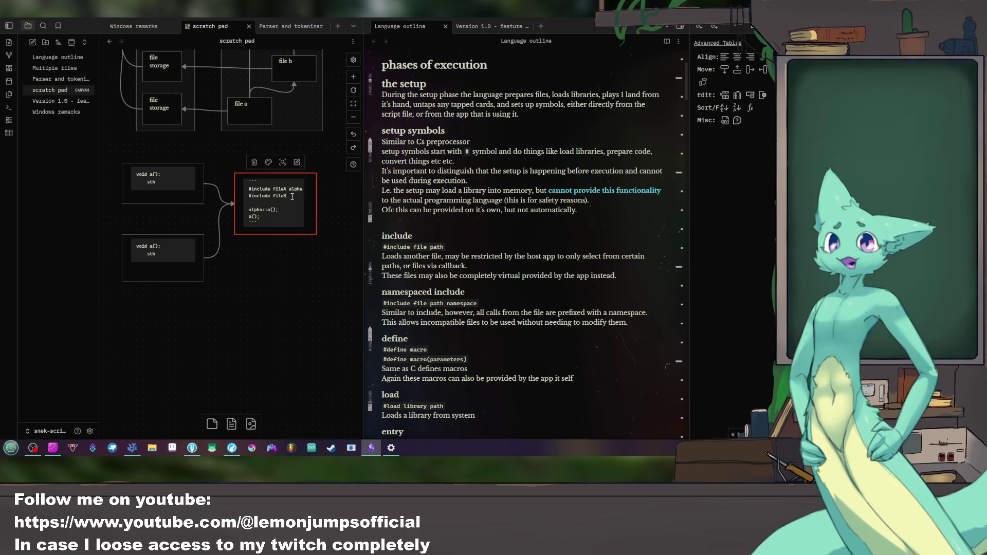
Step: Add #include fileC to the include card and regroup the cards closer together
key("Return")
type("include fileC")
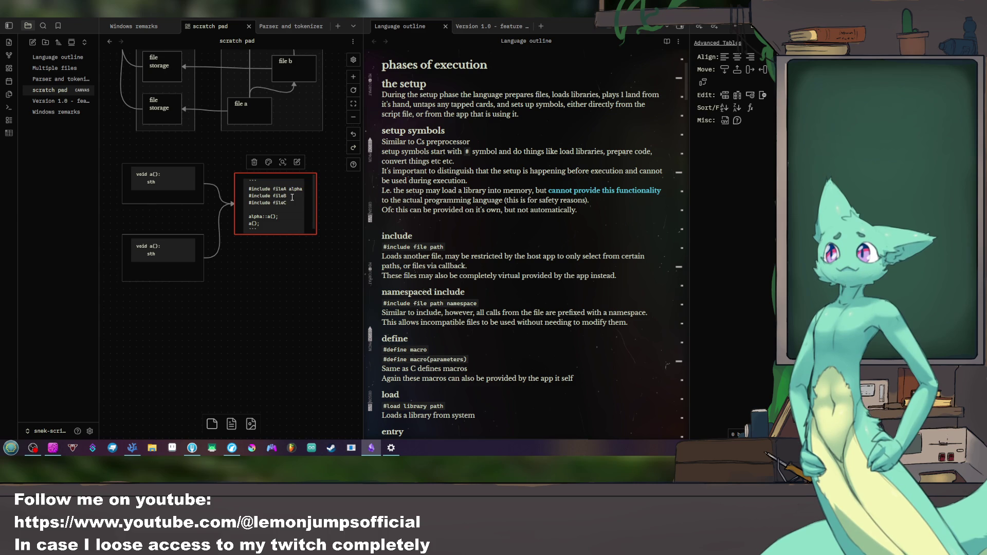
left_click(257, 285)
left_click_drag(186, 252, 188, 230)
left_click(256, 262)
mouse_move(253, 210)
left_mouse_down()
mouse_move(273, 210)
mouse_move(271, 199)
left_mouse_up()
left_click(276, 249)
Step: Duplicate the lower void a() card and place the copy below the other cards
left_click(169, 239)
key("Escape")
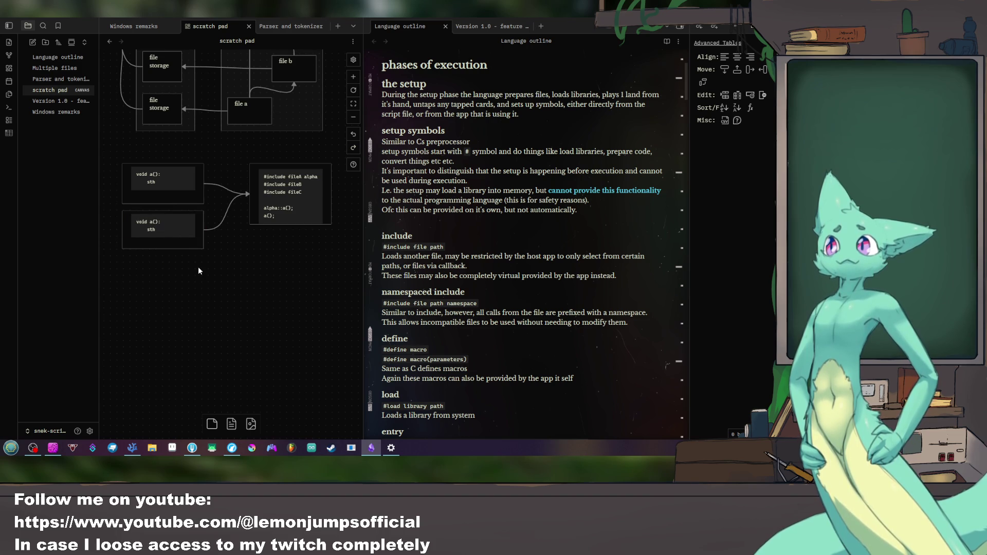
left_click(180, 244)
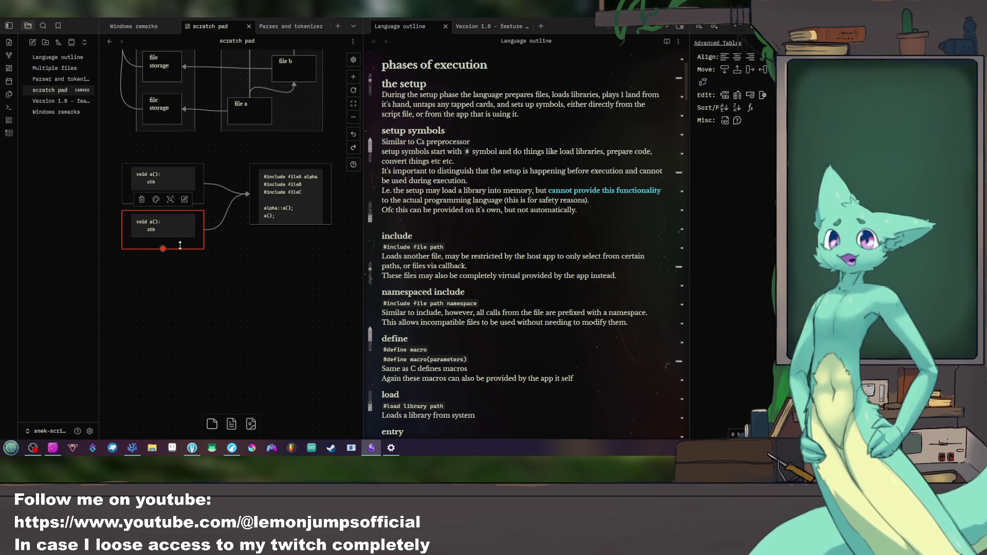
key("ctrl+d")
left_click_drag(234, 254, 171, 286)
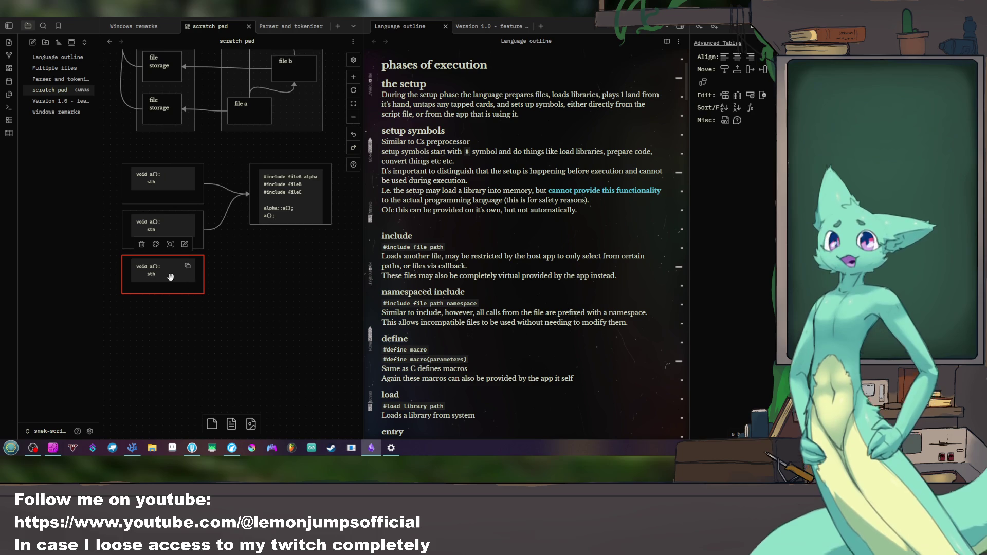
mouse_move(173, 282)
left_mouse_down()
mouse_move(278, 279)
mouse_move(291, 226)
left_mouse_up()
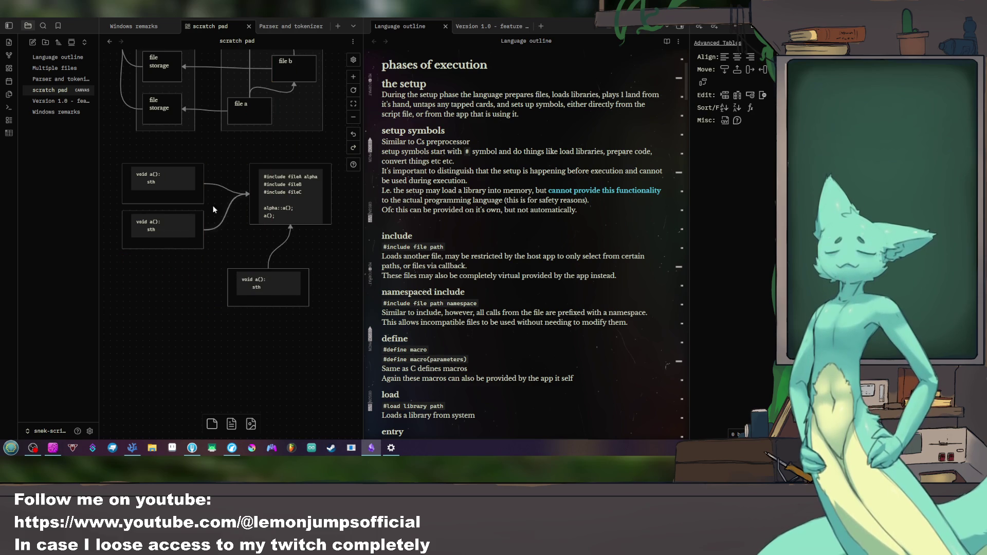
Step: Rewrite the new card as #include fileA with main(): a() and enlarge it
double_click(263, 289)
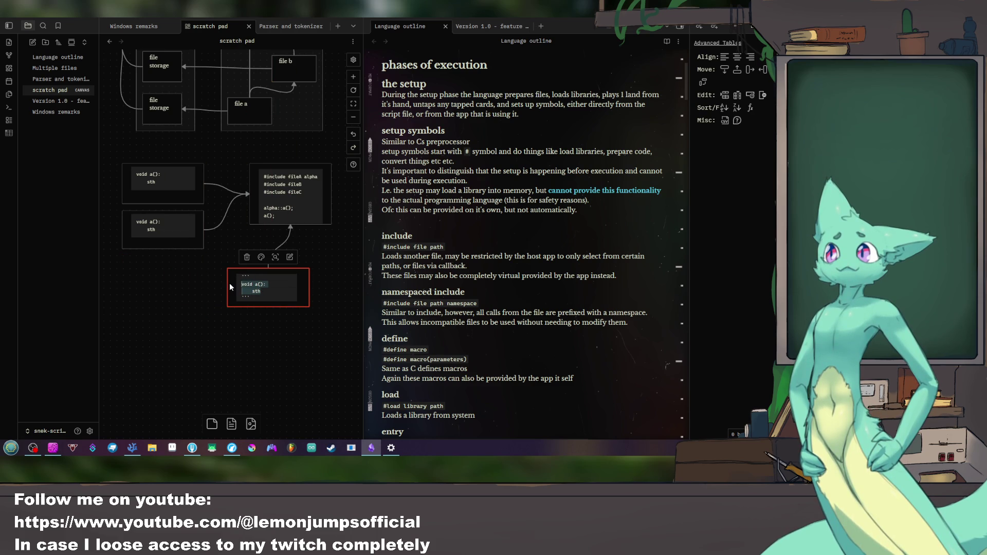
key("ctrl+a")
type("#inclu")
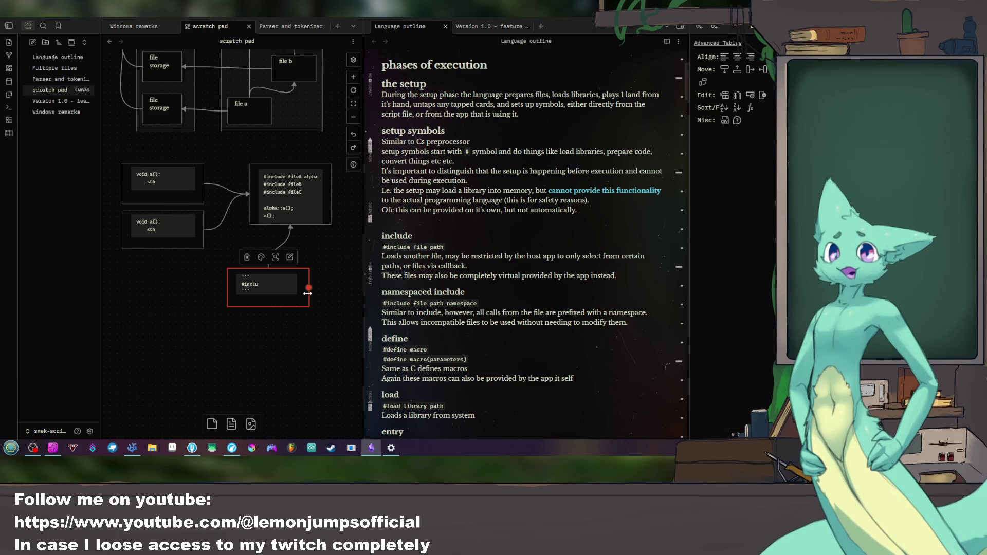
type("de file")
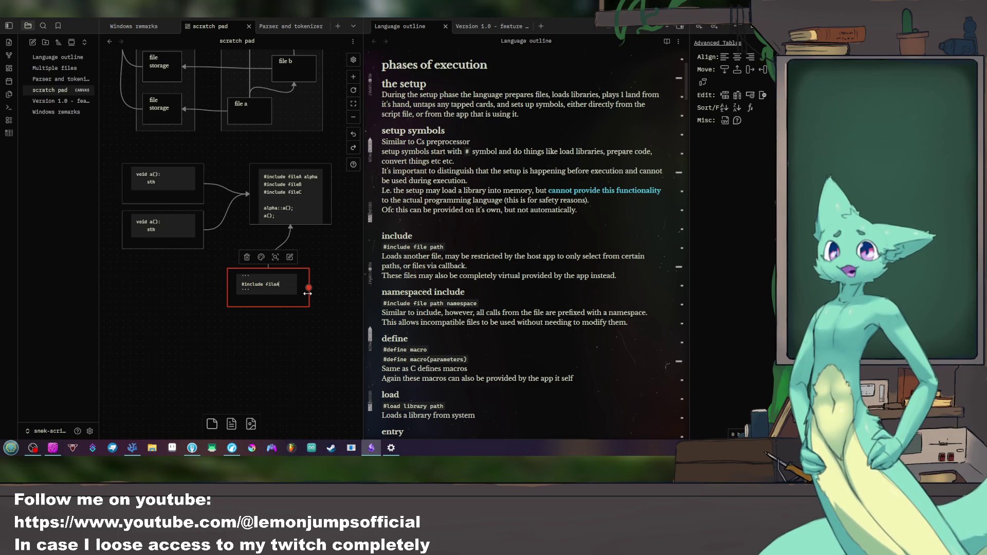
key("Return")
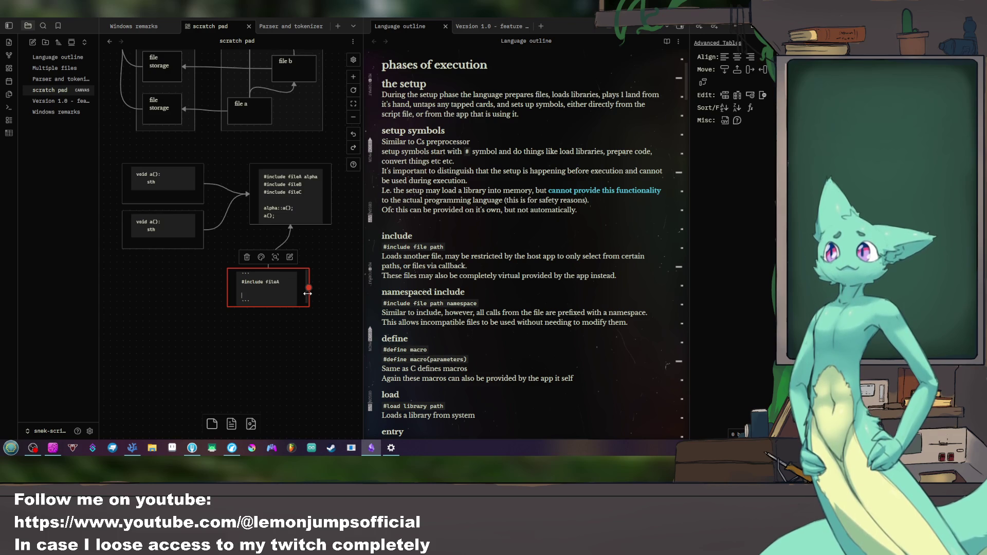
type("main()")
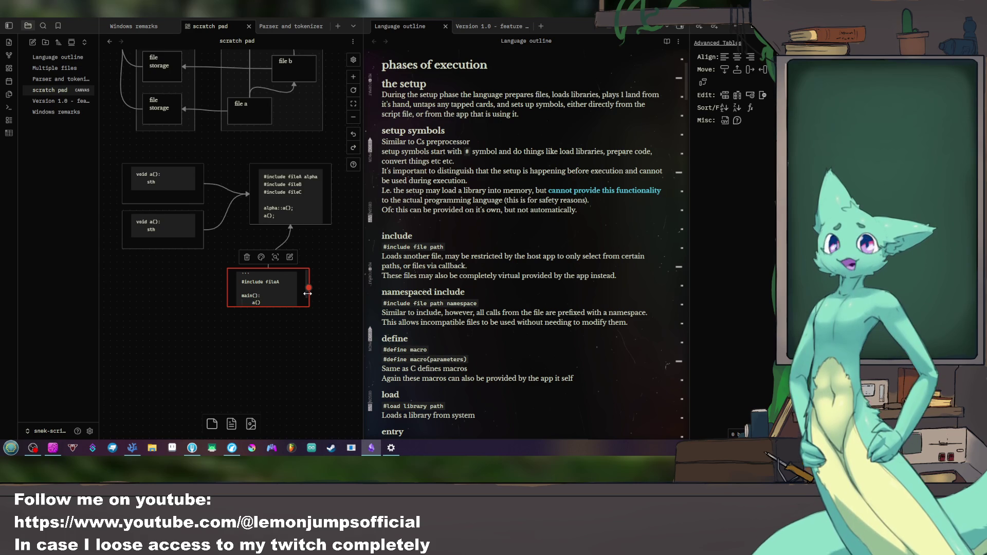
mouse_move(308, 306)
left_mouse_down()
mouse_move(311, 326)
mouse_move(305, 319)
left_mouse_up()
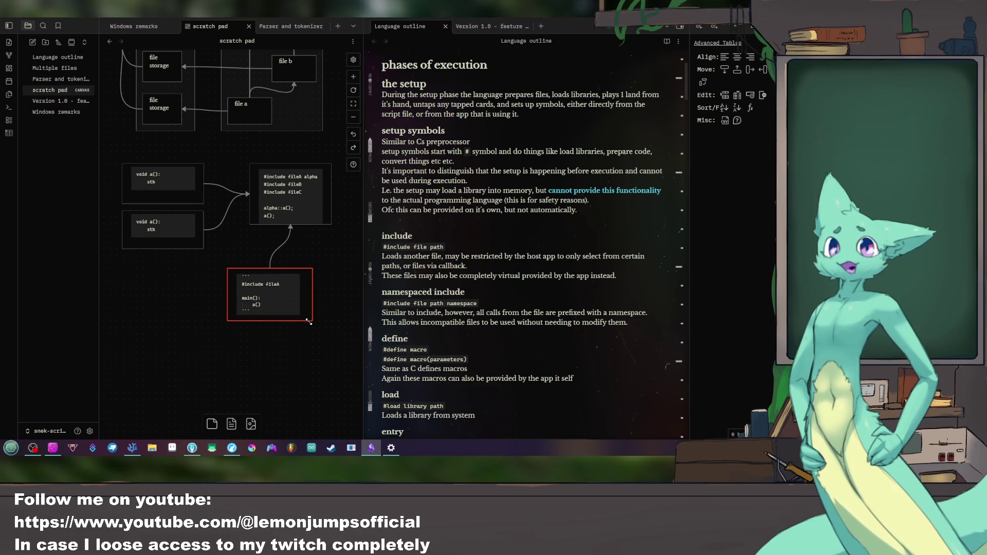
left_click(273, 247)
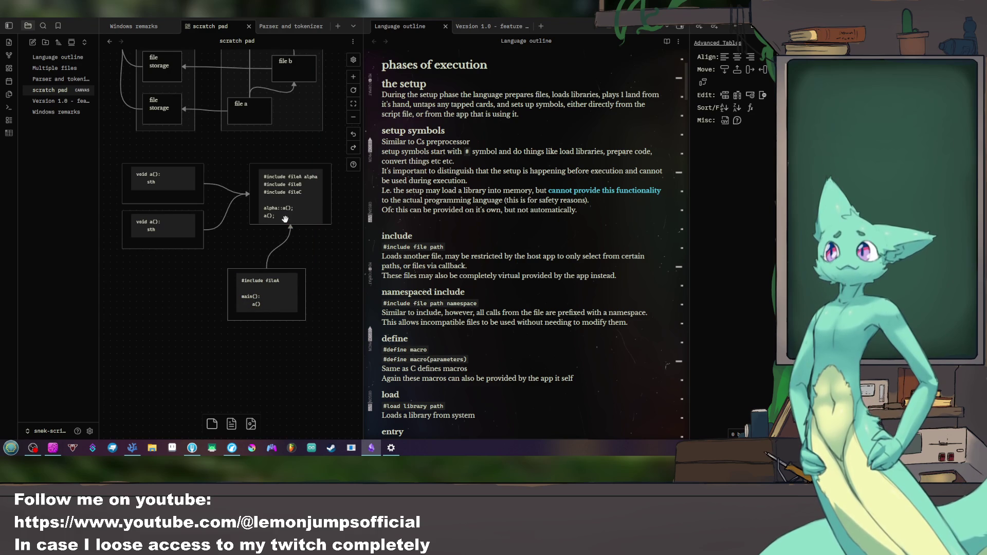
Step: Connect the first void a() card to the main() card and move it up-right
left_click_drag(202, 187, 225, 300)
left_click_drag(289, 357, 245, 365)
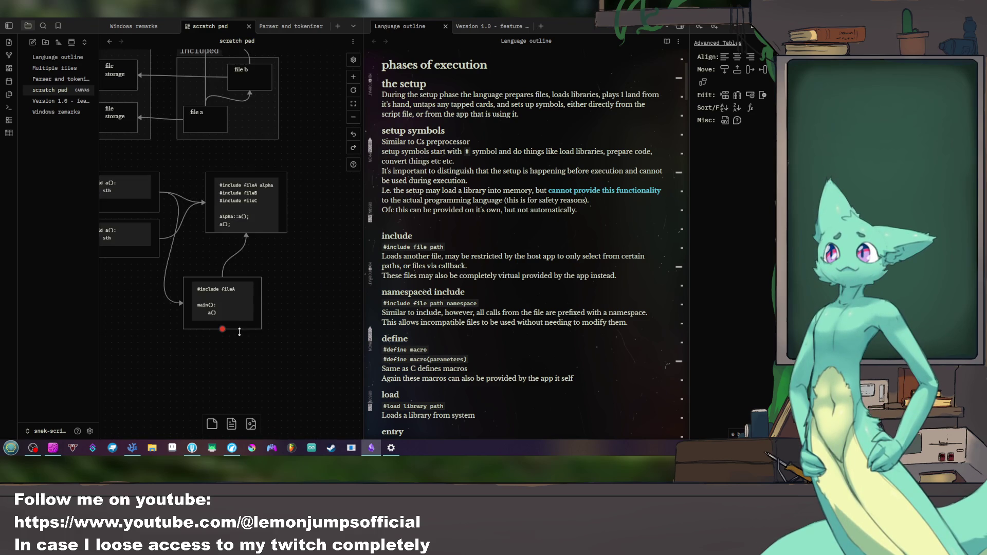
left_click_drag(246, 295, 269, 275)
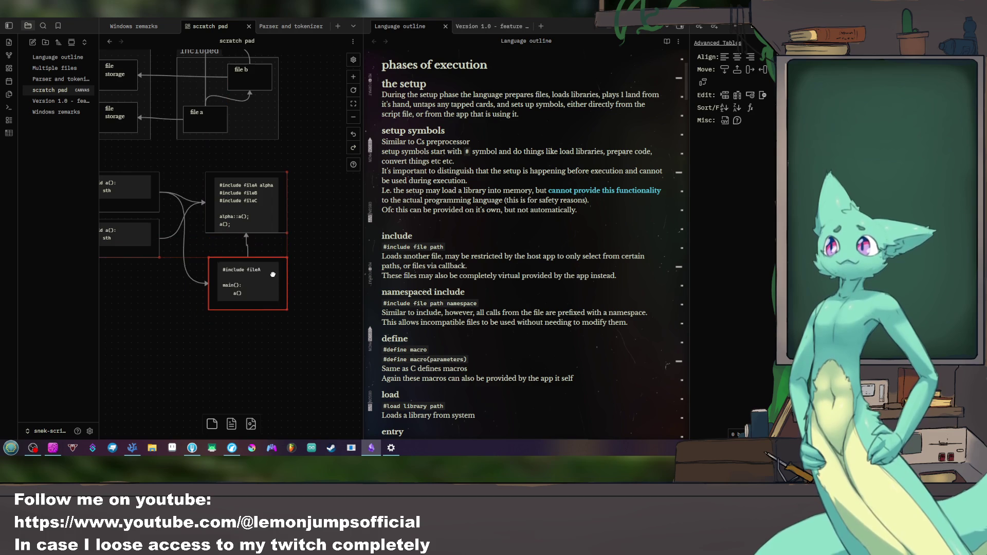
scroll(240, 347, "down", 2)
scroll(214, 306, "down", 2)
scroll(232, 293, "down", 2)
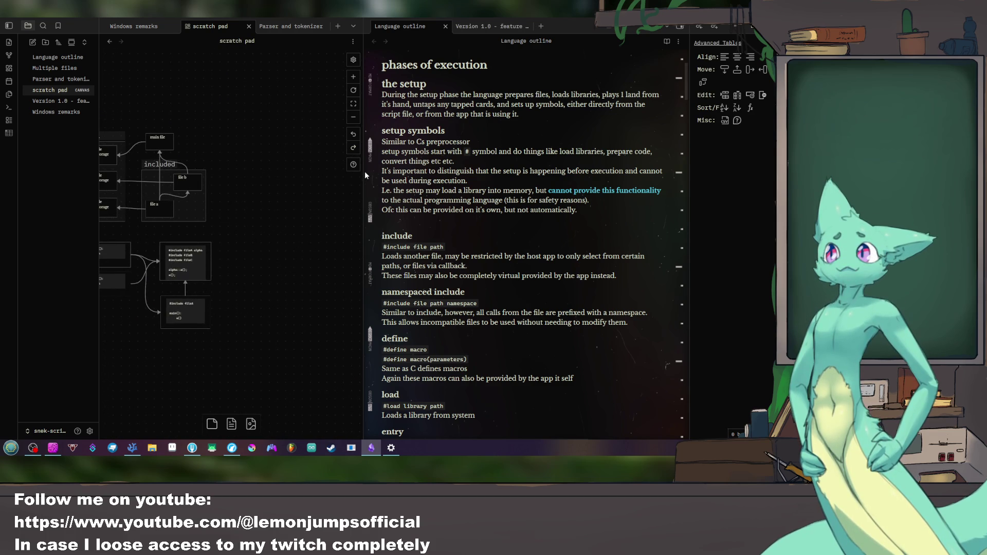
Step: Widen the scratch pad canvas pane and hide the left file list sidebar
left_click_drag(364, 172, 523, 198)
scroll(315, 259, "up", 1)
scroll(322, 282, "up", 2)
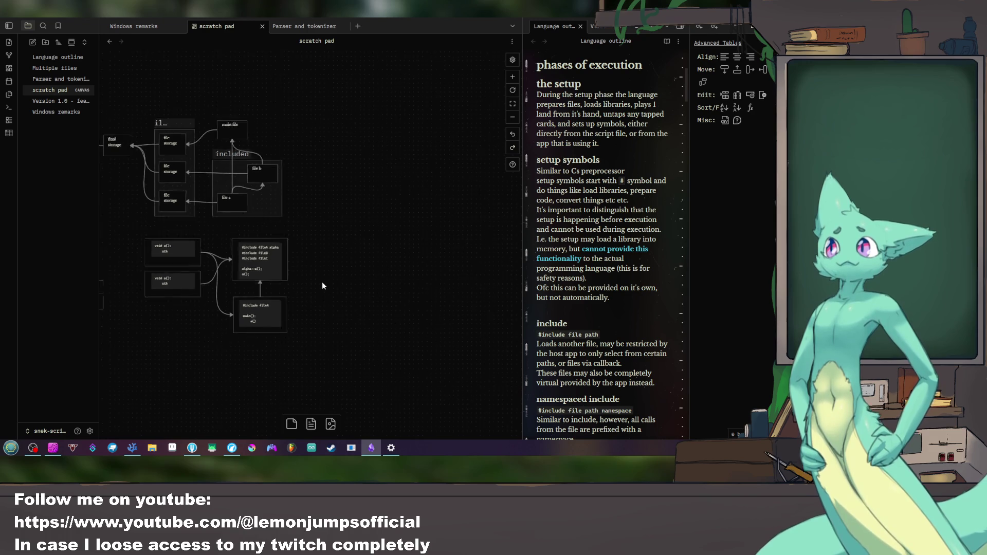
scroll(322, 282, "up", 3)
scroll(321, 283, "up", 2)
left_click_drag(305, 286, 351, 247)
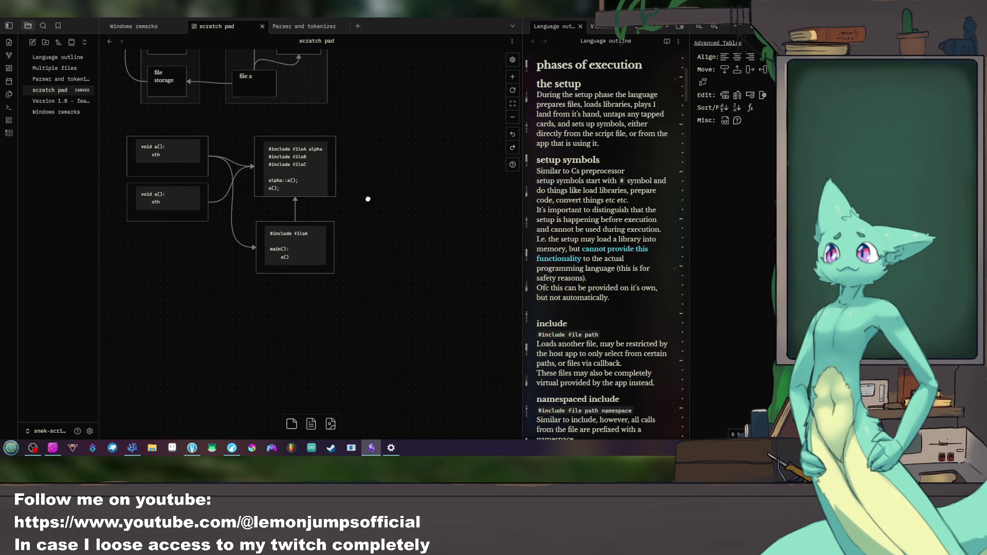
left_click(10, 25)
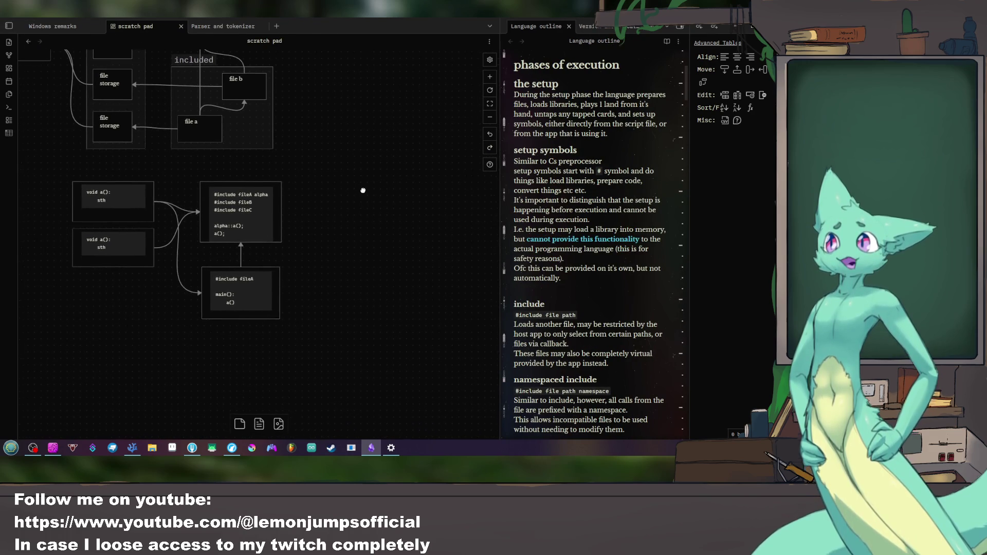
Step: Close the Language outline note and collapse the right sidebar so the canvas fills the window
right_click(556, 25)
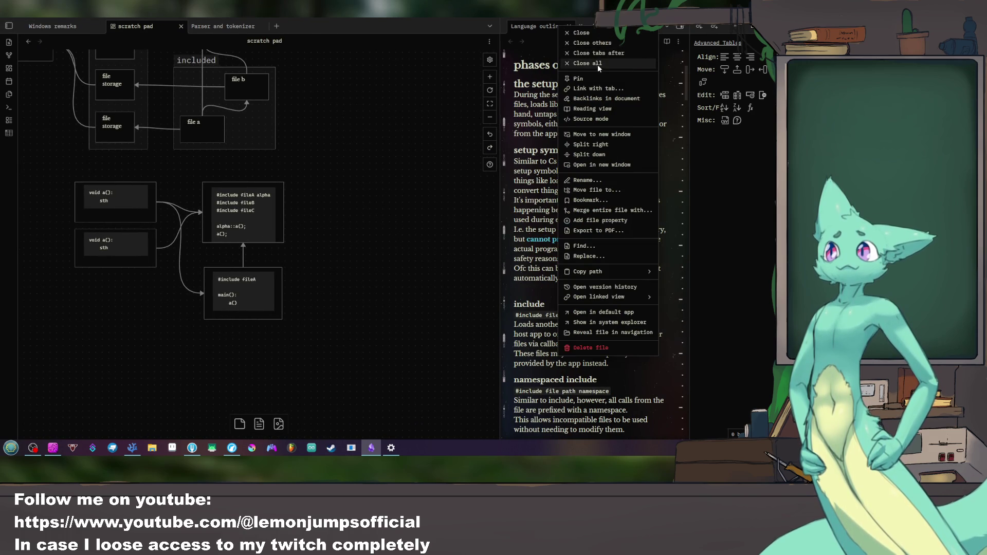
left_click(597, 65)
left_click(681, 27)
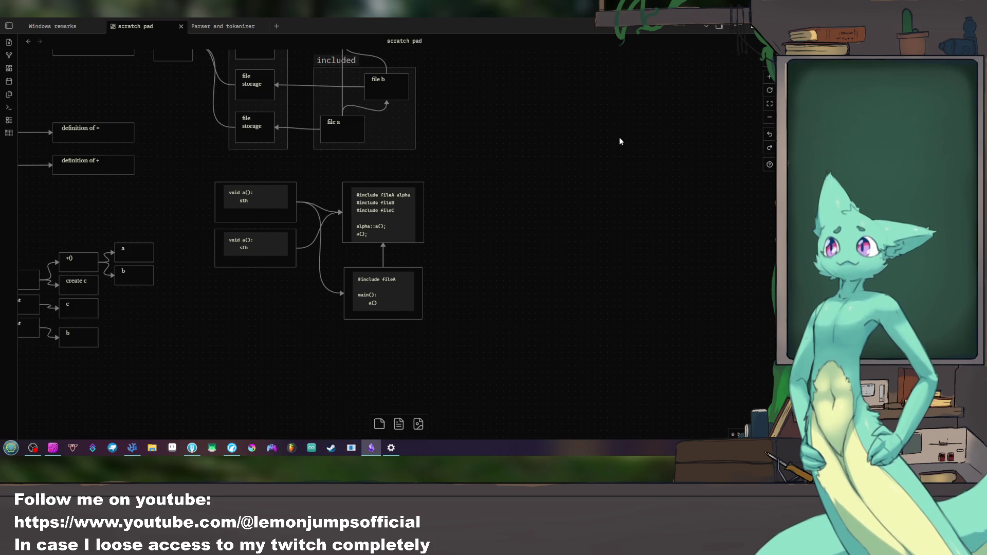
left_click_drag(512, 191, 386, 159)
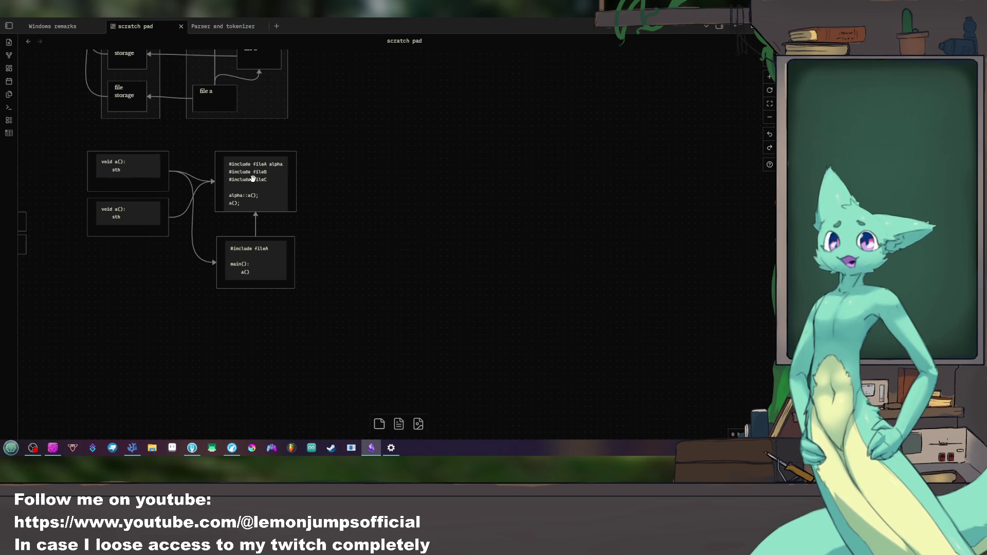
left_click_drag(482, 191, 371, 157)
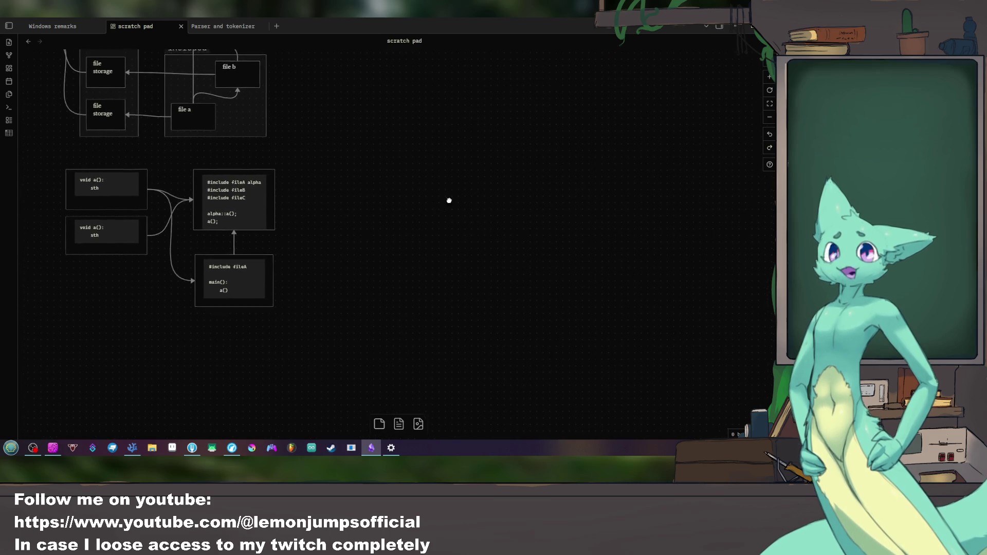
Step: Create a new empty text card beside the include examples and enlarge it
double_click(334, 176)
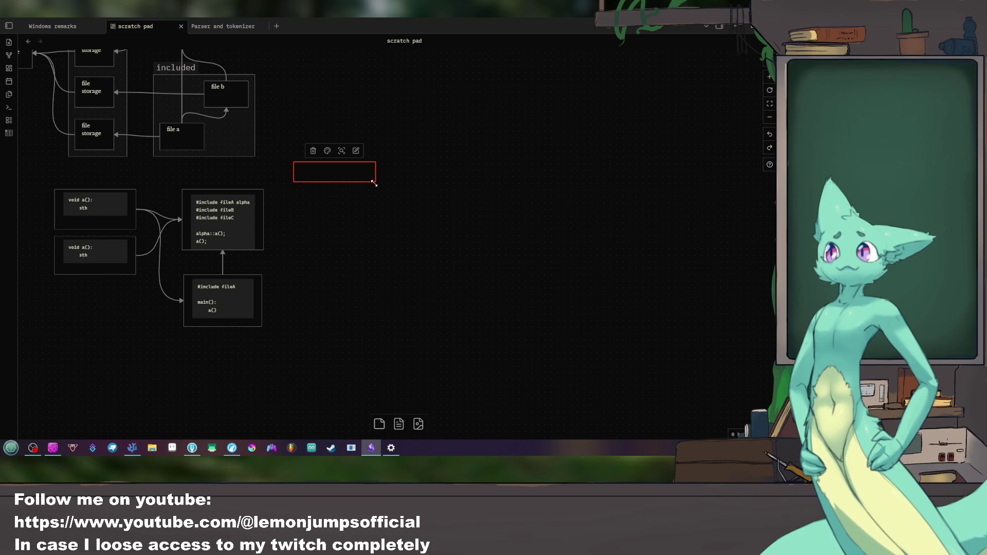
left_click_drag(375, 181, 408, 280)
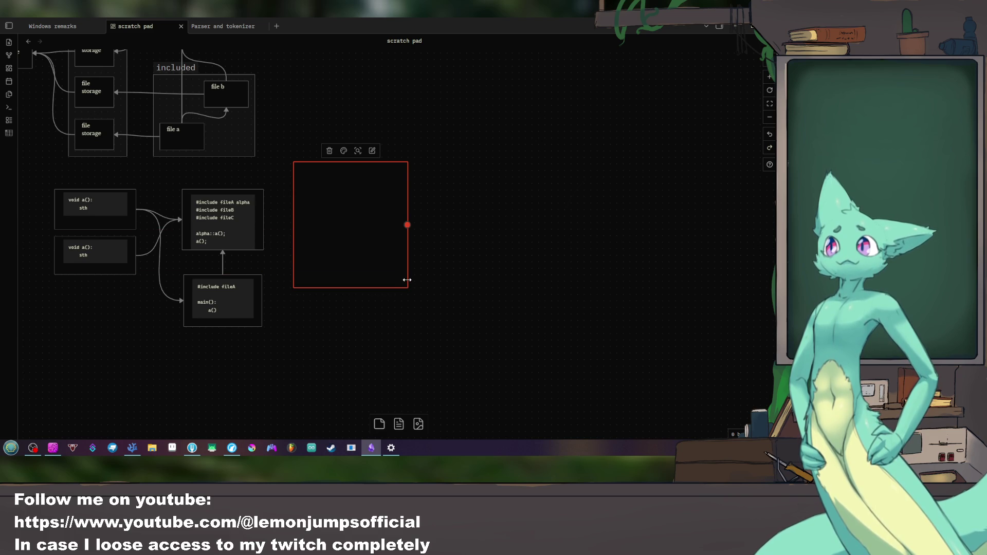
type("```")
Step: Fill the card with a code block listing fileA_a, fileB_a, fileC_main and open a second code block
key("Return")
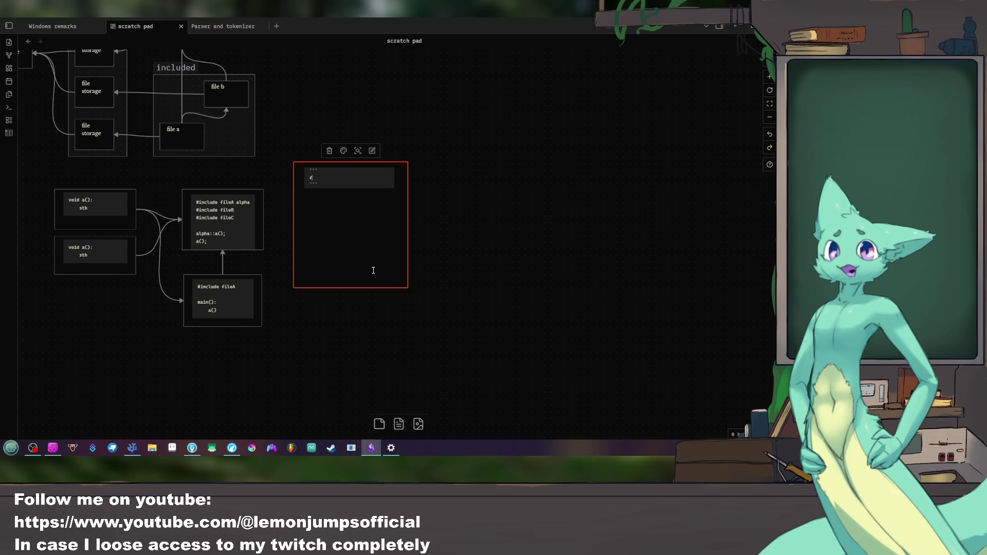
type("file")
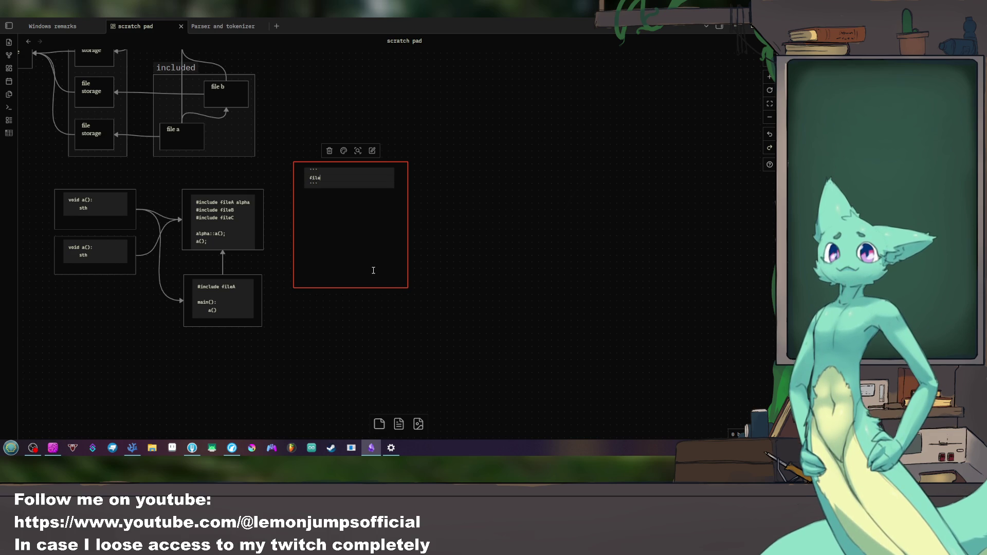
type("A_a")
key("Return")
type("#file")
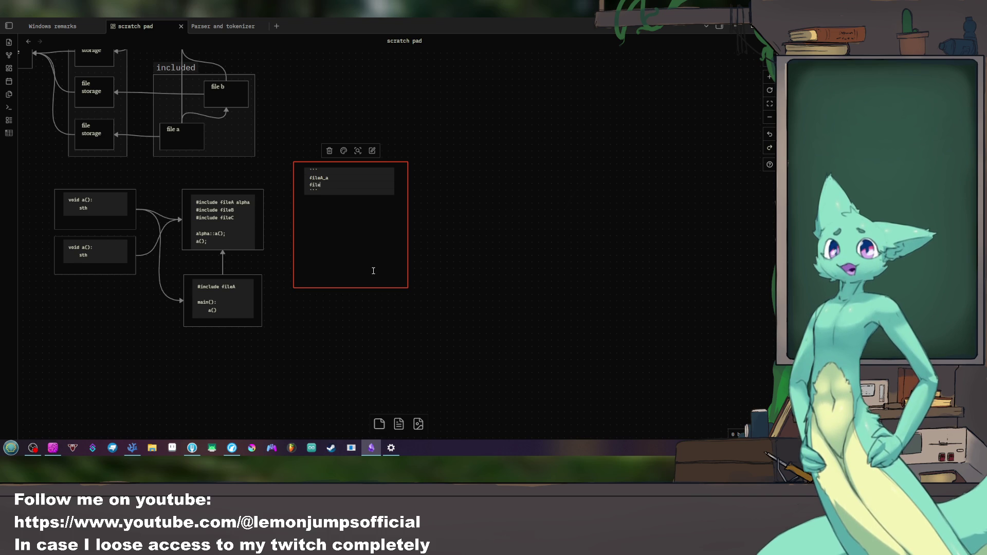
type("B")
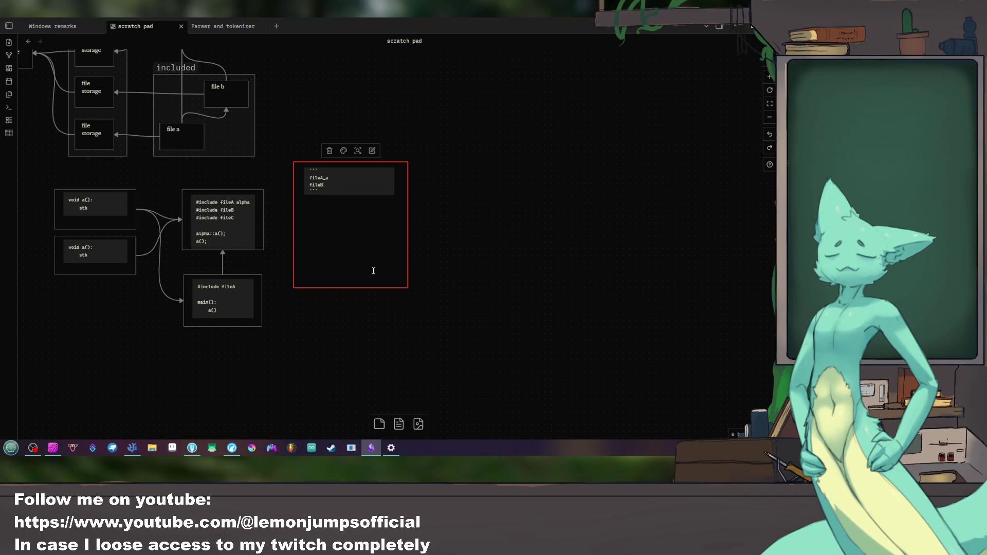
type("_a")
key("Return")
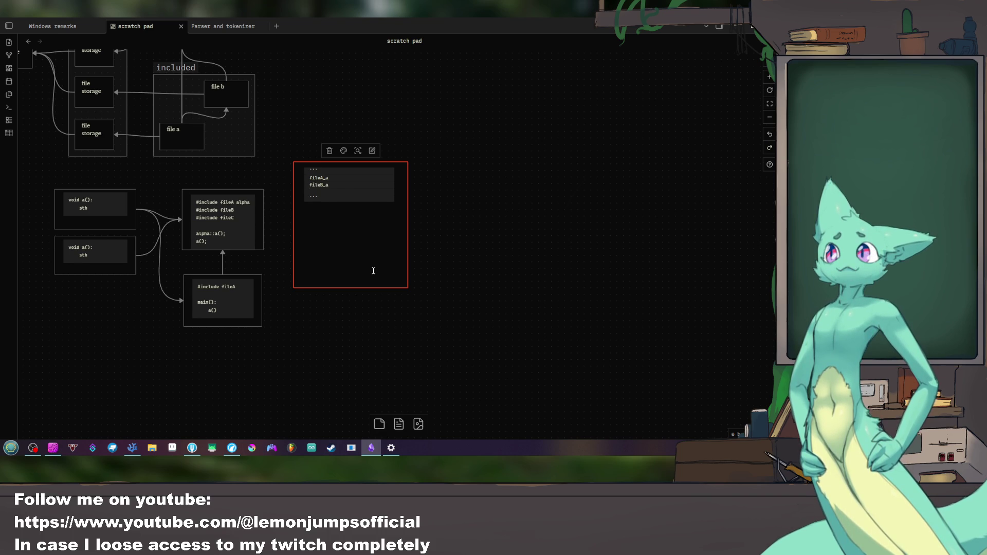
type("fileC")
type("_")
type("main")
key("Down")
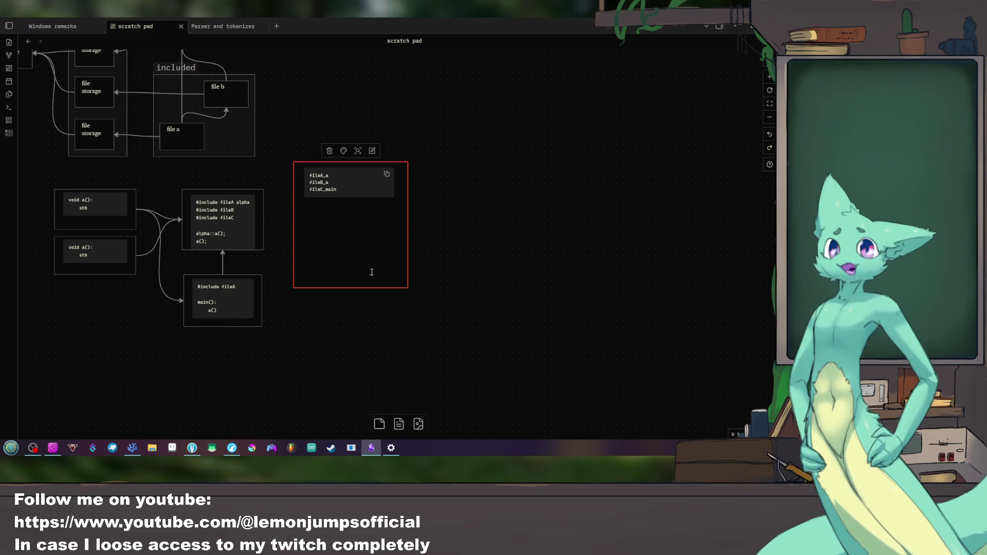
type("```")
key("Return")
key("Return")
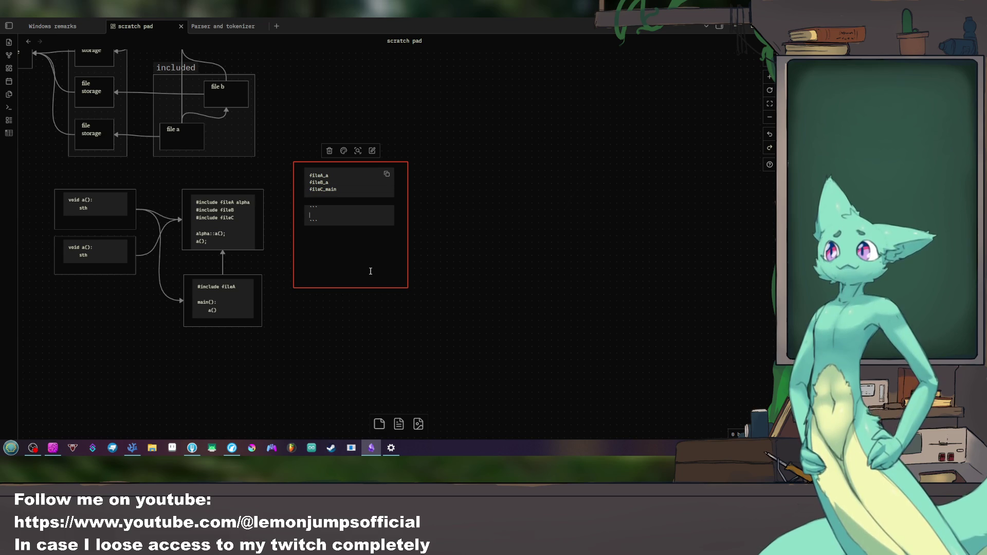
Step: Nest the include card's alpha::a() and a() calls under a new test(): line
double_click(223, 231)
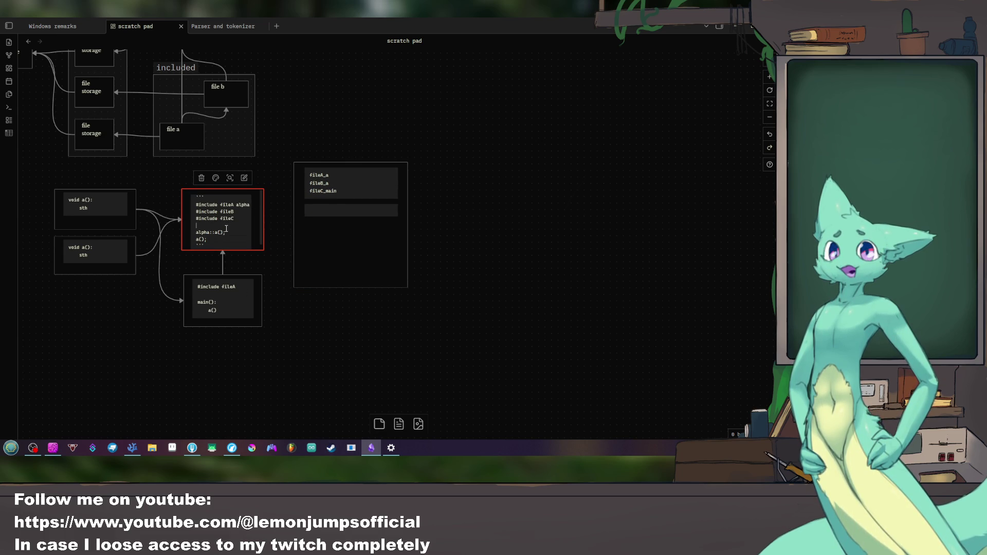
key("Return")
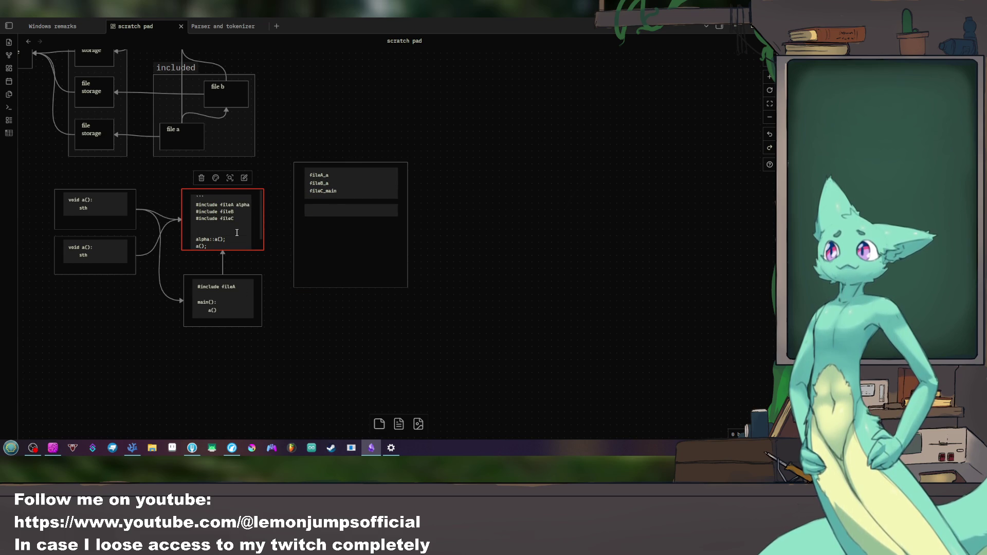
type("test():")
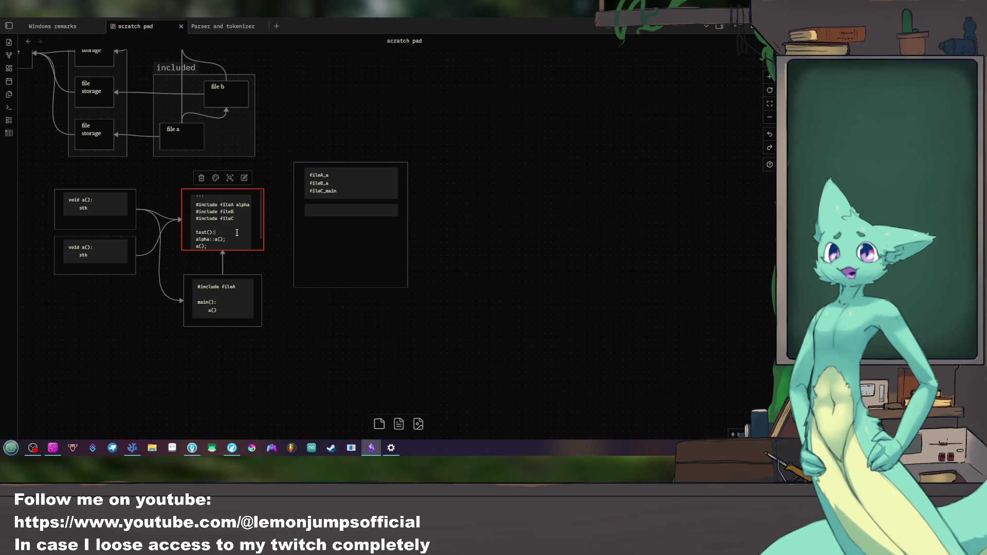
key("Down")
key("Home")
key("Tab")
key("Down")
key("Home")
key("Tab")
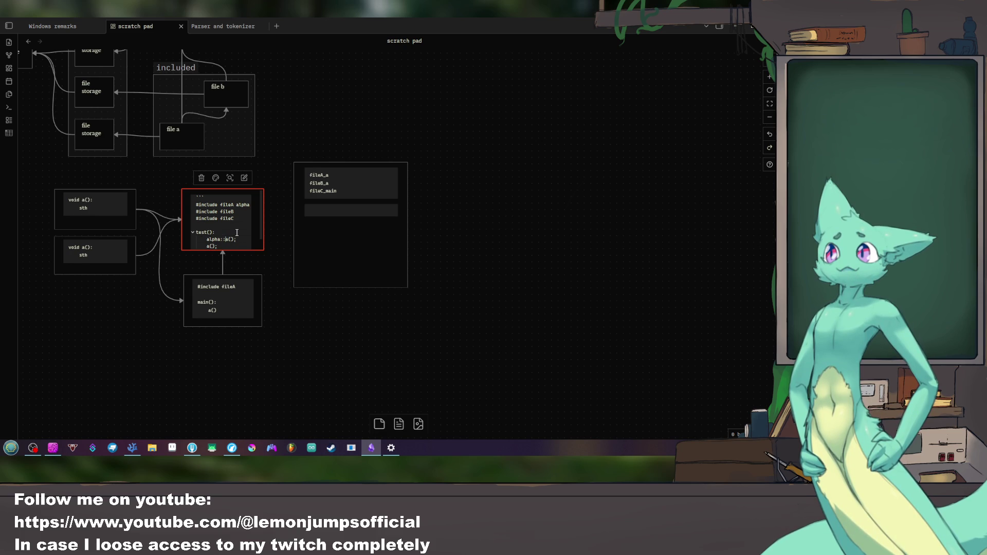
Step: Enlarge the include card to fit its text and return to the file list card's second block
left_click(345, 250)
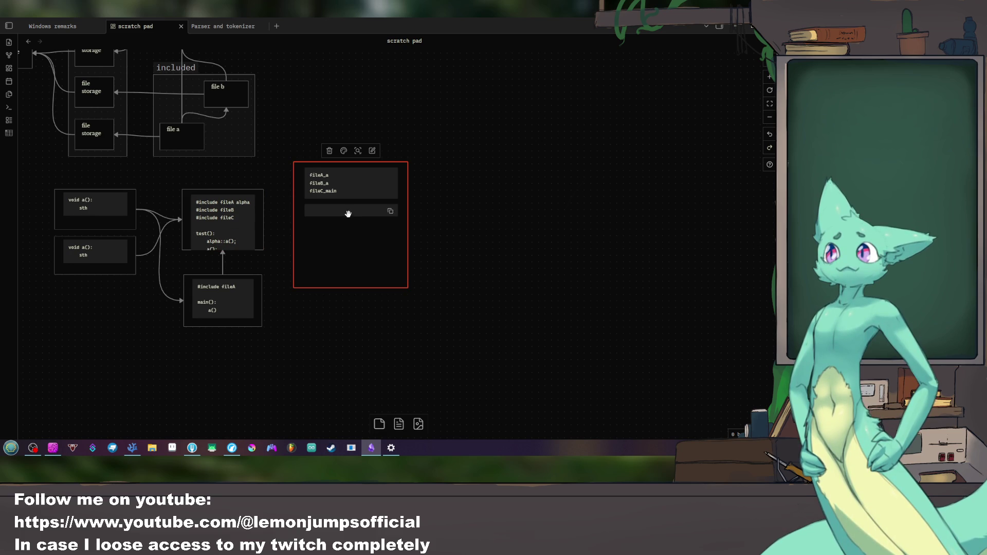
double_click(347, 217)
left_click(262, 249)
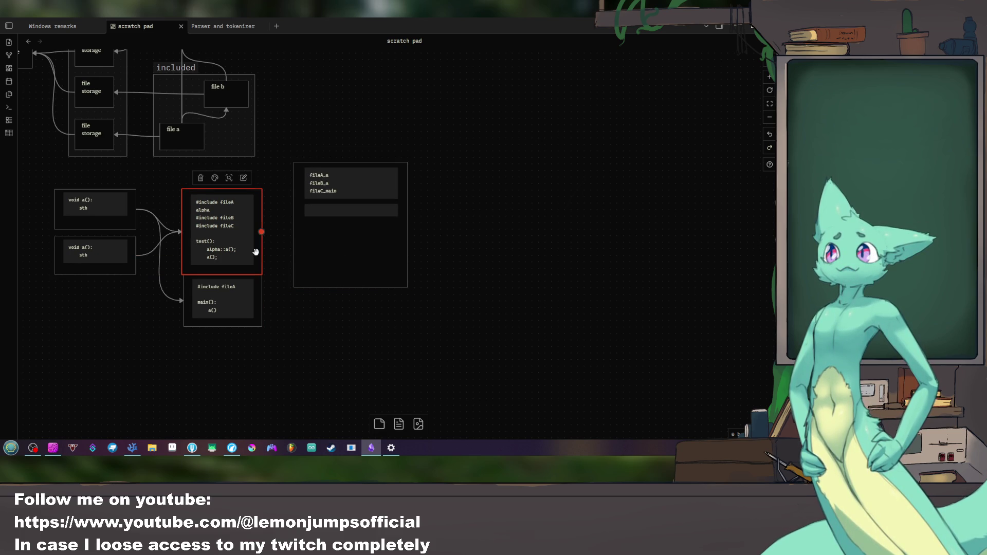
mouse_move(261, 249)
left_mouse_down()
mouse_move(256, 204)
mouse_move(262, 213)
left_mouse_up()
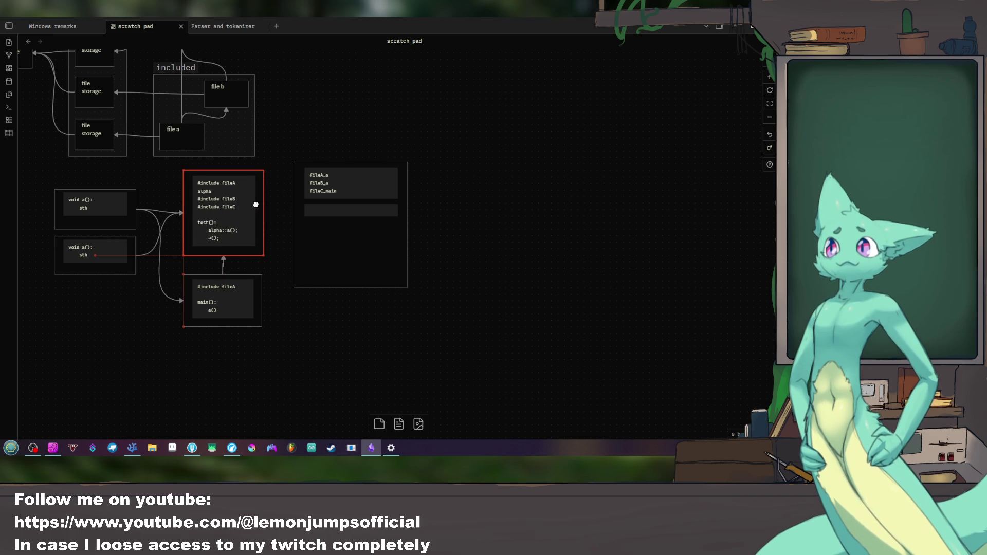
left_click(346, 232)
double_click(340, 211)
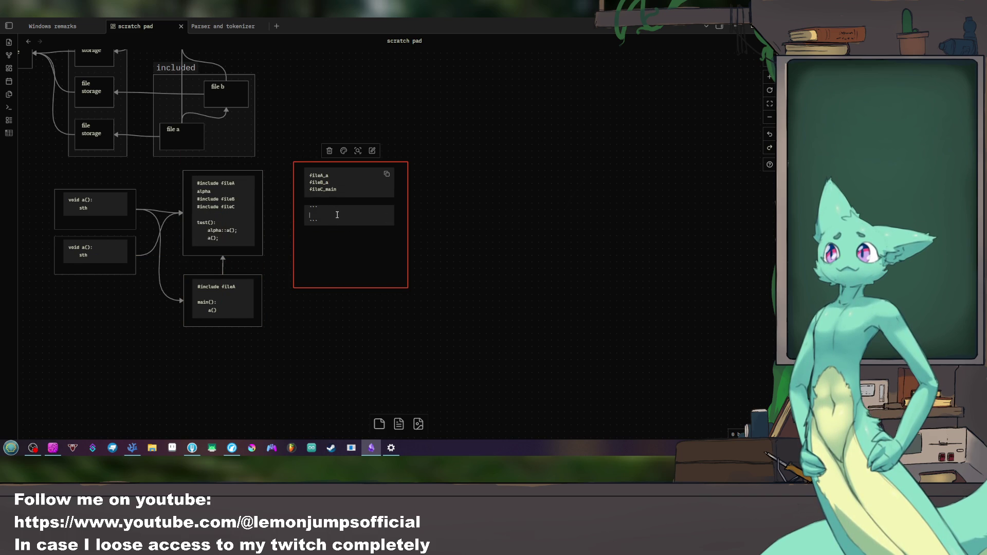
type("cinc")
Step: Add main_test after fileC_main in the first code block and clear the second block's placeholder
key("BackSpace")
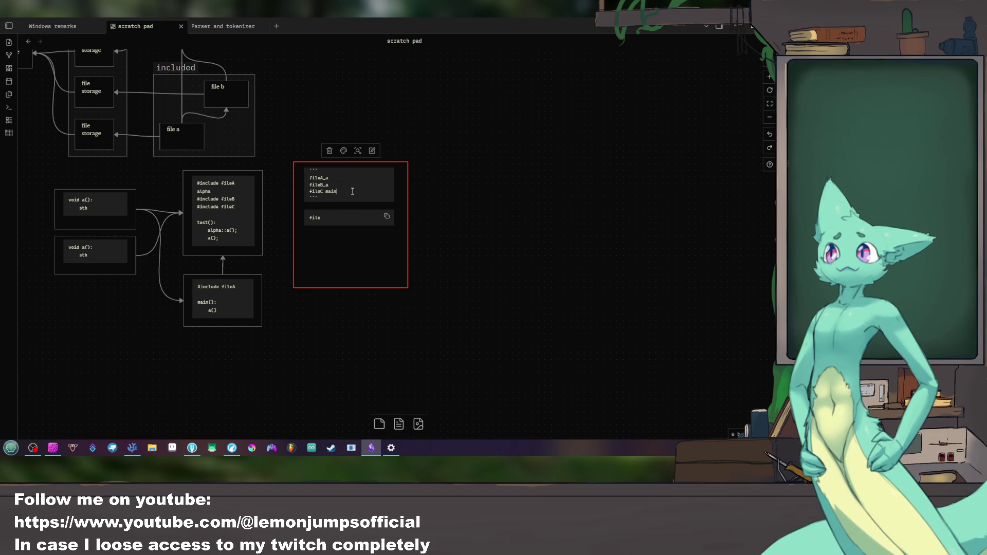
key("Return")
type("file")
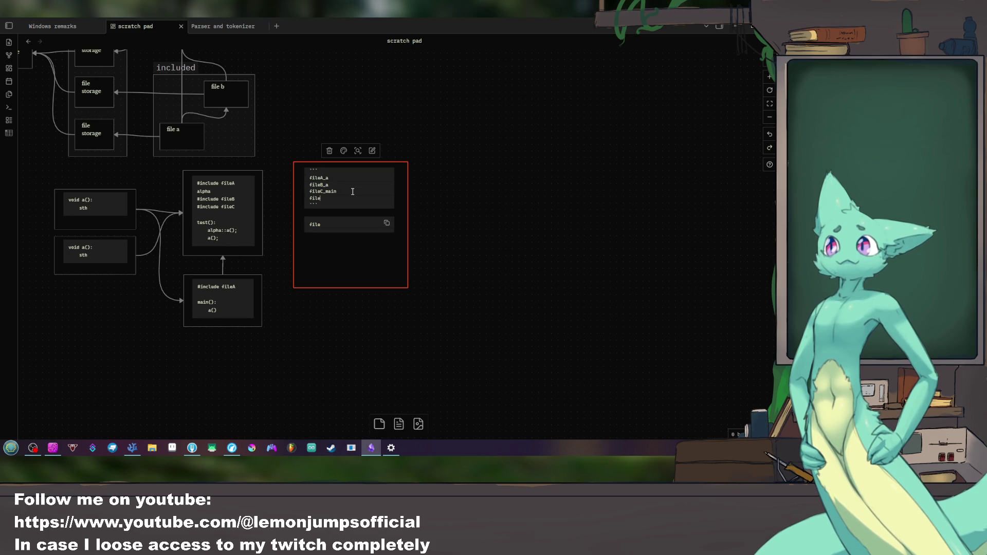
key("BackSpace")
key("BackSpace")
key("BackSpace")
type("ain_test")
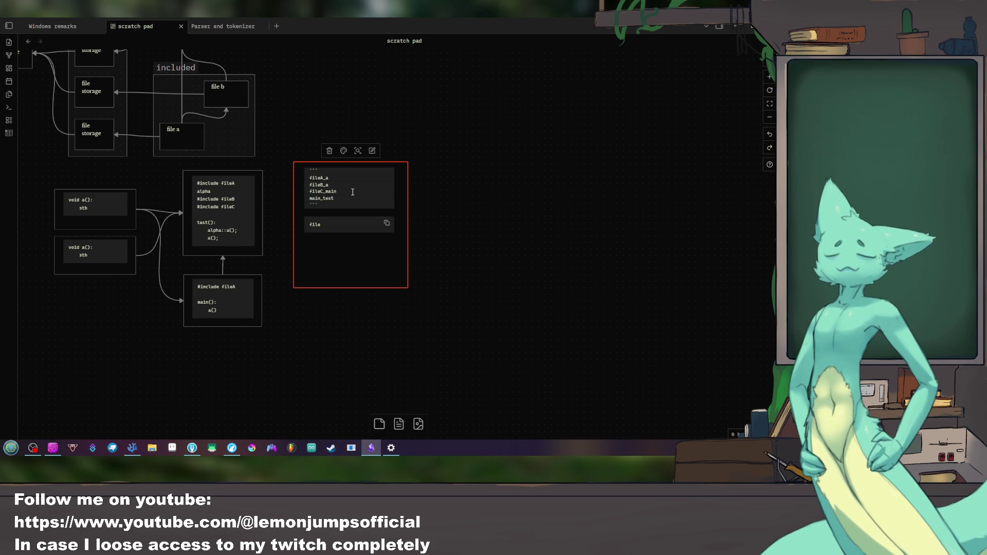
left_click(348, 225)
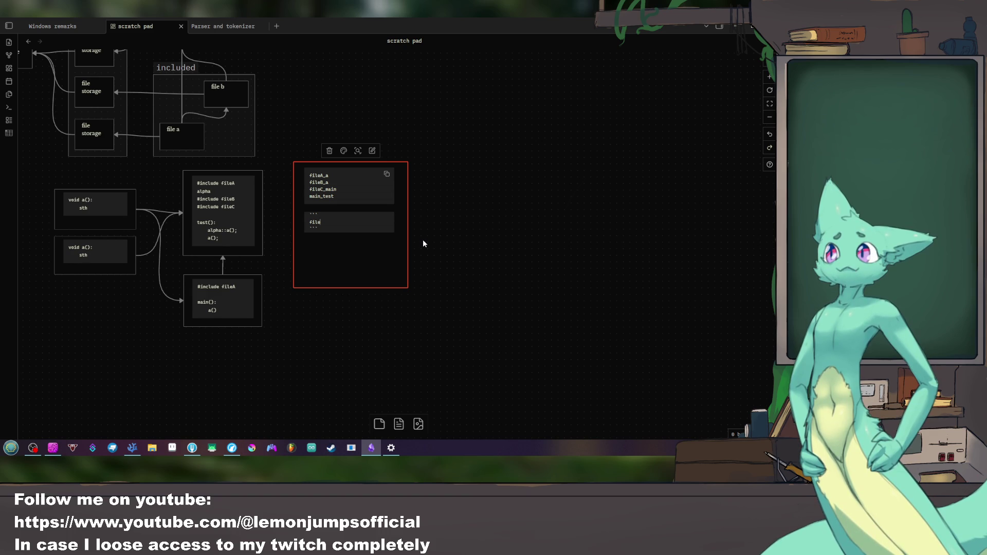
key("BackSpace")
key("BackSpace")
key("BackSpace")
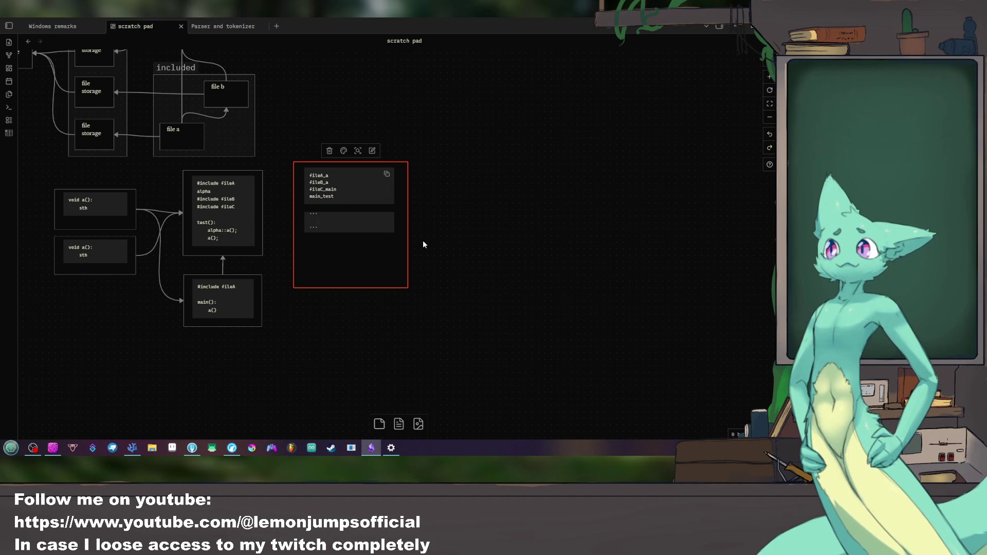
type("mai")
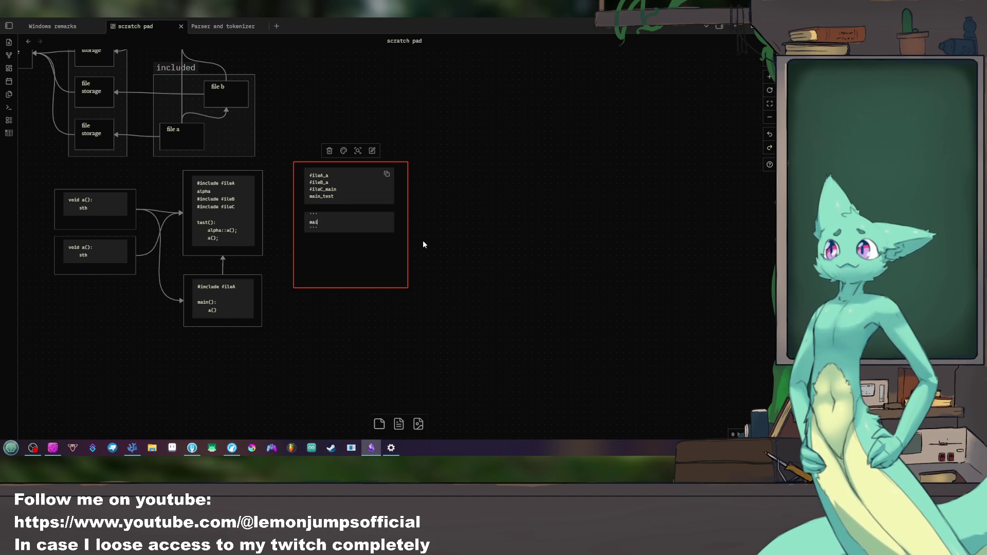
Step: Write fileC_main: calling fileA_a() and main_test: calling fileA_a() and fileB_a() in the second block
key("BackSpace")
key("BackSpace")
key("BackSpace")
type("fileC_")
type("main")
key("Return")
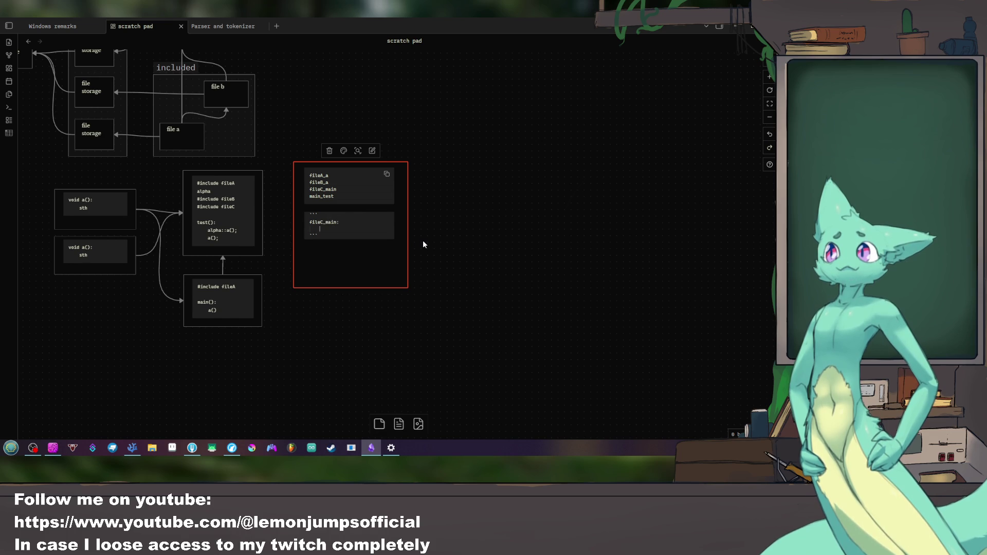
type("fileA_a")
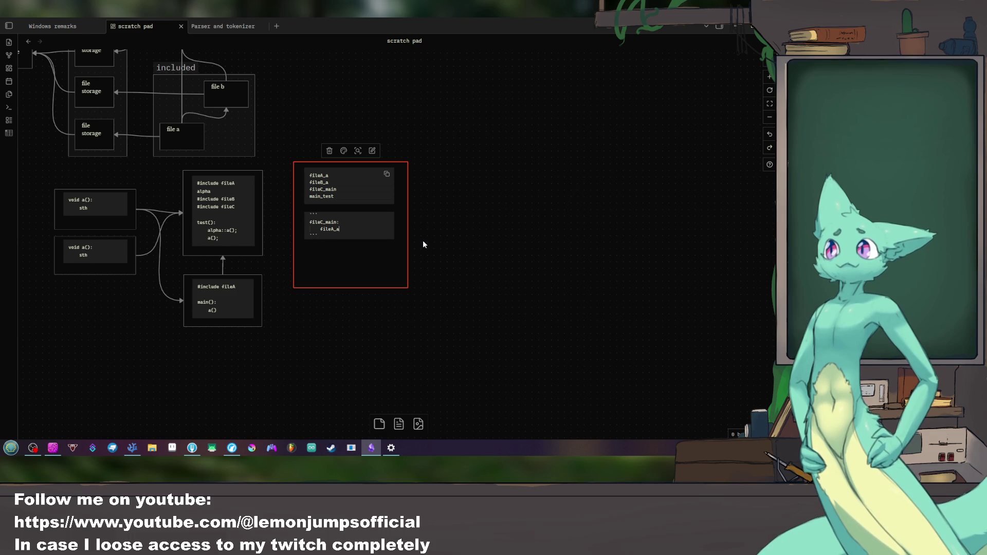
type("()")
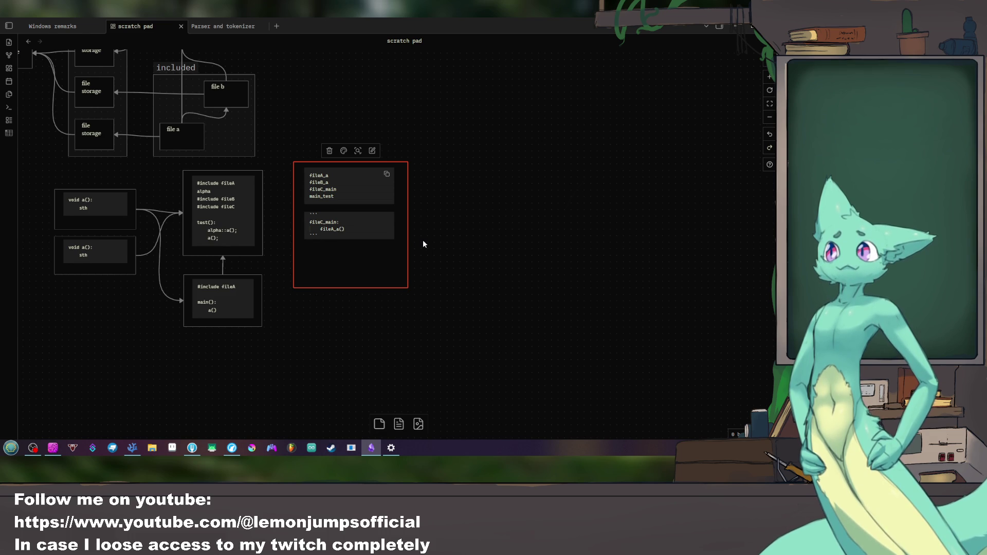
key("Return")
key("Return")
type("ile")
key("BackSpace")
key("BackSpace")
key("BackSpace")
type("te")
key("Return")
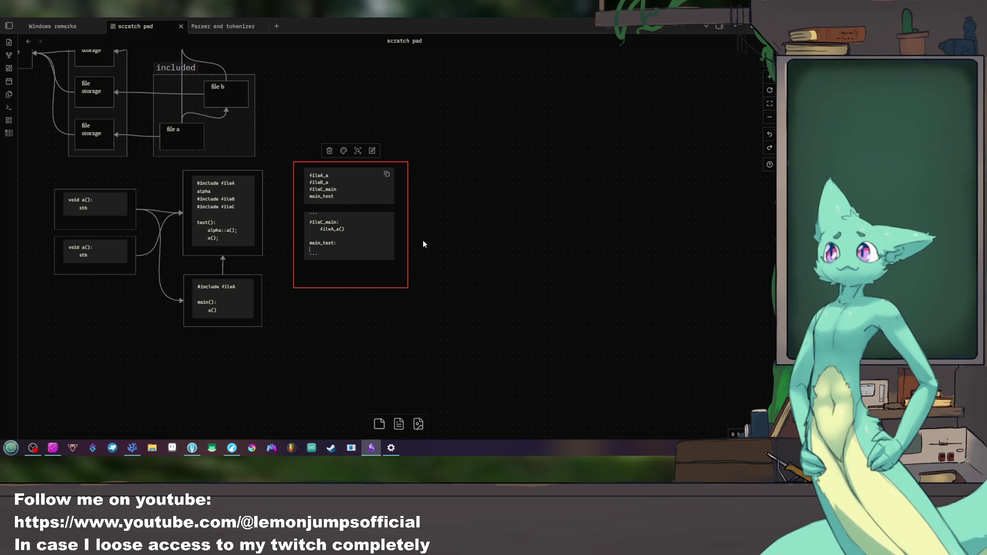
type("file")
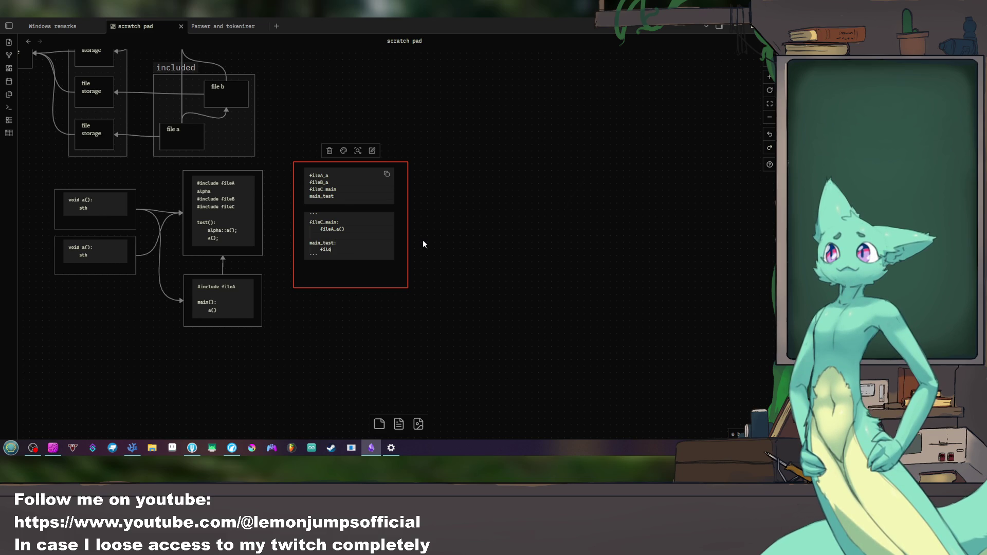
type("A_A")
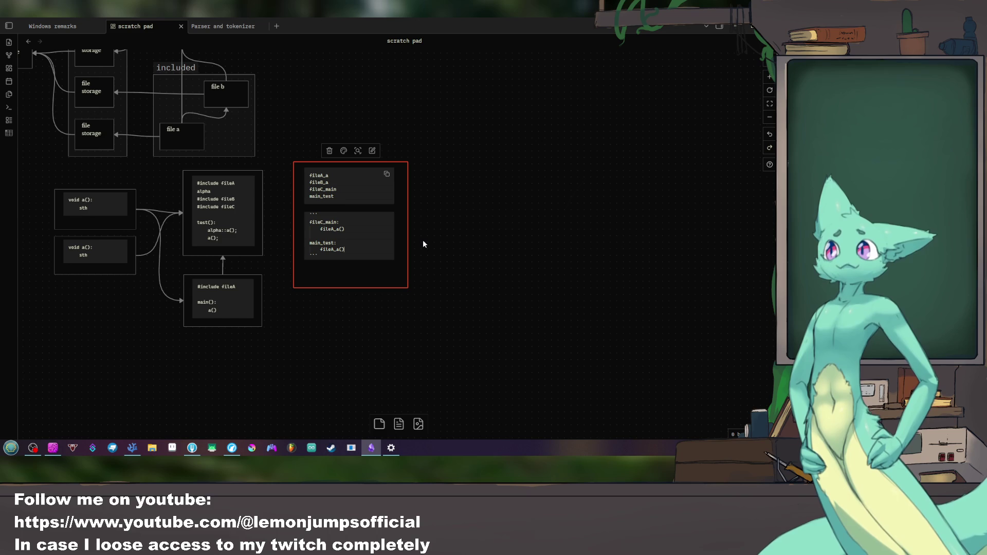
key("Return")
type("fileB_")
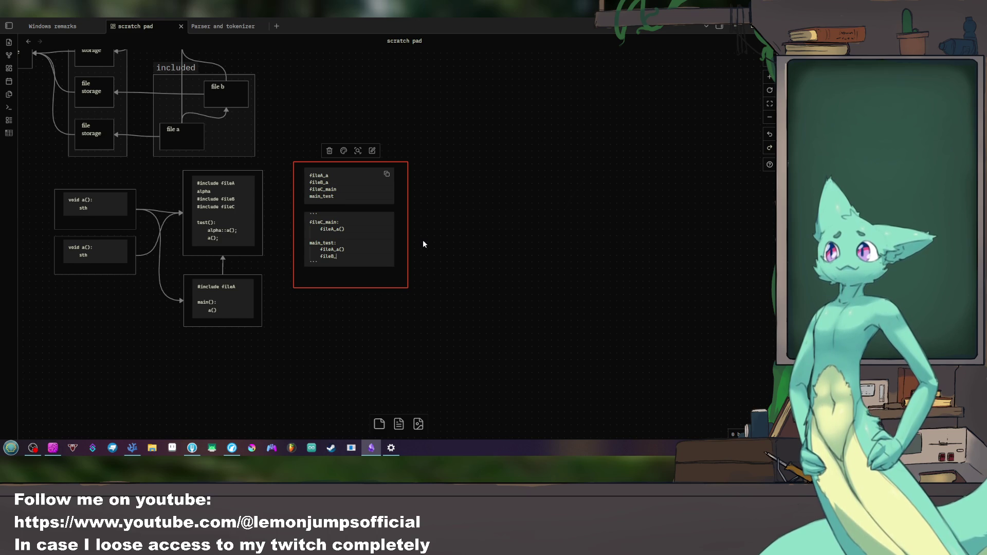
type("()")
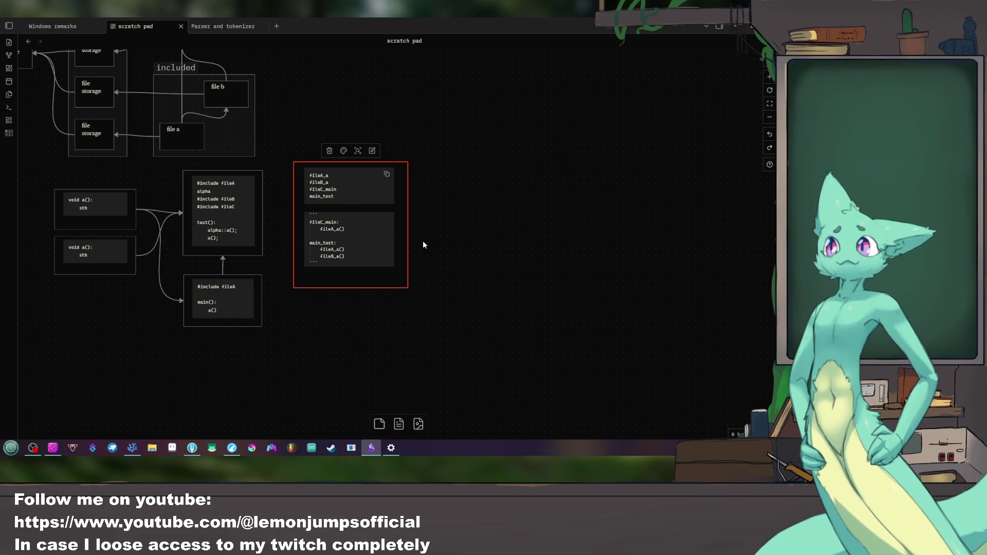
mouse_move(189, 231)
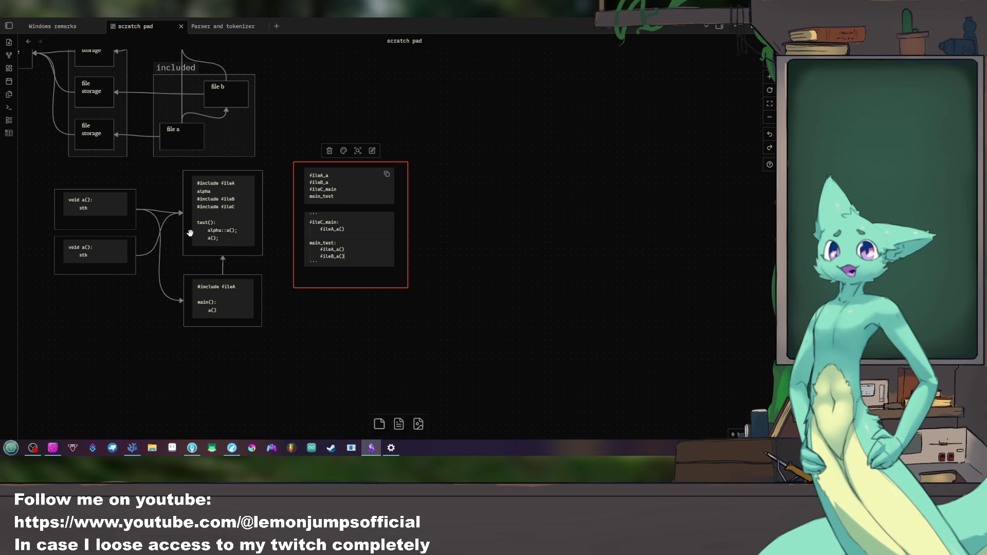
mouse_move(212, 236)
left_mouse_down()
mouse_move(221, 236)
mouse_move(211, 236)
left_mouse_up()
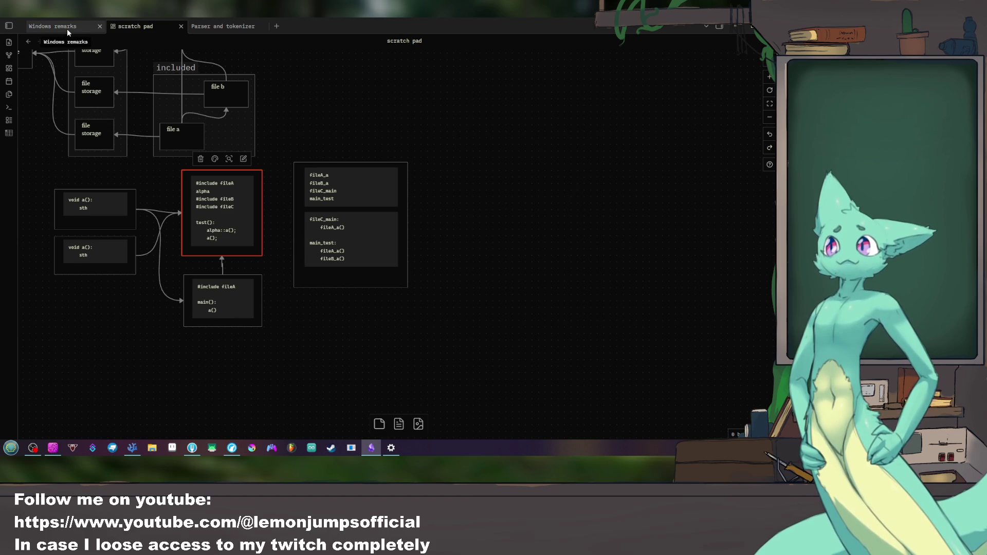
Step: Finish the File fusion sentence in Parser and tokenizer, tidying its dangling ending and comma
left_click(237, 28)
left_click(347, 324)
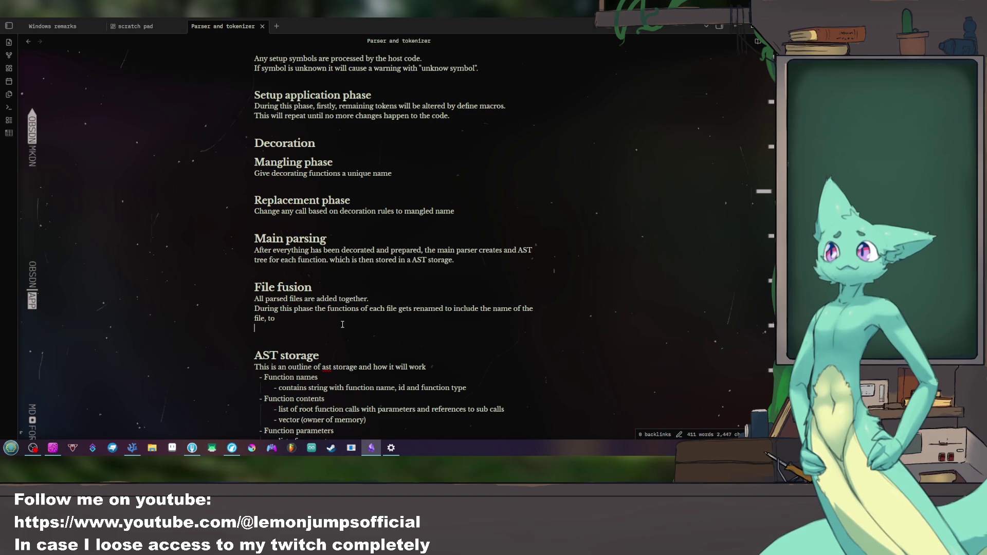
left_click(359, 316)
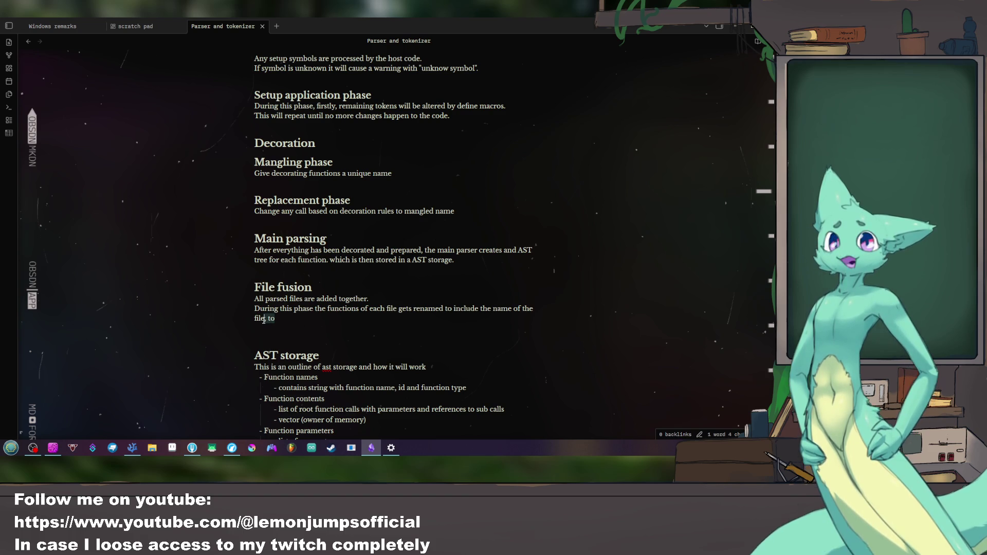
key("BackSpace")
key("BackSpace")
key("BackSpace")
type("they belong to,")
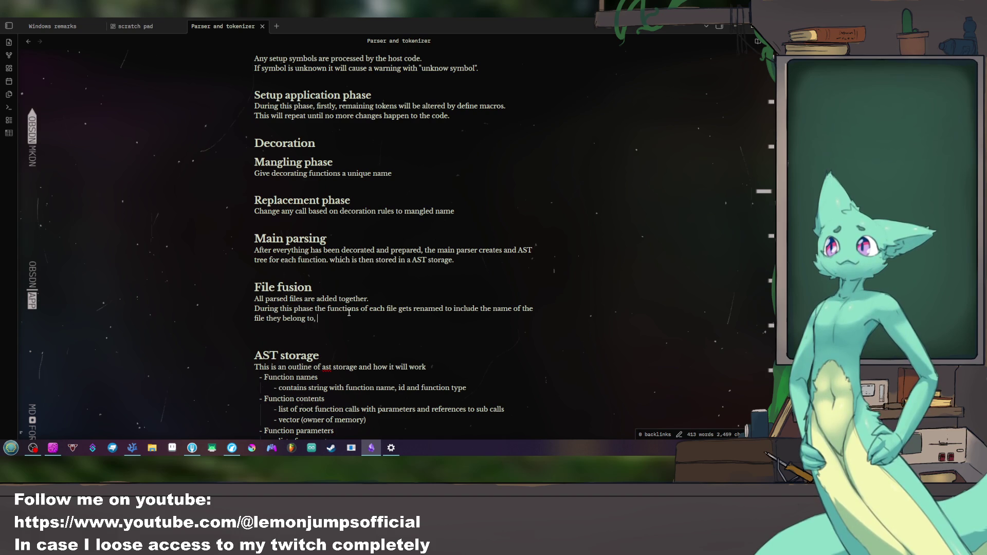
key("BackSpace")
type(".")
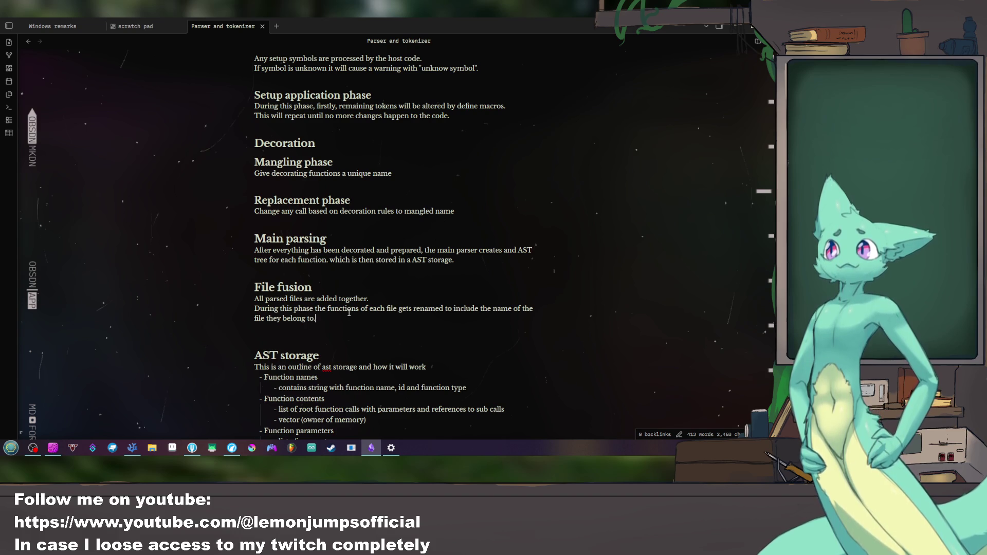
key("Return")
type("Every function call gets descoped into a file specific scope")
Step: Add 'Every function call gets descoped into a file specific call.' and remove the extra blank line
key("BackSpace")
key("BackSpace")
key("BackSpace")
key("BackSpace")
key("BackSpace")
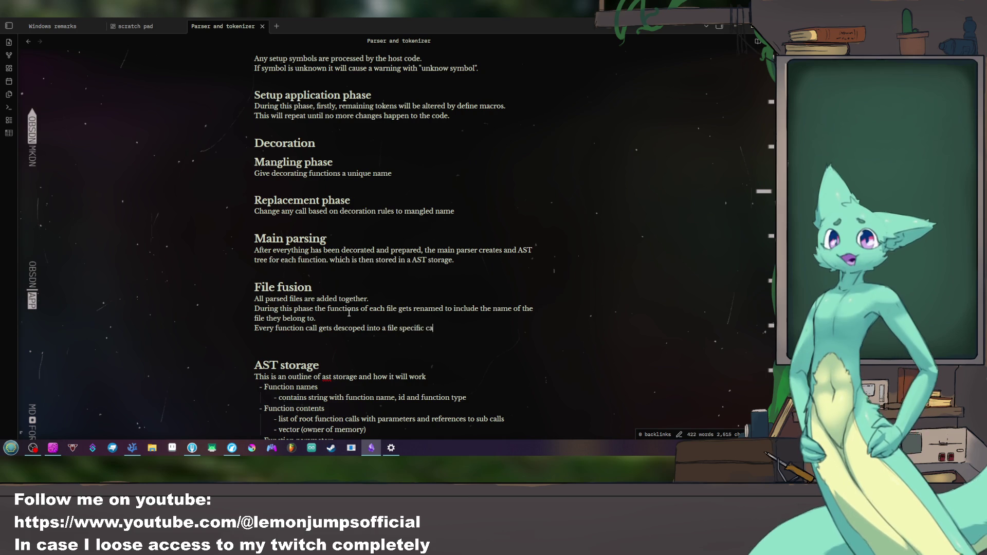
type("call")
key("Return")
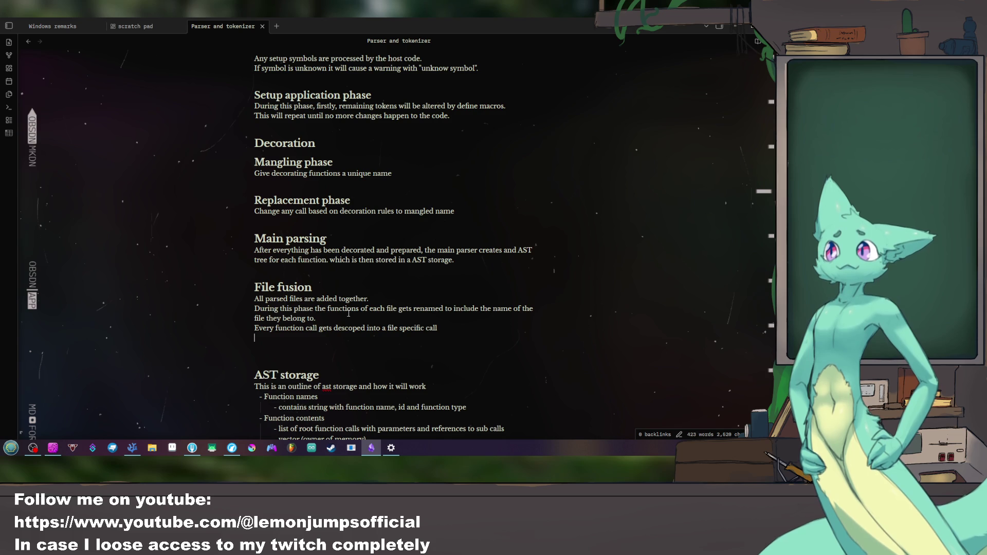
key("Delete")
type(".")
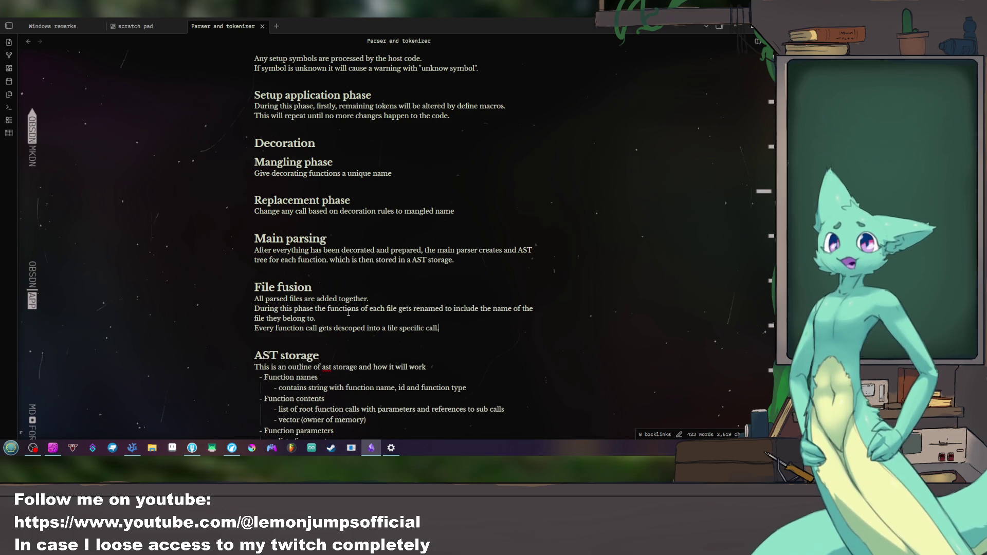
scroll(354, 257, "down", 3)
scroll(354, 256, "down", 2)
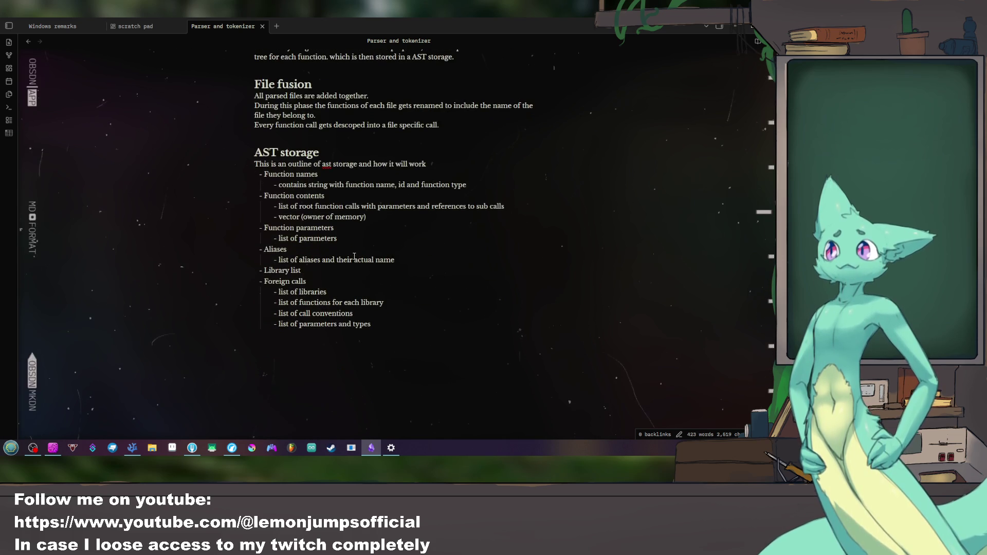
left_click(387, 325)
scroll(387, 324, "down", 2)
scroll(387, 325, "up", 3)
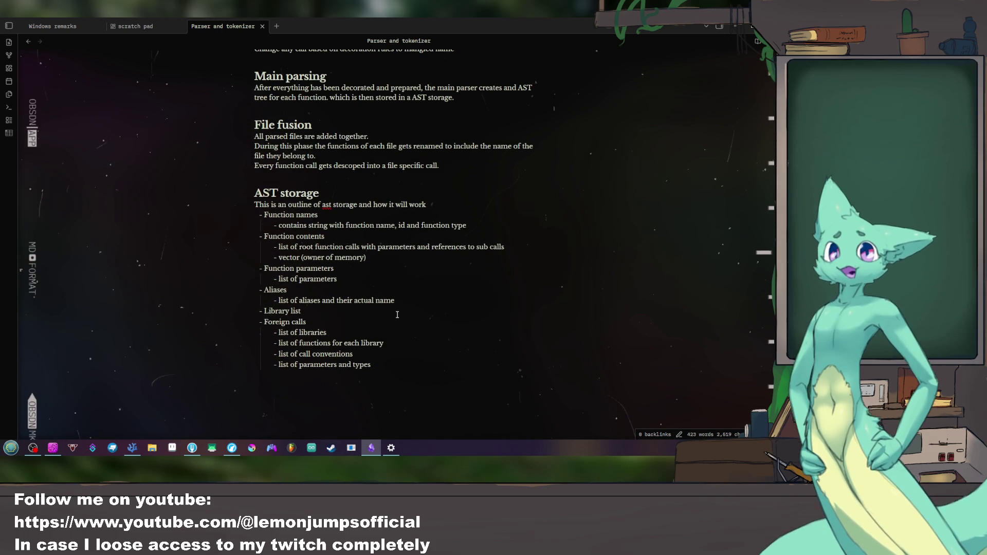
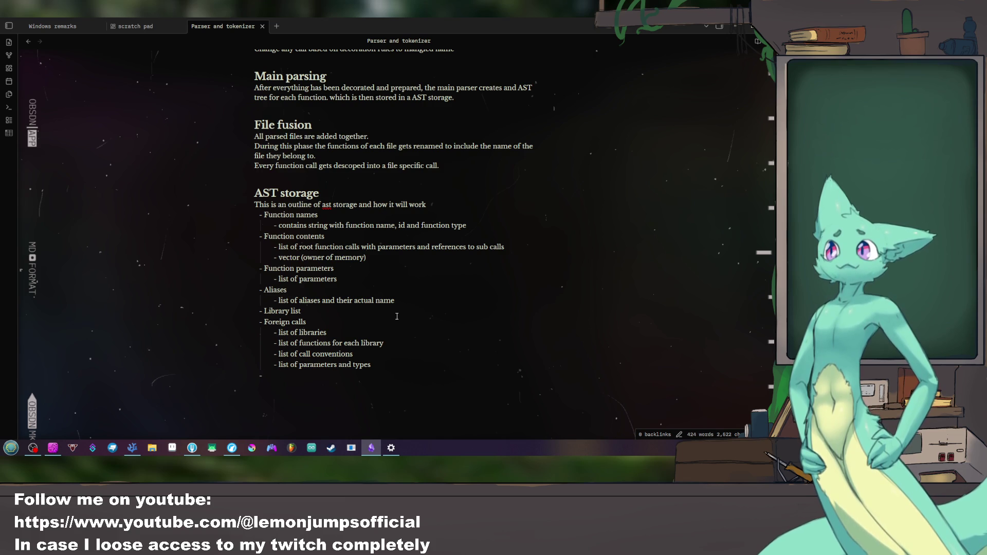
type("Constants")
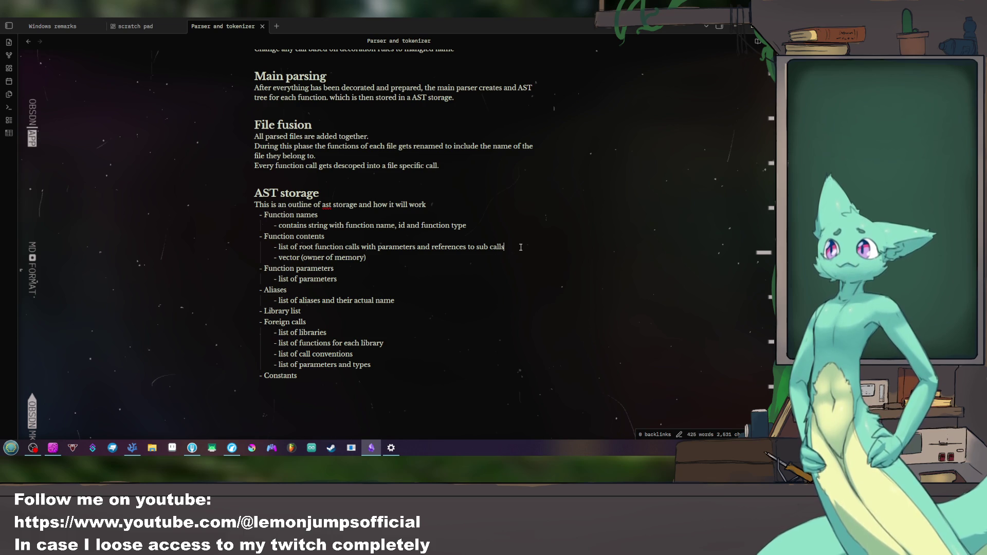
Step: Add a '- Constants' bullet and append 'or constants' to the root function calls line
left_click(485, 227)
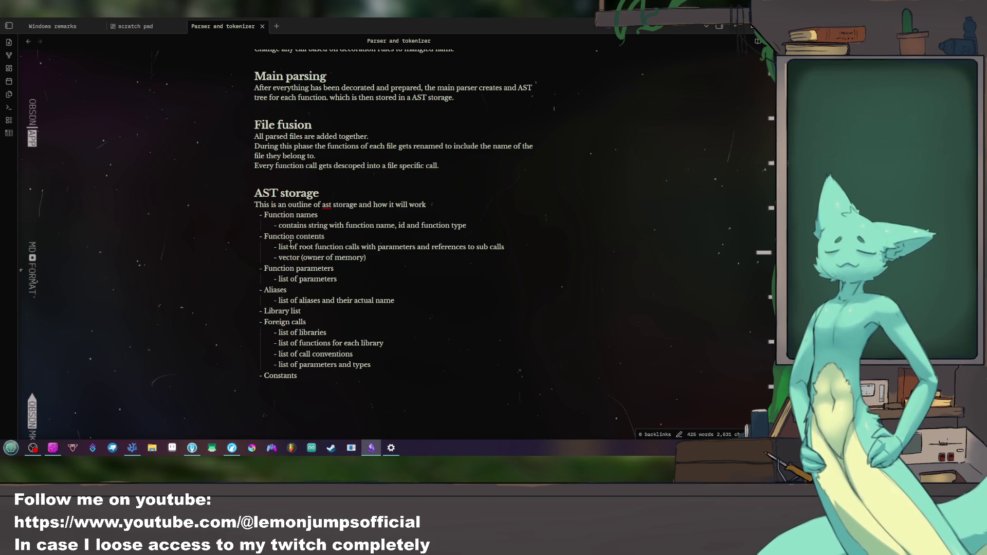
left_click_drag(291, 246, 511, 251)
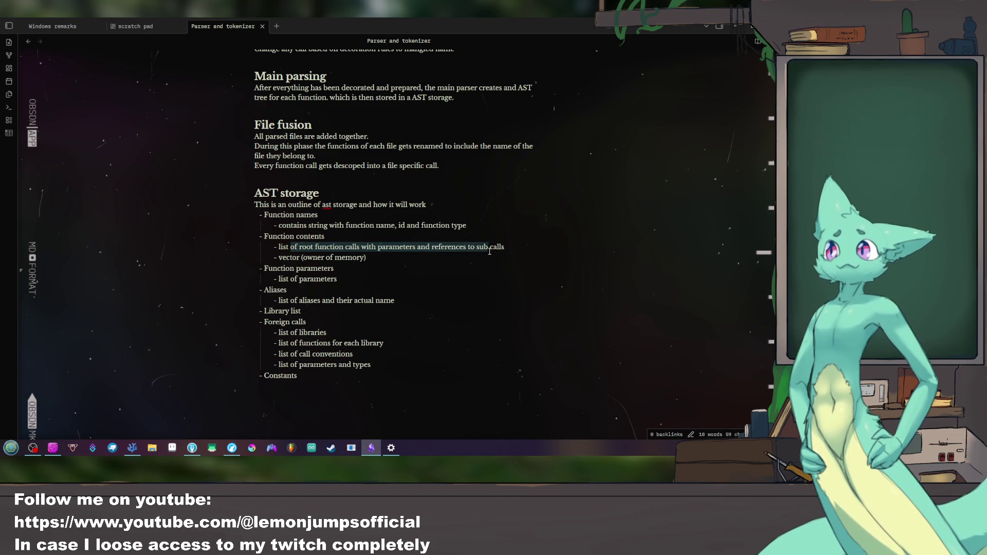
left_click(510, 251)
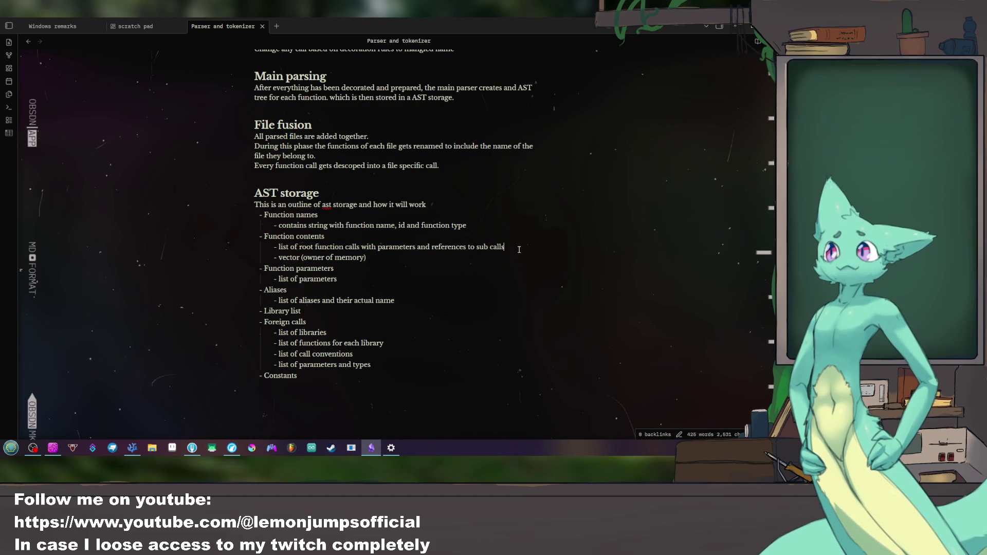
type(" or")
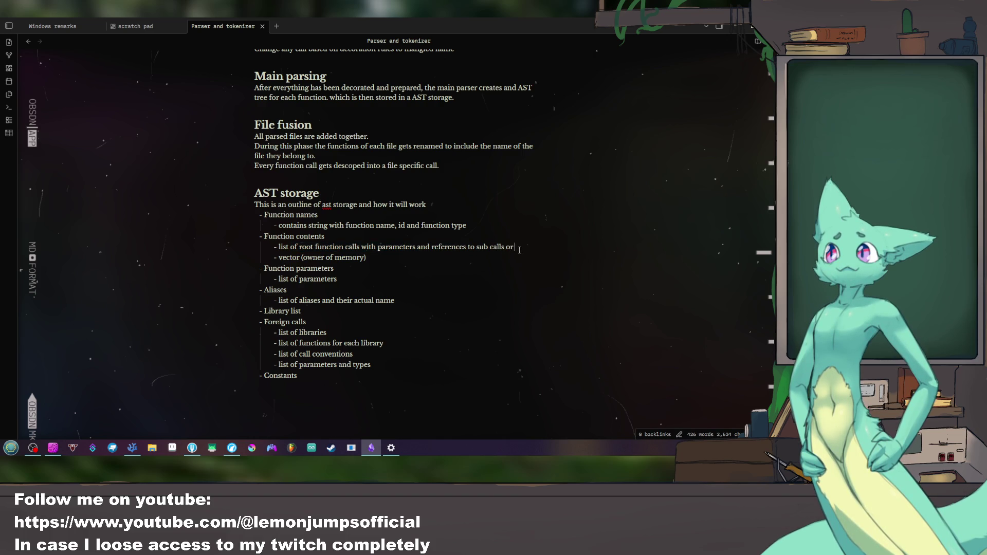
type("cons")
type("tants")
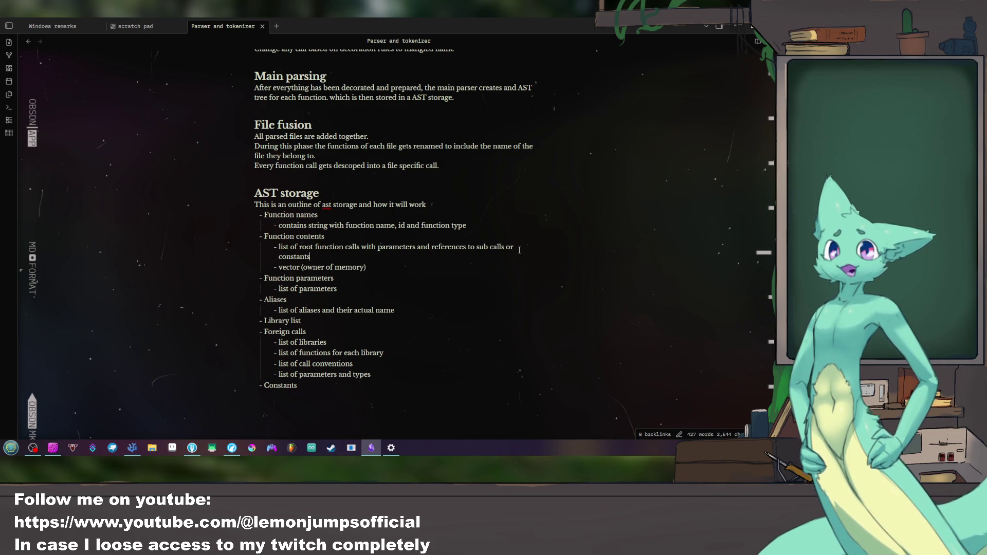
left_click(300, 385)
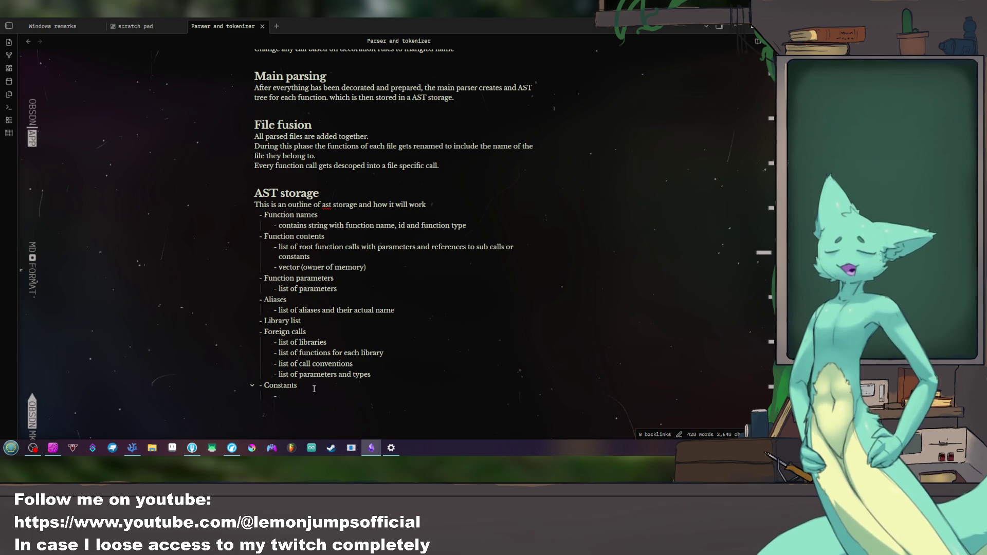
type("se")
Step: Write the 'constant storage for all the constants' and 'with emphasis on optimization potential' sub-bullets
key("BackSpace")
key("BackSpace")
type("constant stora")
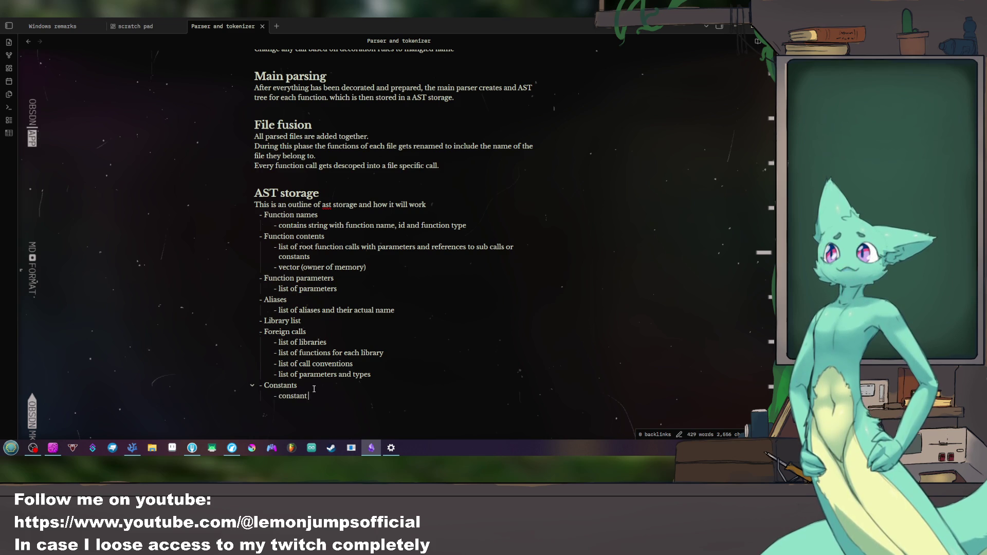
type("ge for all")
type(" the")
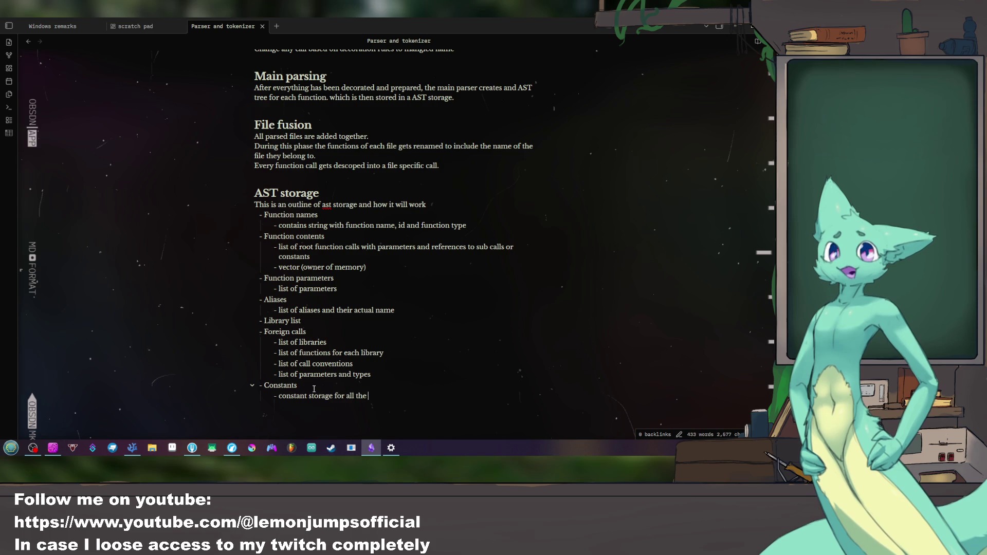
type("iles..")
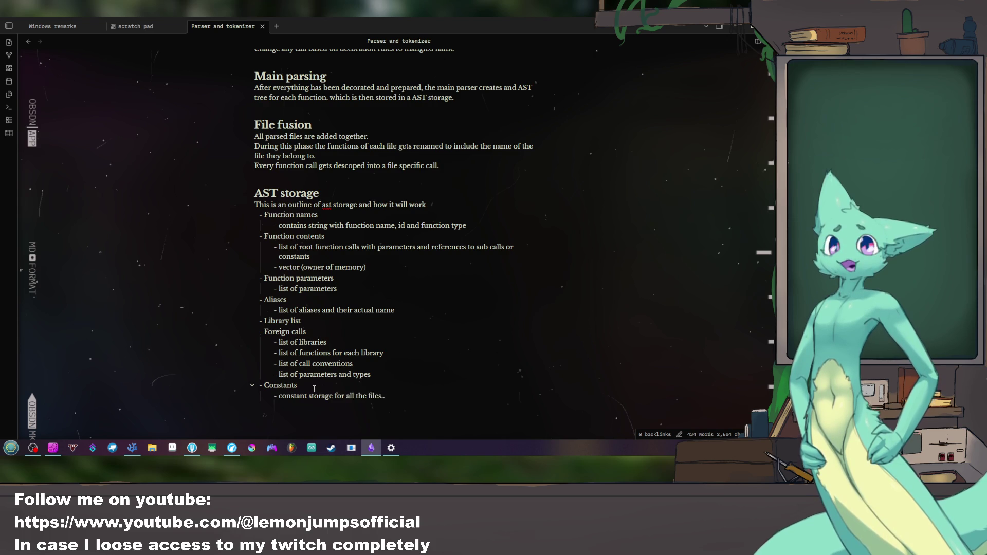
key("BackSpace")
key("BackSpace")
key("BackSpace")
key("BackSpace")
key("BackSpace")
key("BackSpace")
key("BackSpace")
type("constants")
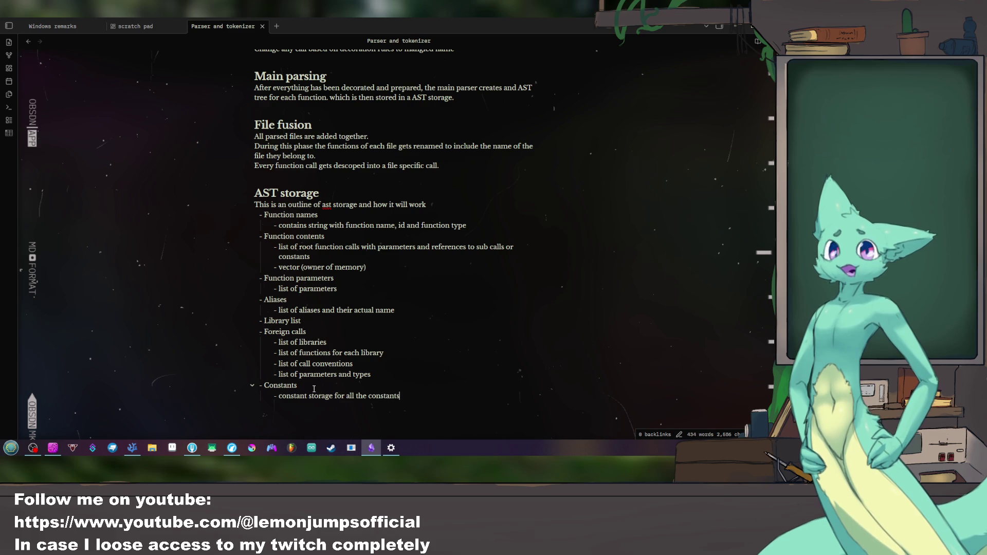
type("..")
key("Return")
type("with emphasis ")
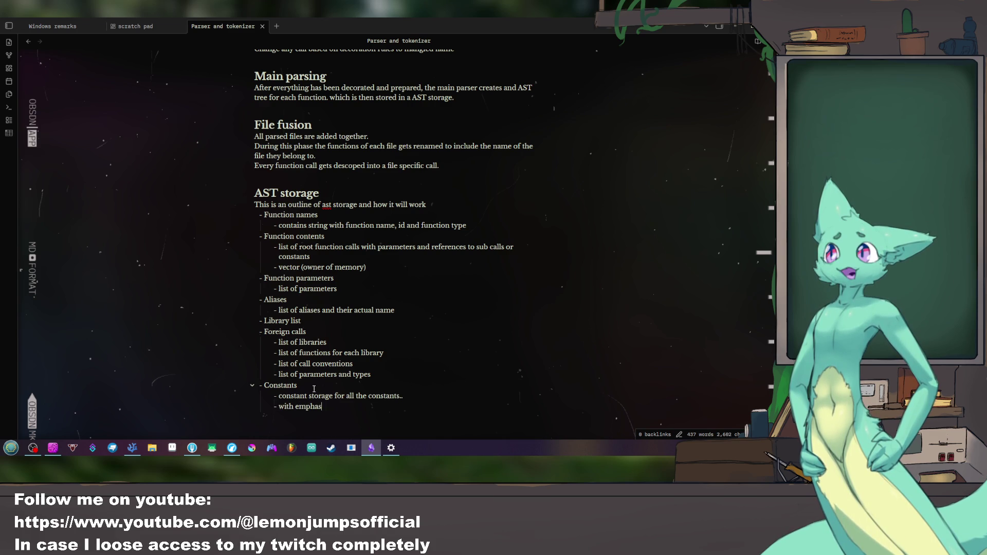
type("on opti")
type("mization")
type(" potential")
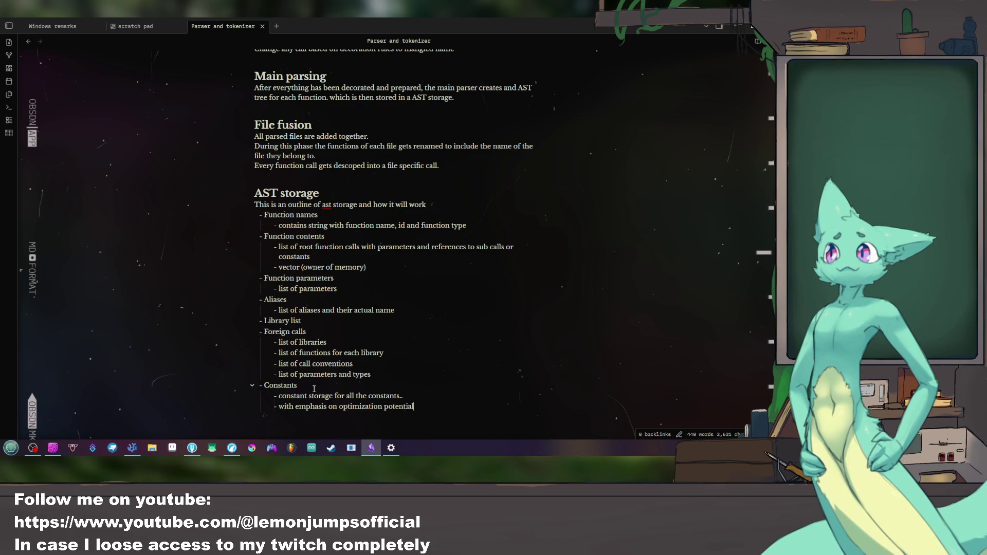
left_click(428, 393)
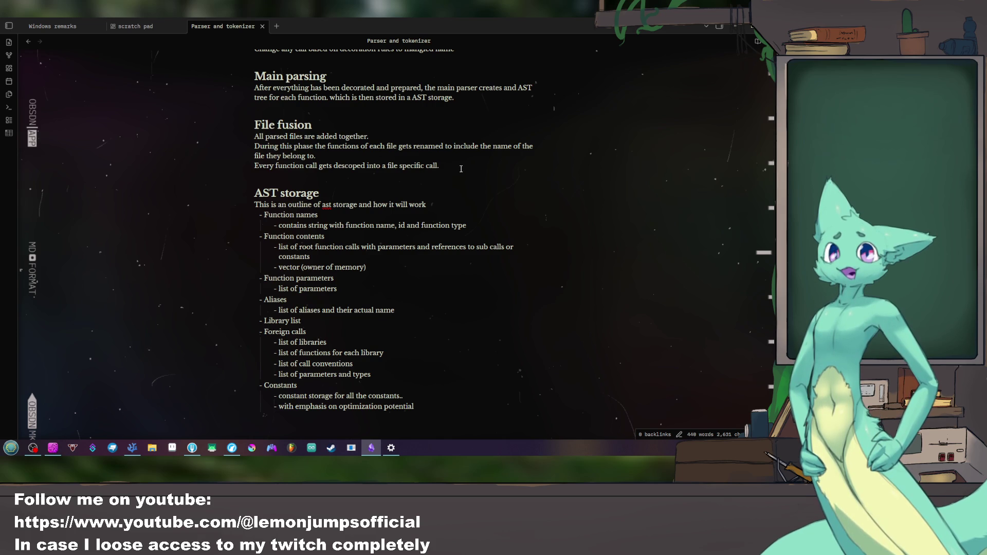
key("Return")
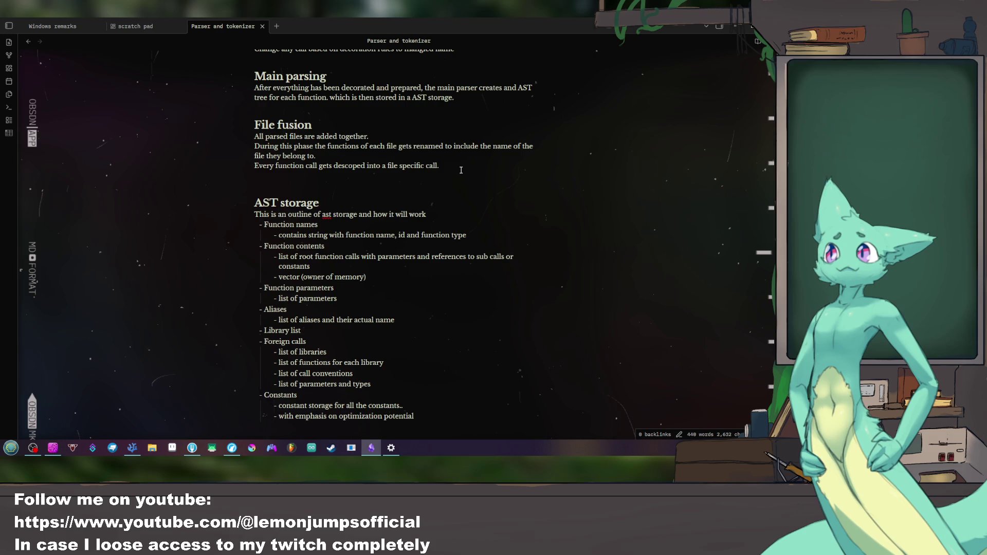
Step: Add 'should end up in read only memory' under Constants and the interned-constant sentence under File fusion
left_click(426, 415)
type("-should end u")
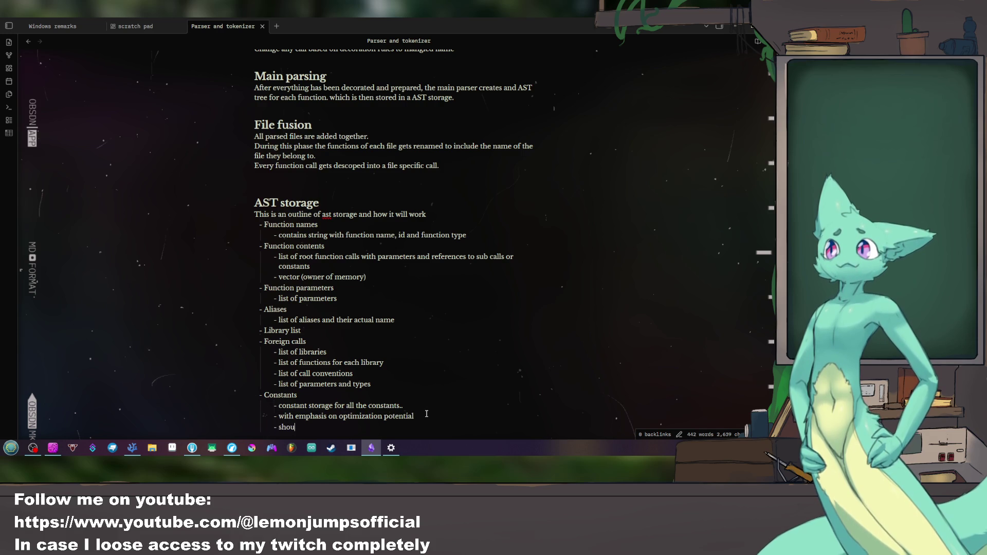
type("p")
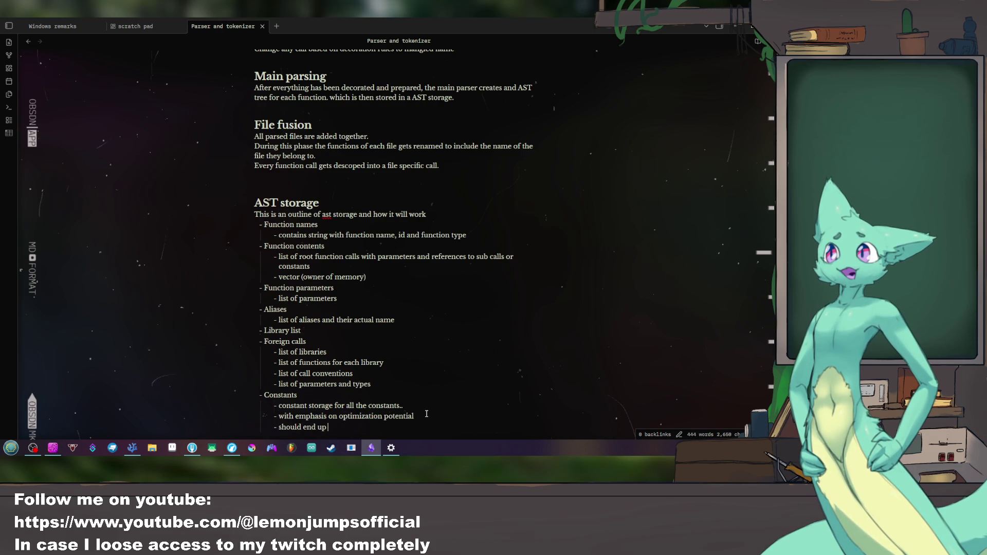
type(" in read only memory")
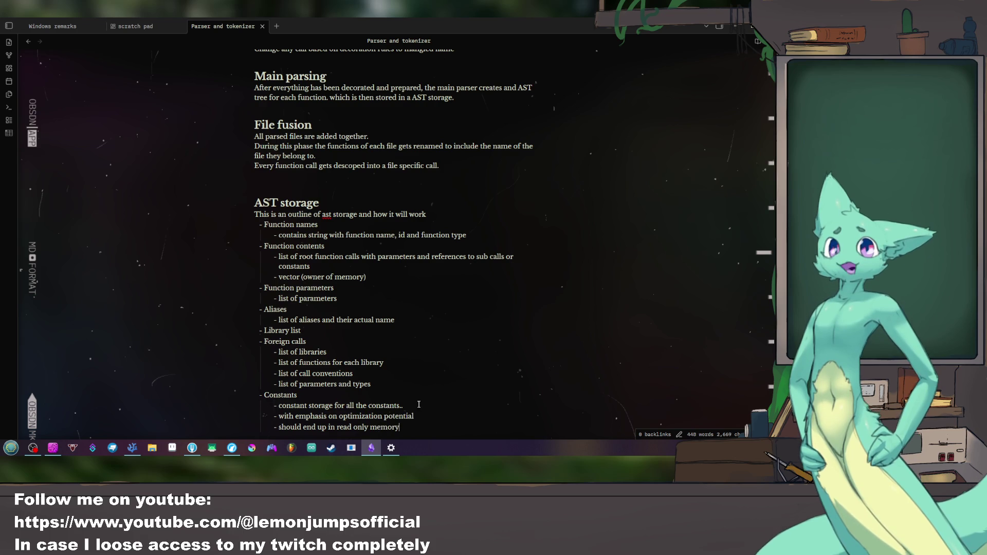
left_click(429, 178)
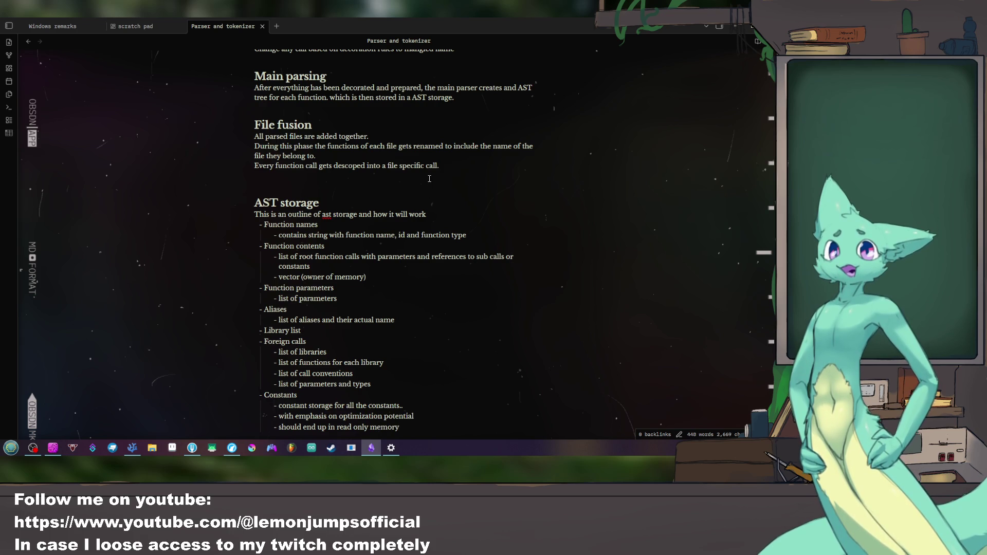
type("Every constatnt gets added into the constant stora")
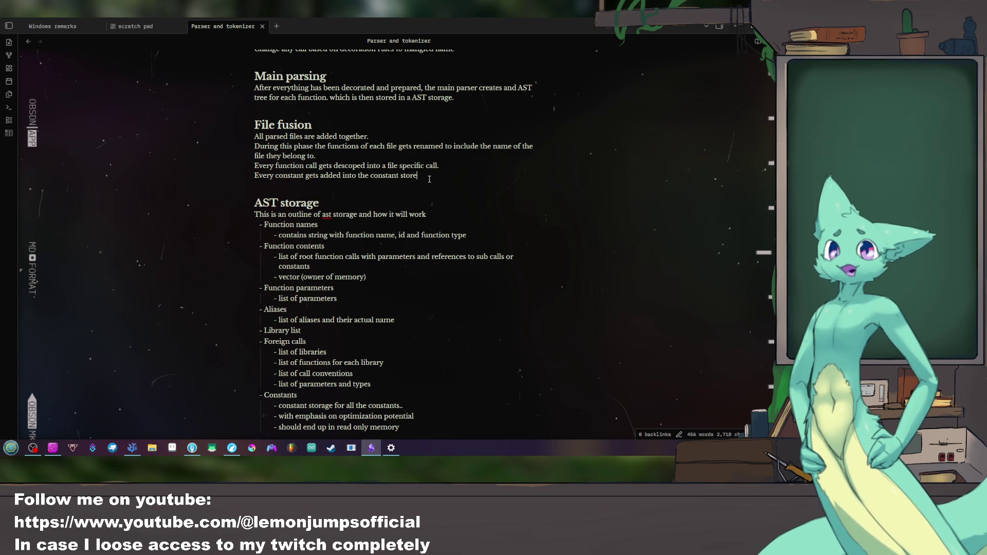
type("ge ()interned")
type(".")
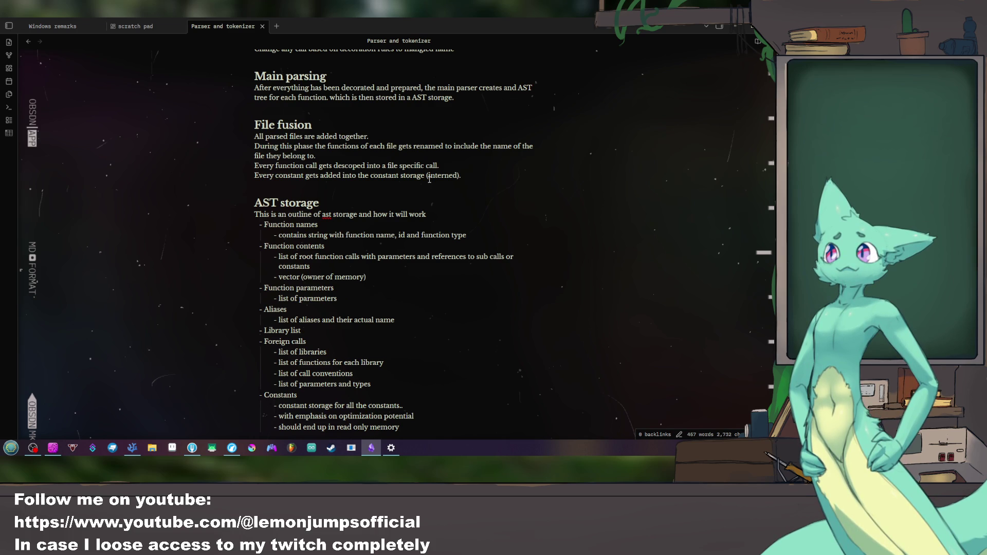
key("Return")
key("Return")
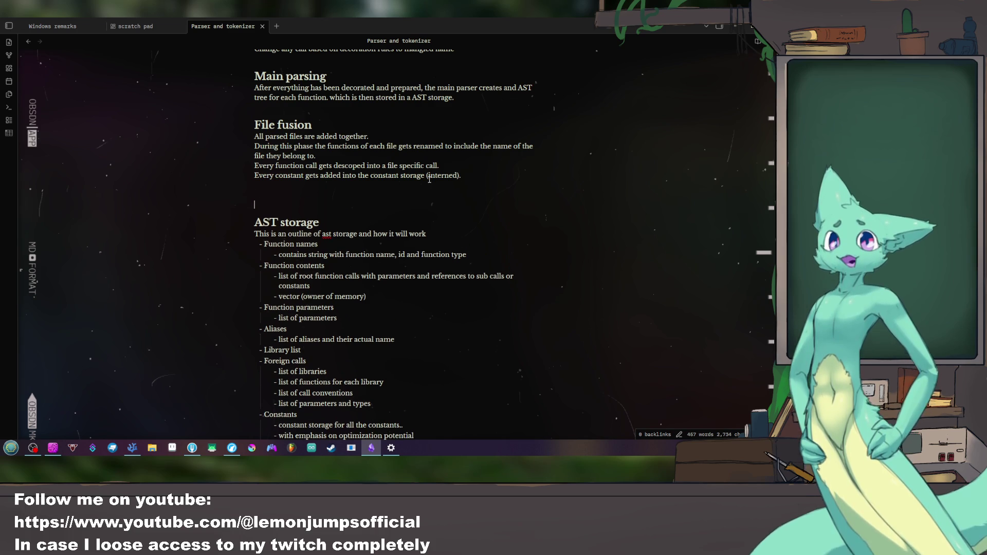
Step: Add a Compilation section containing a [[Compilation]] link
key("BackSpace")
key("BackSpace")
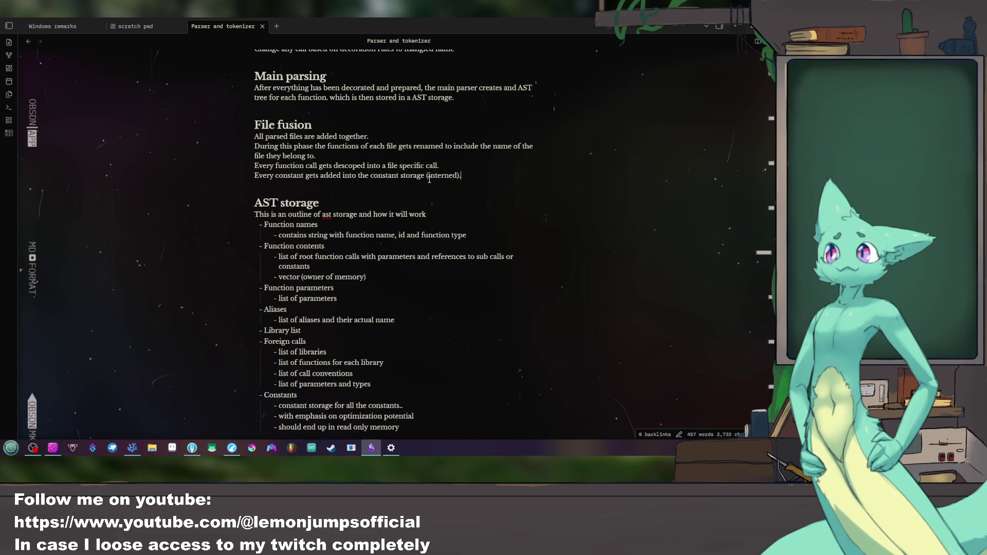
key("Return")
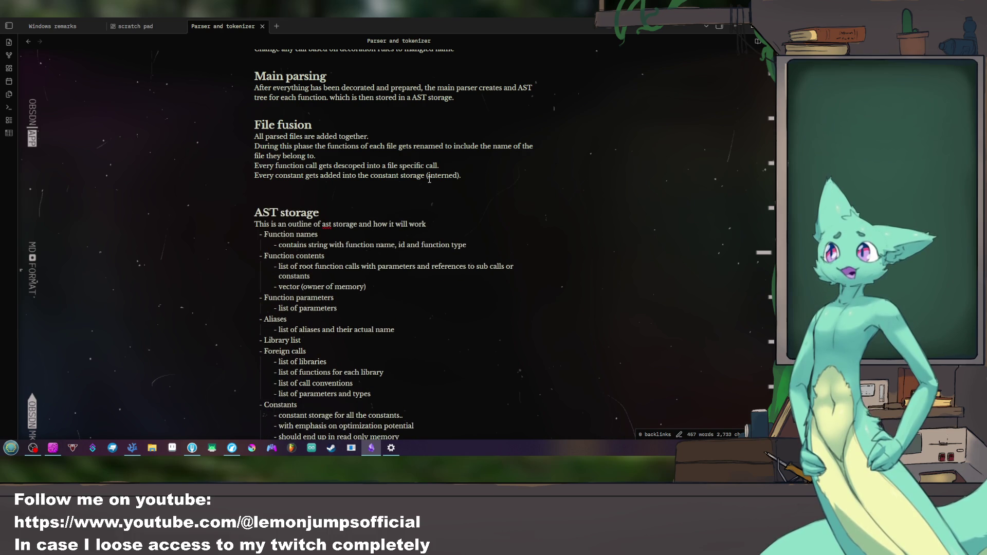
type("#")
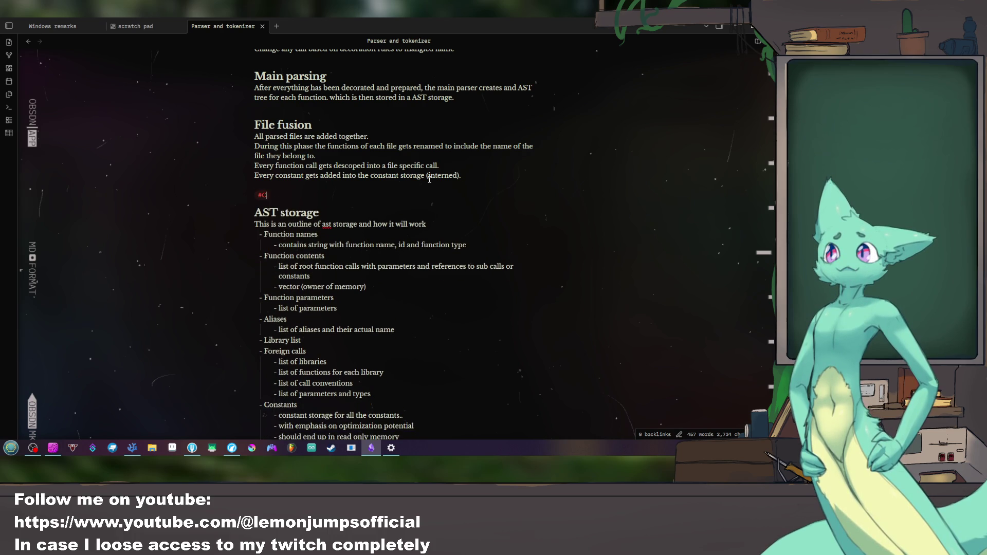
type(" Compilation")
key("BackSpace")
key("BackSpace")
key("BackSpace")
key("BackSpace")
key("BackSpace")
key("BackSpace")
key("BackSpace")
key("BackSpace")
key("BackSpace")
key("BackSpace")
key("BackSpace")
key("BackSpace")
key("BackSpace")
type("# Compilation")
key("Return")
key("Up")
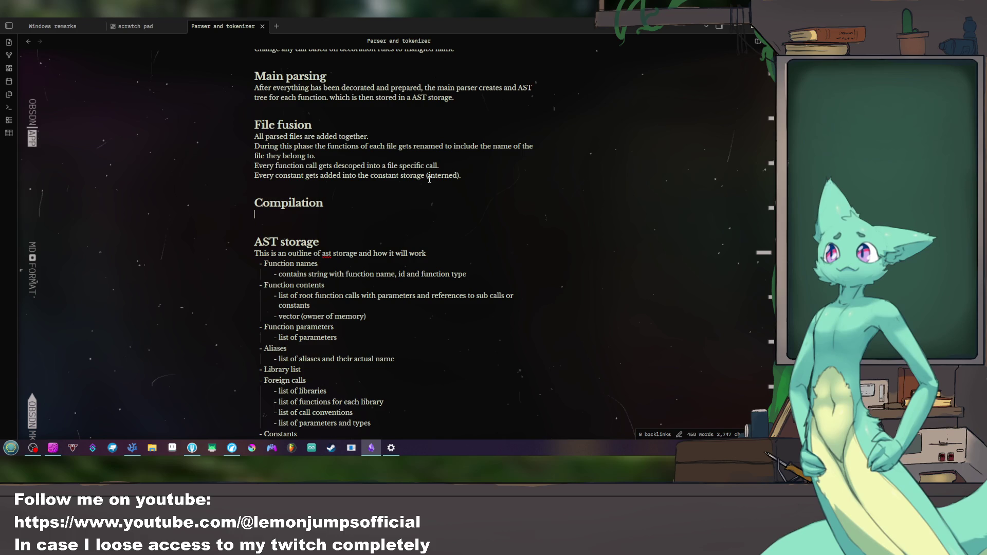
type("see [[")
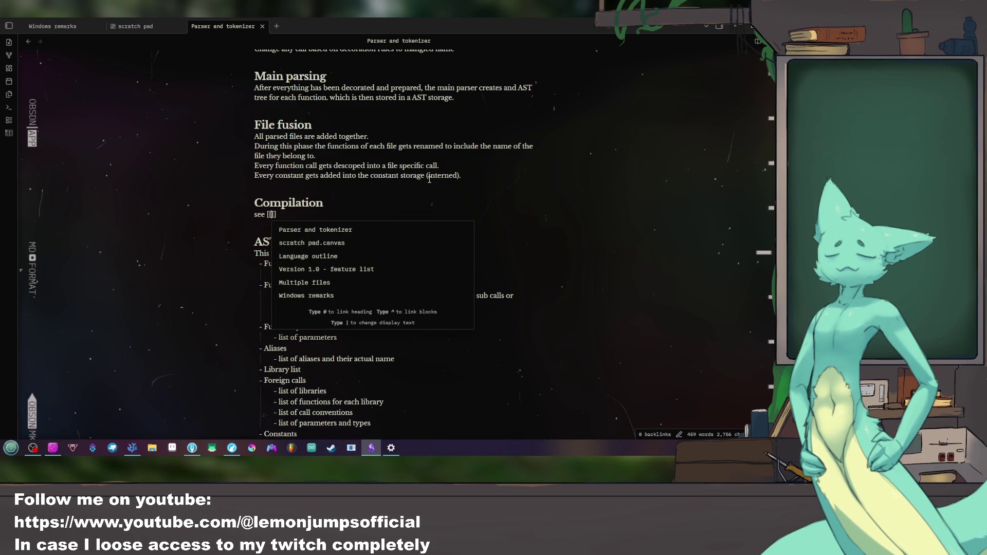
type(" Compilation")
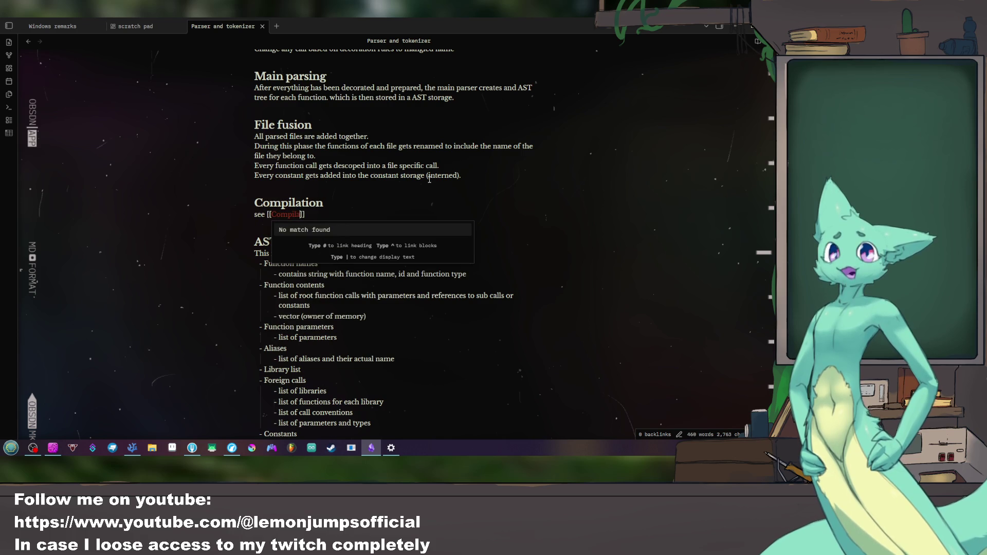
type("n")
key("End")
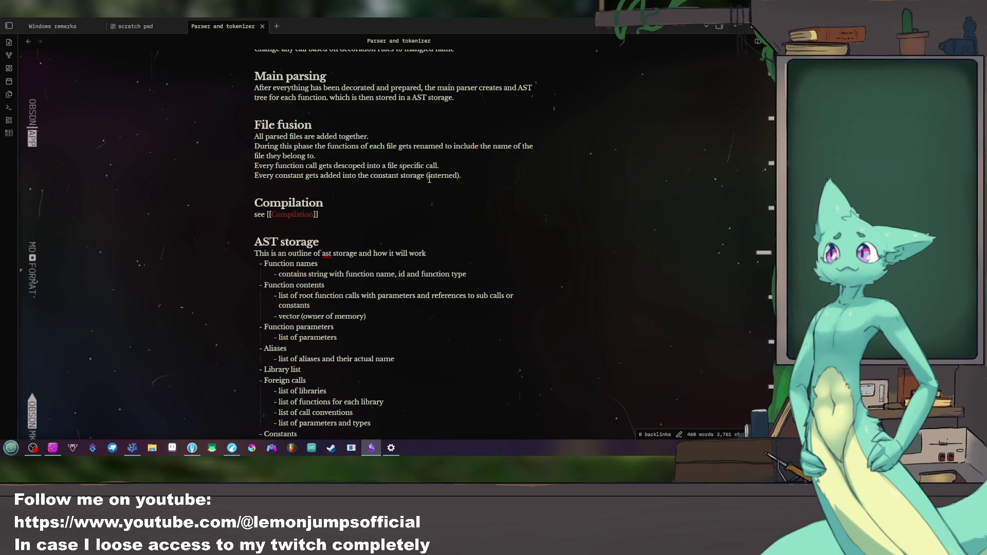
Step: Create the Compilation note from the link, return to Parser and tokenizer, and bring Fork forward
left_click(294, 215)
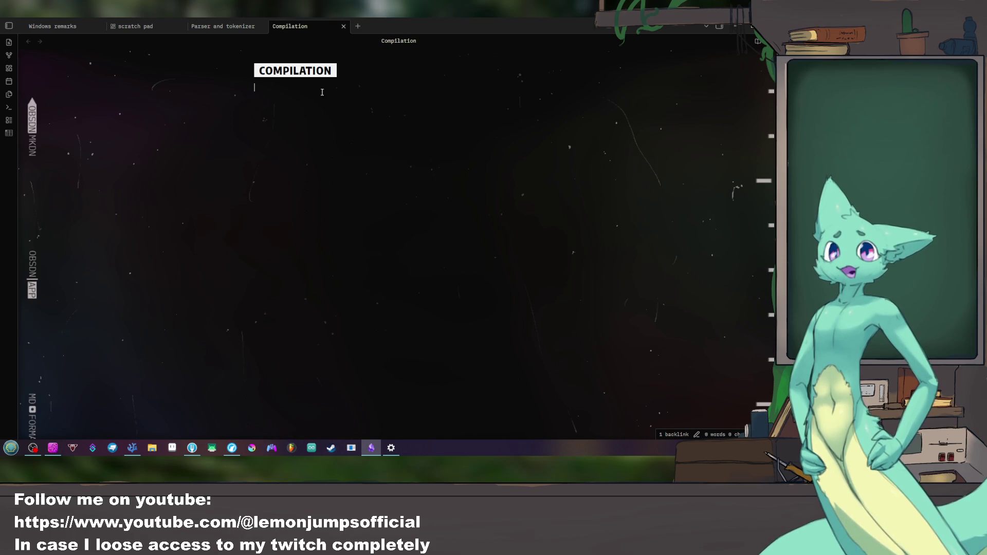
left_click(228, 25)
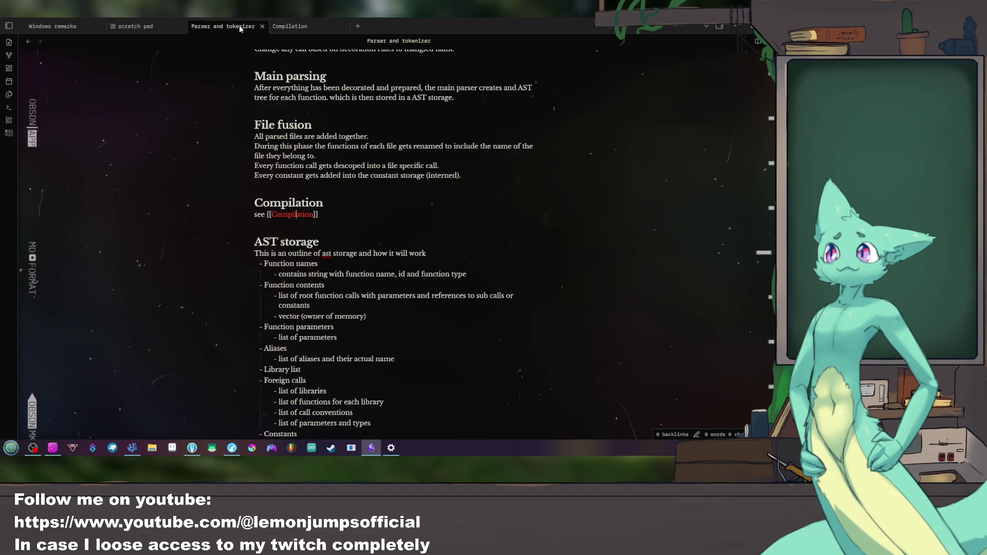
left_click(462, 192)
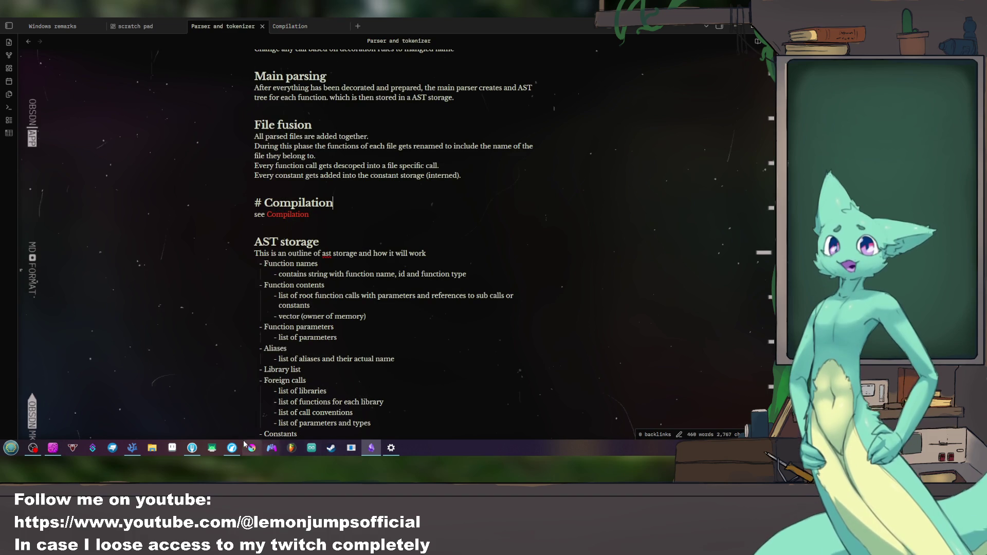
left_click(193, 447)
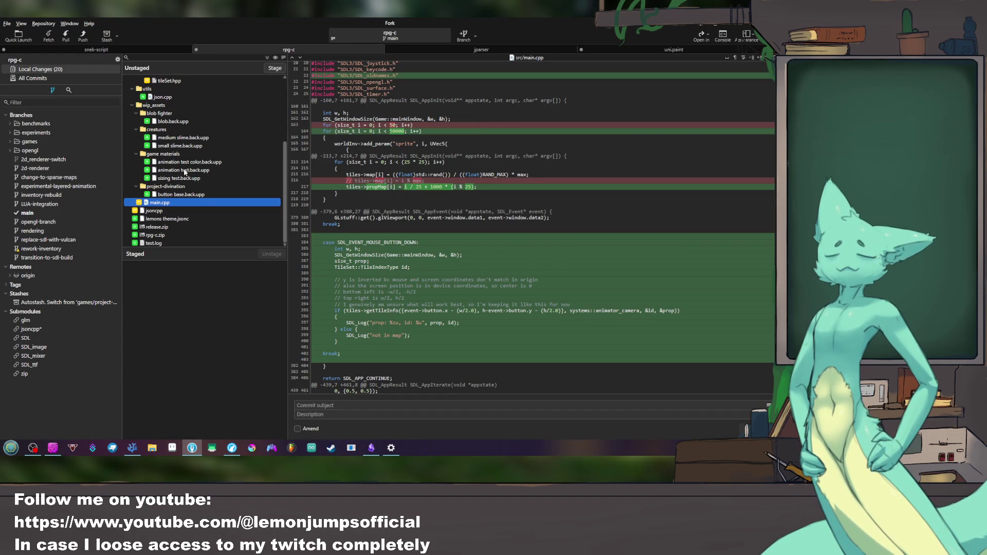
Step: Stage the table-editor plugin files, Obsidian config and the whole snek-script docs folder in Local Changes
left_click(97, 49)
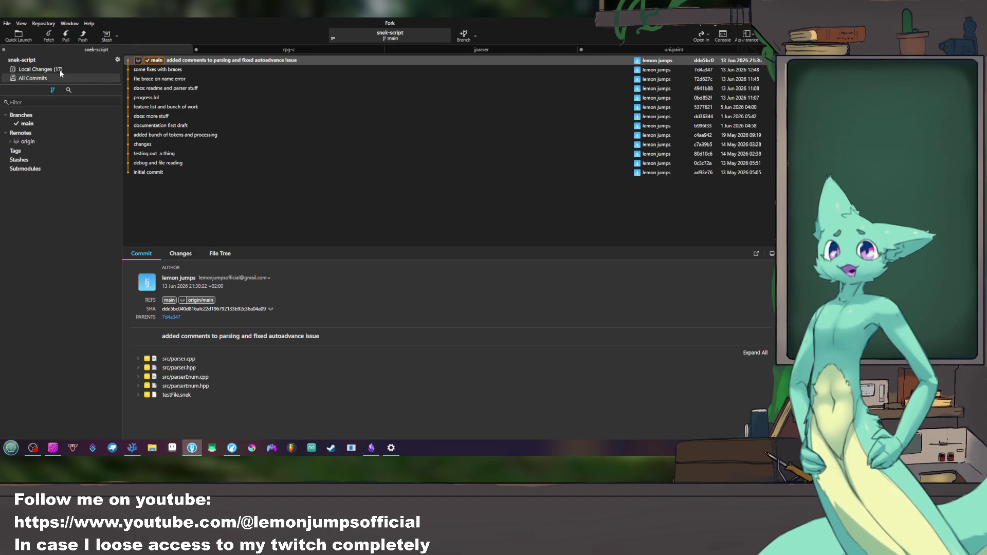
left_click(61, 70)
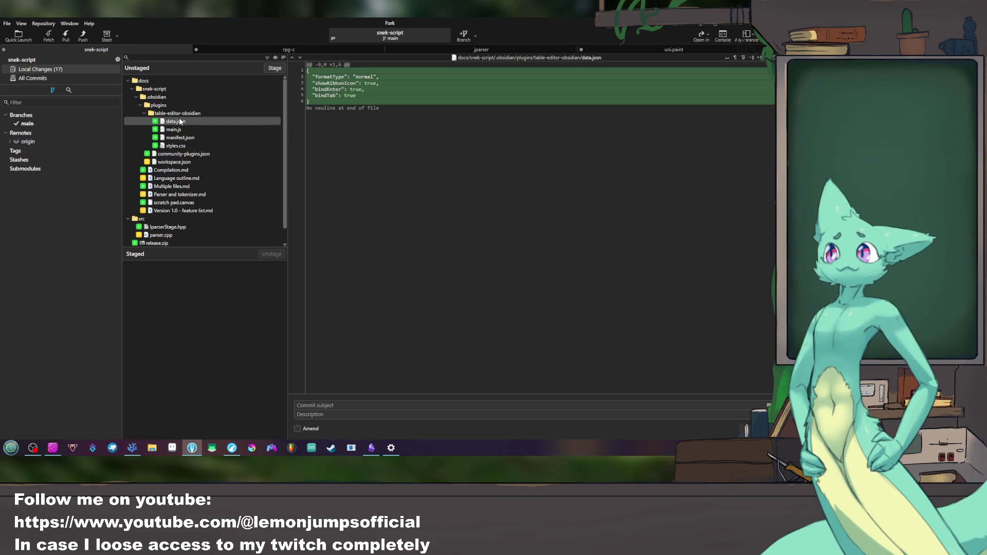
double_click(181, 121)
double_click(181, 121)
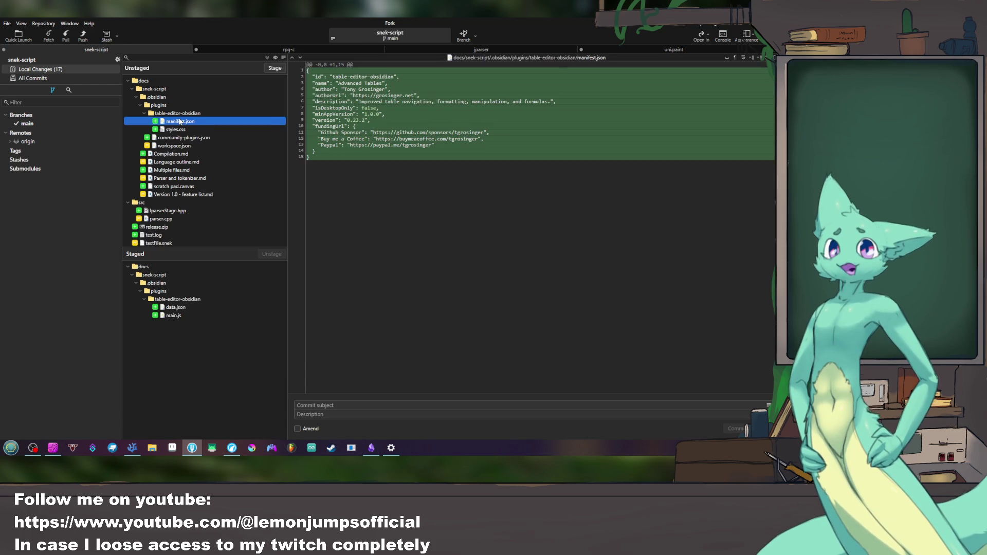
double_click(179, 122)
double_click(171, 106)
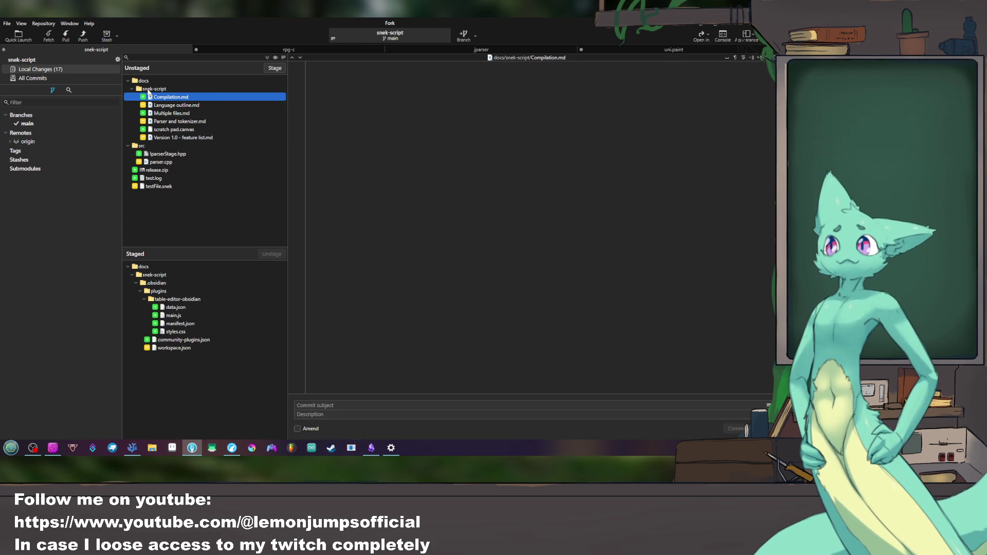
double_click(147, 89)
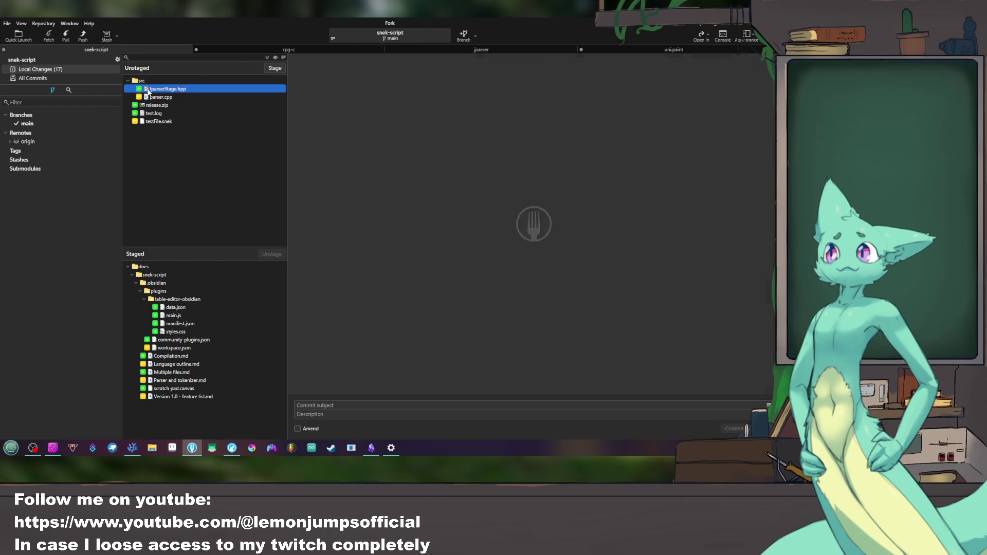
Step: Commit the staged docs as 'docs: bunch of outlines for…'
left_click(391, 408)
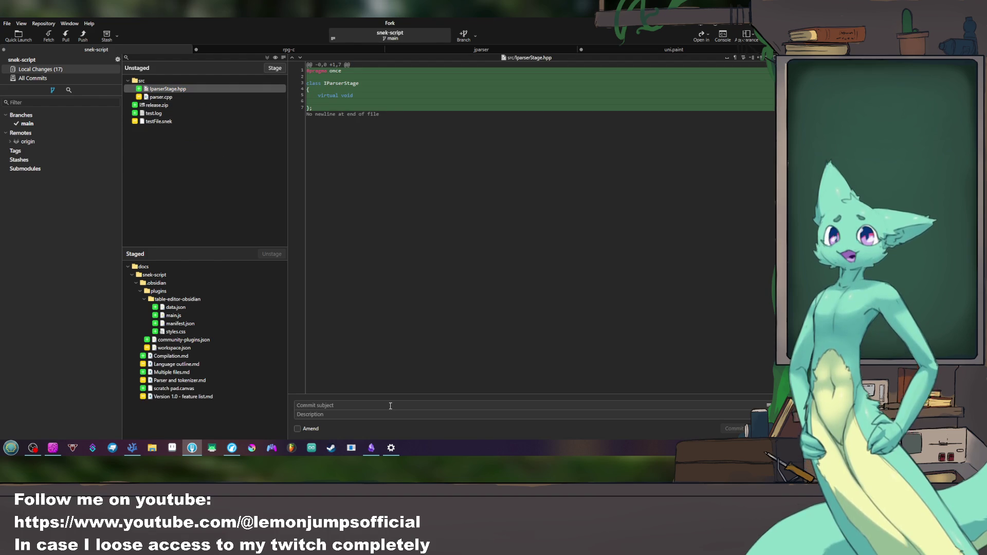
type("doncs:")
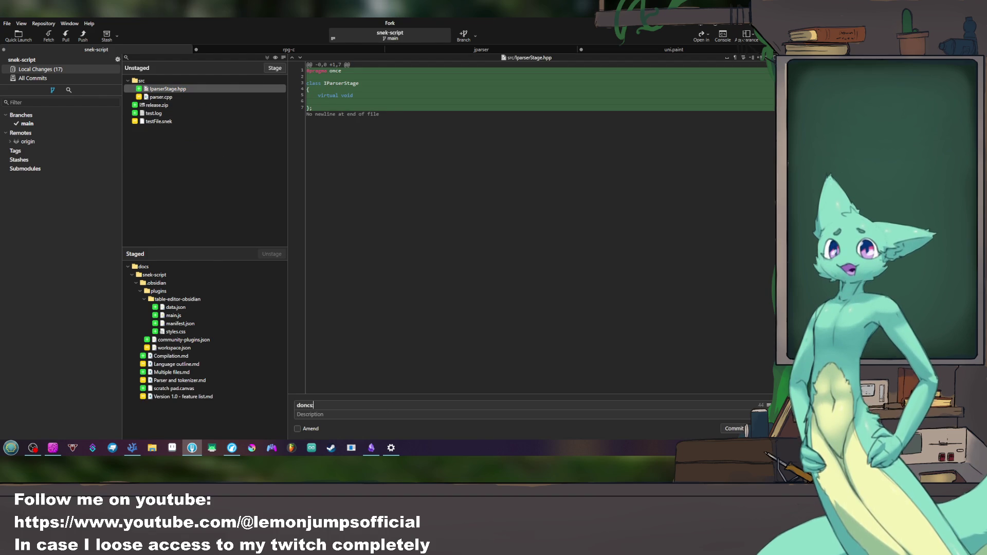
key("BackSpace")
key("BackSpace")
key("BackSpace")
type("cs: bunch of o")
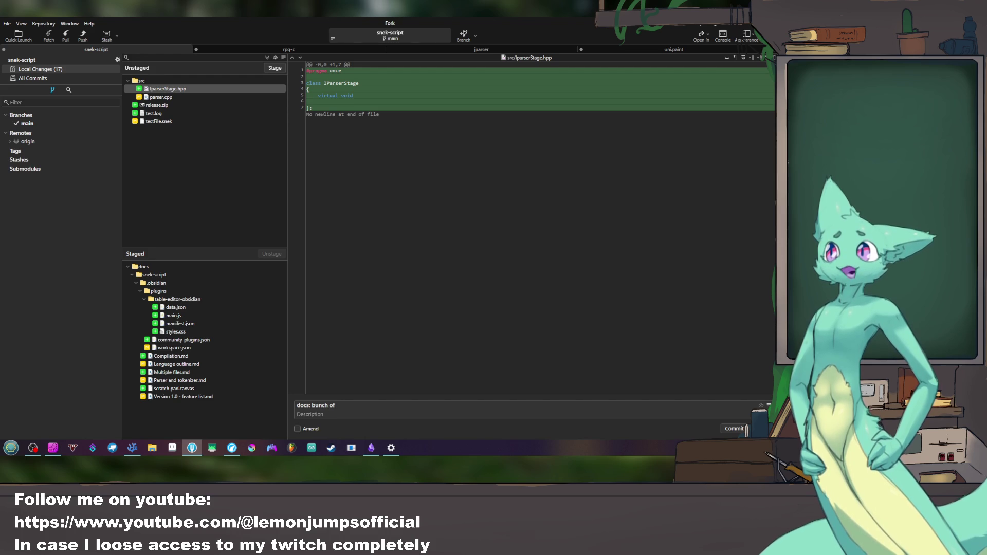
type("utline")
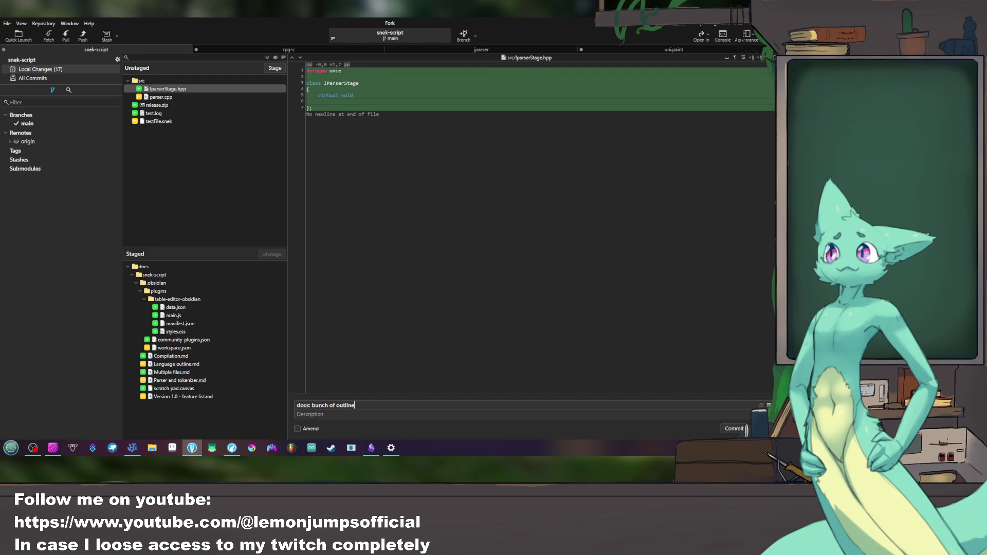
type("s for")
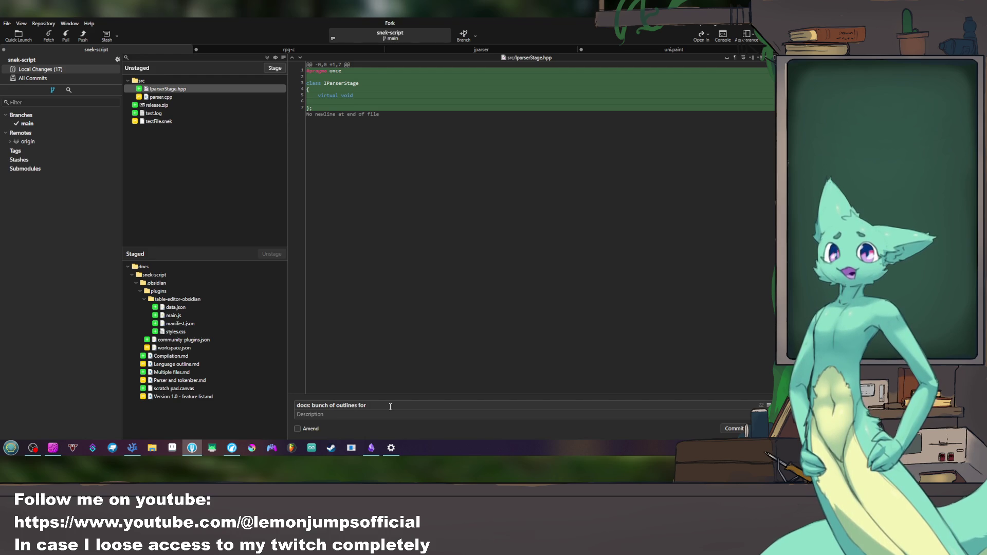
key("ctrl+Return")
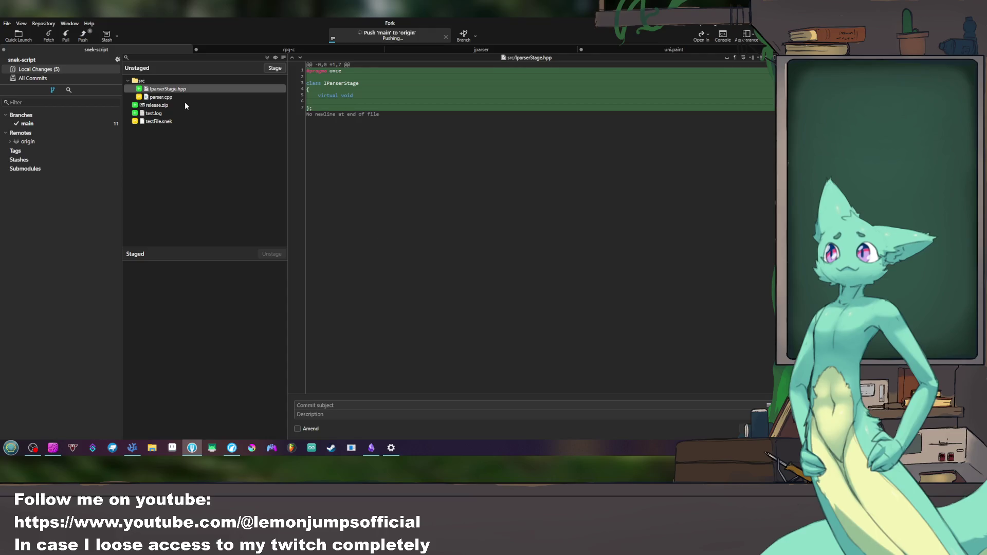
Step: Push the docs commit, write the 'fix: ignore line end tokens at the start of the file' message and stage parser.cpp
left_click(181, 97)
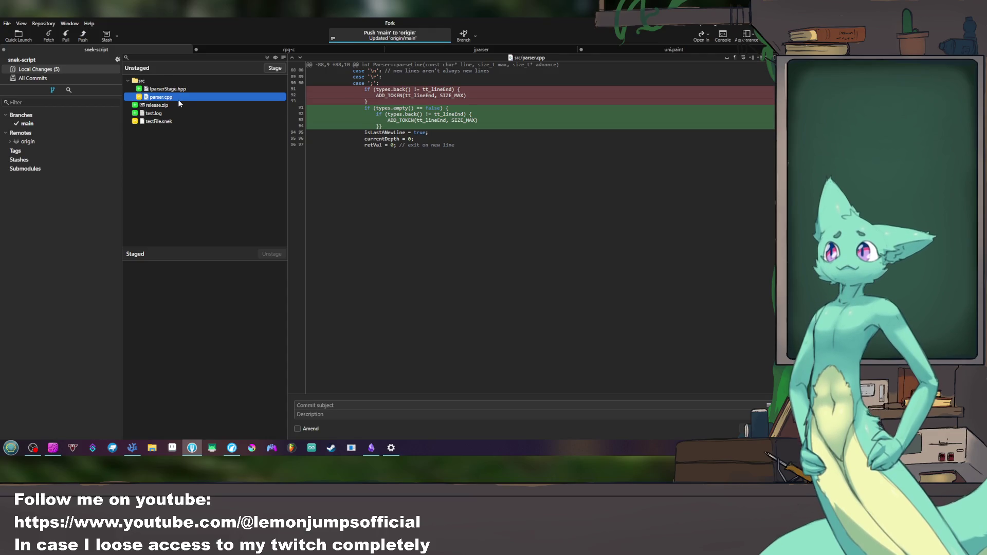
left_click(376, 407)
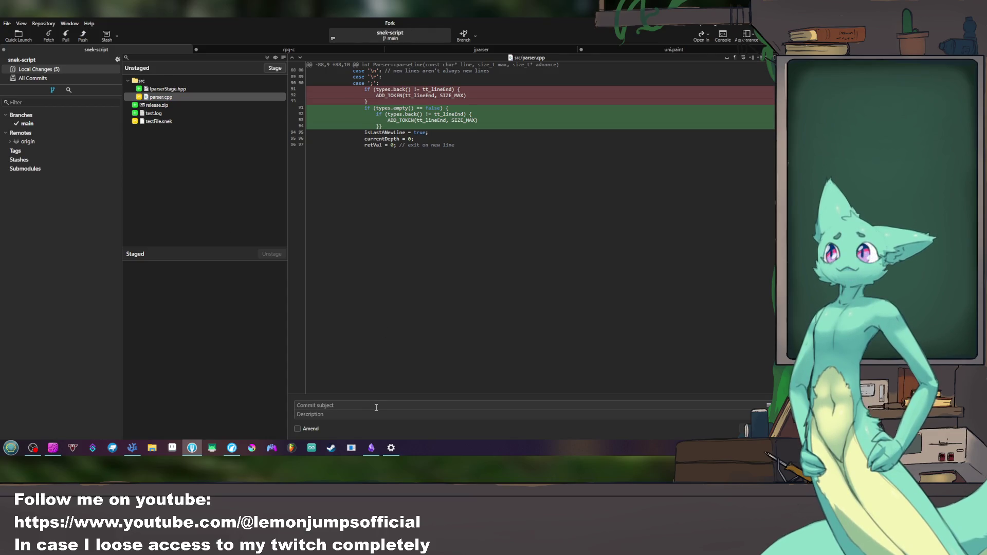
type("fix: ")
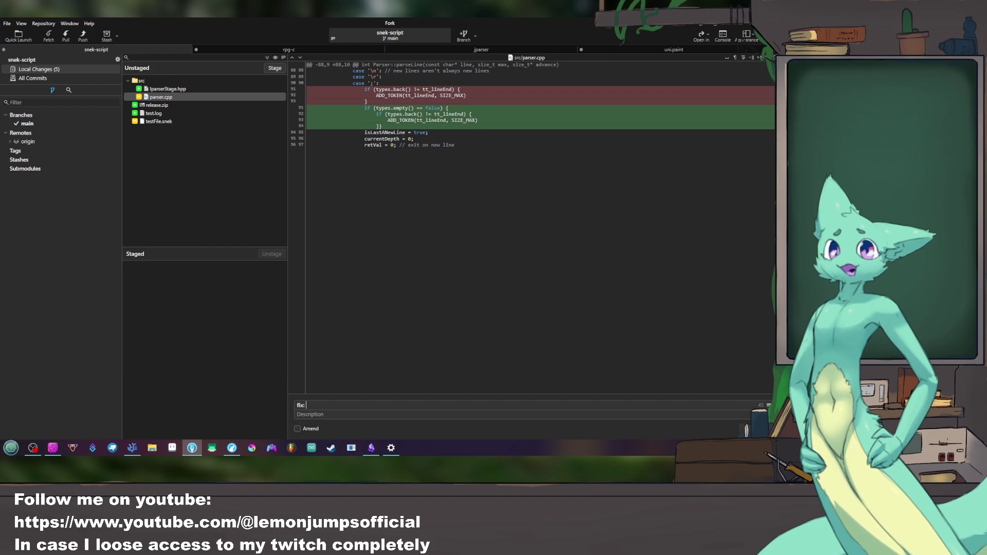
type("ignore newline ")
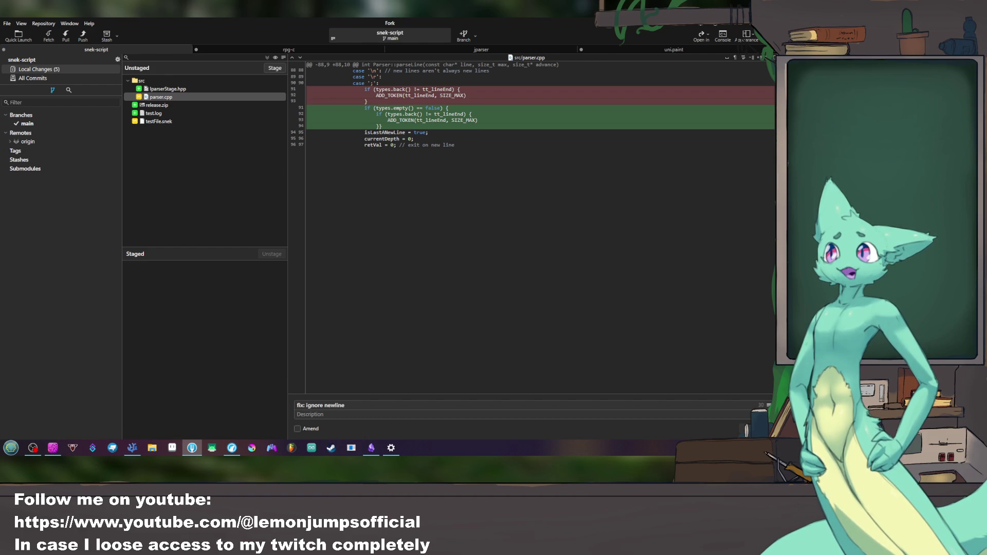
type("O")
key("BackSpace")
key("BackSpace")
key("BackSpace")
key("BackSpace")
key("BackSpace")
type("ine ")
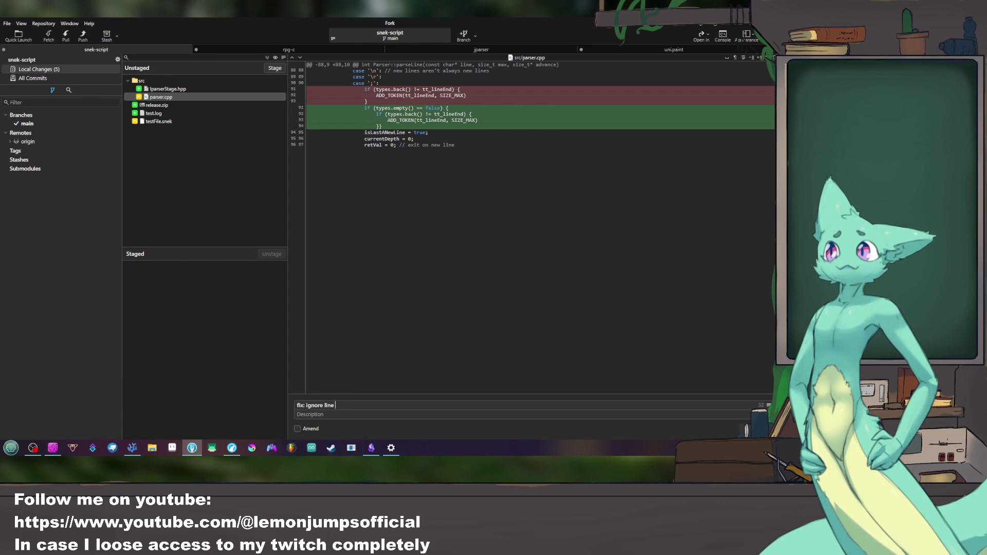
type("end tokens")
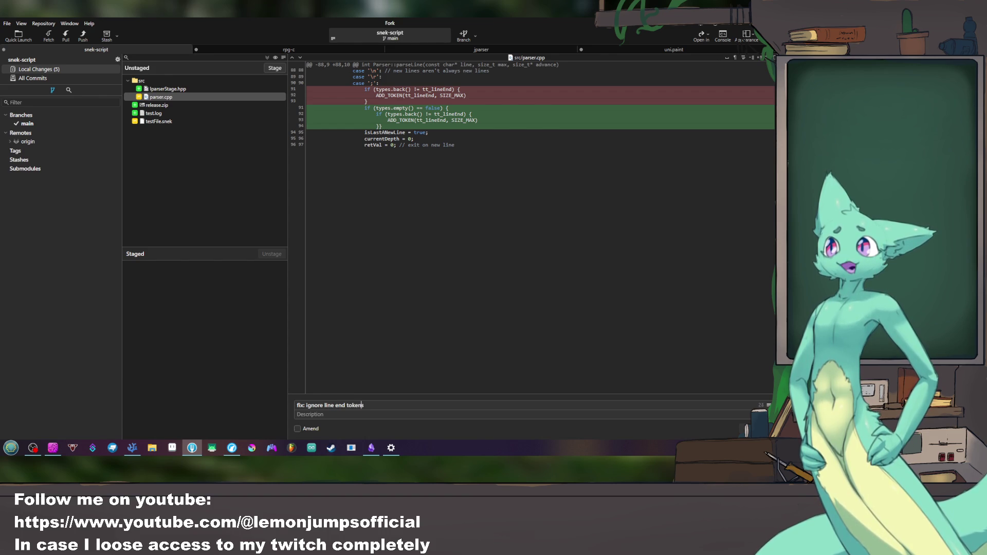
type(" at the start of the file")
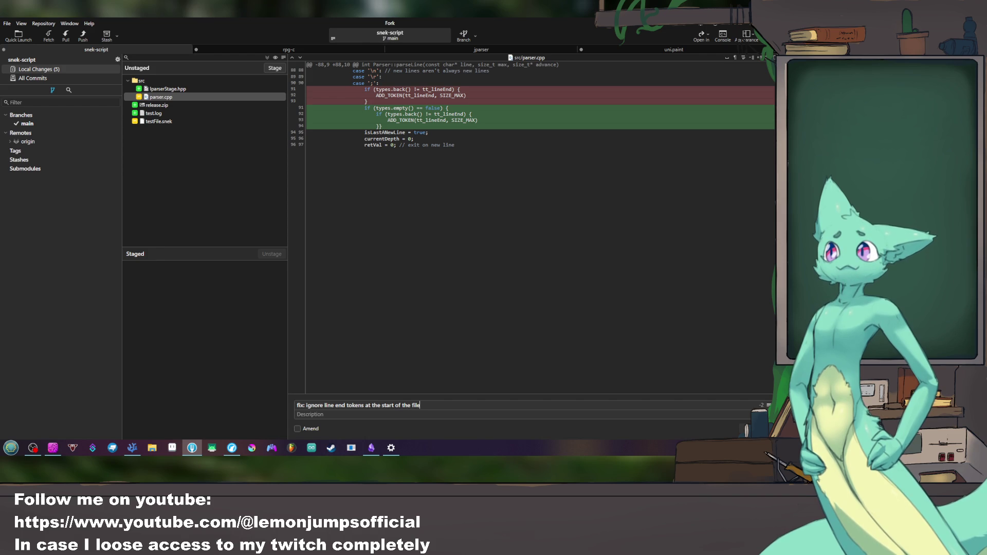
double_click(172, 97)
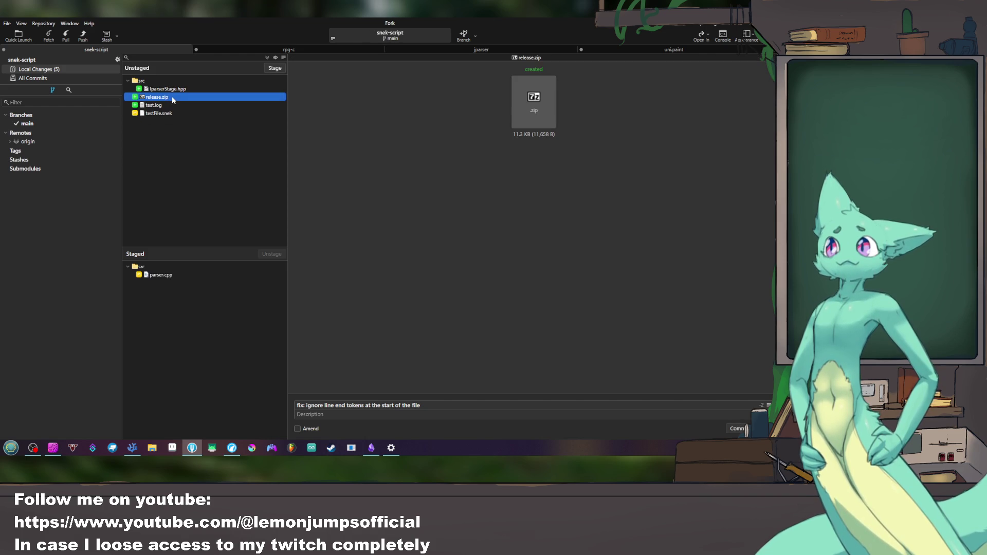
left_click(173, 89)
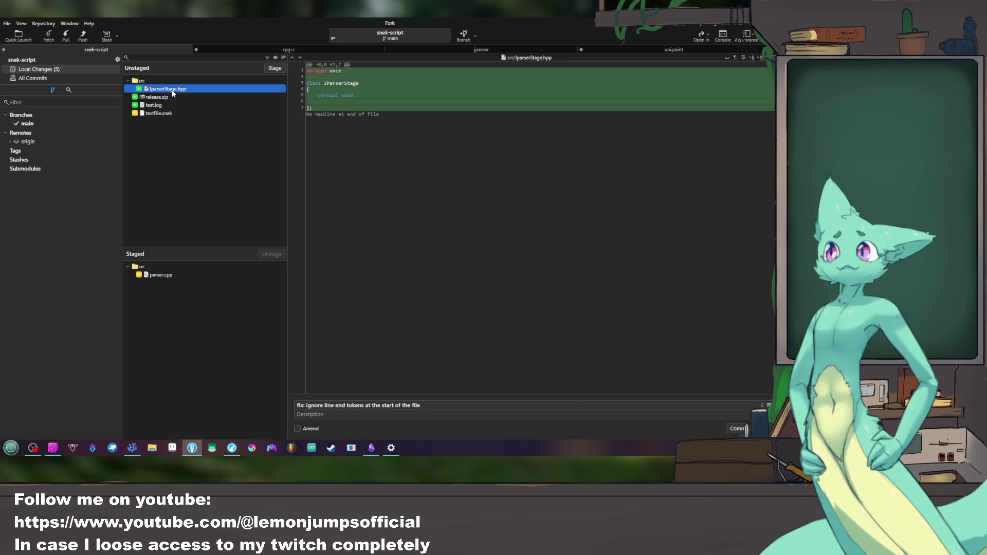
left_click(175, 105)
left_click(178, 112)
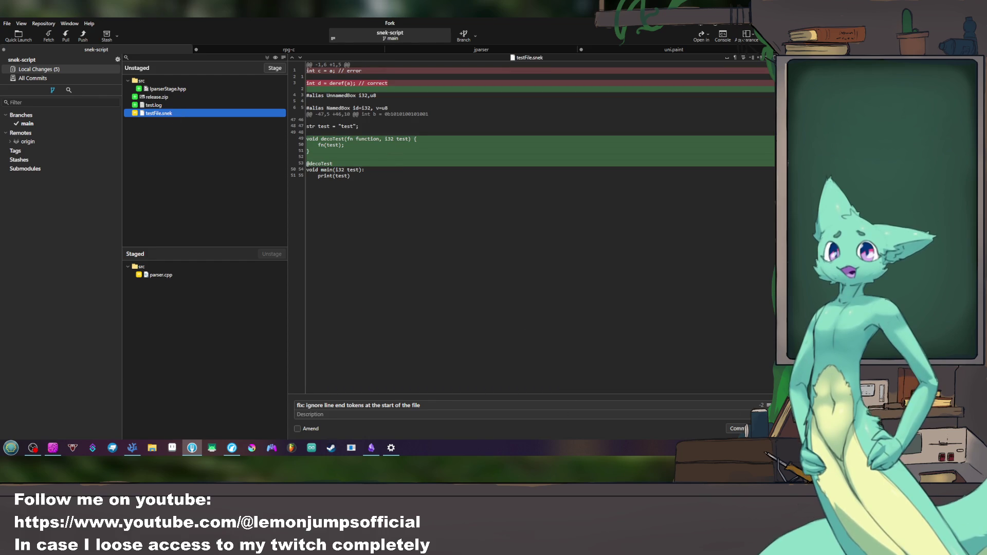
Step: Commit the parser.cpp fix and push main to origin
key("ctrl+Return")
key("ctrl+shift+p")
left_click(442, 256)
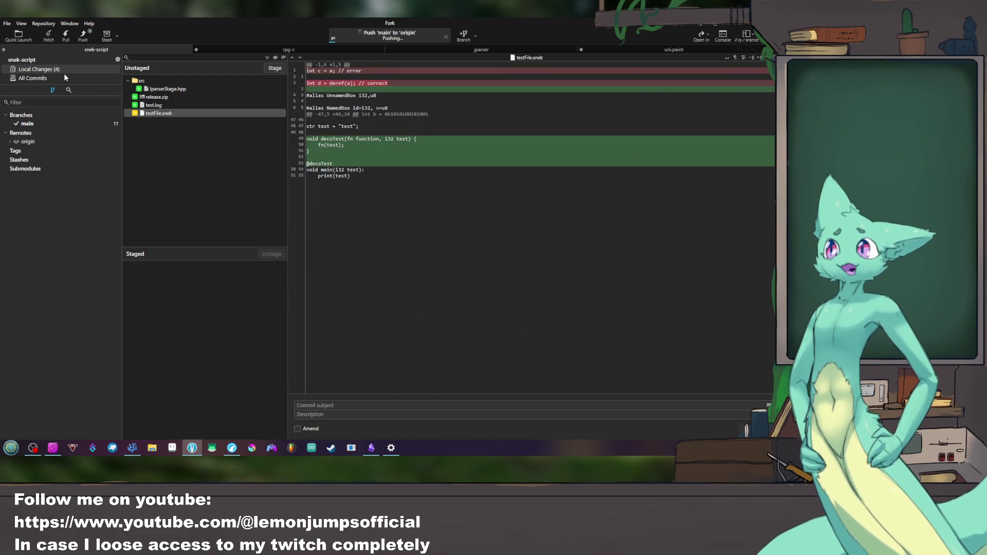
Step: Review the full commit history, then switch to VS Code
left_click(33, 78)
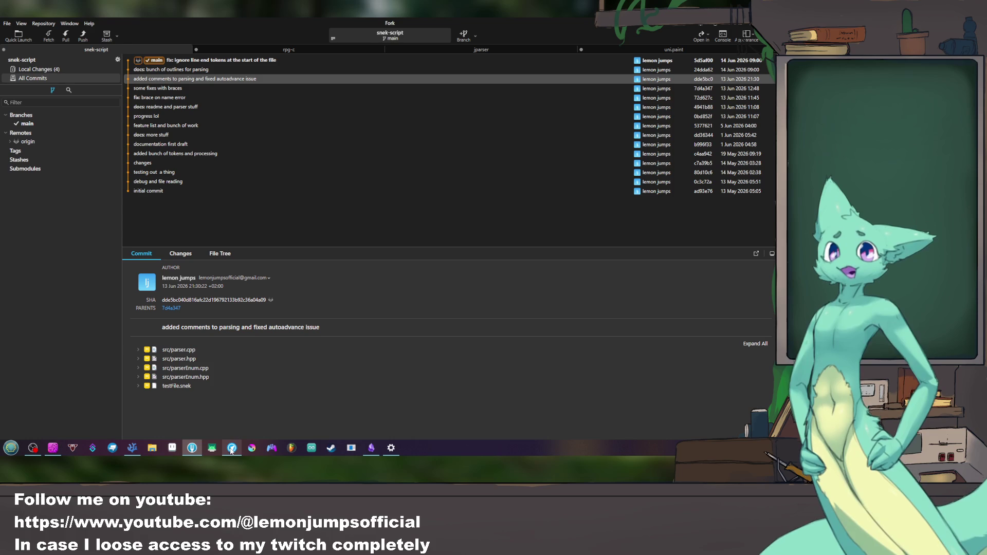
left_click(134, 448)
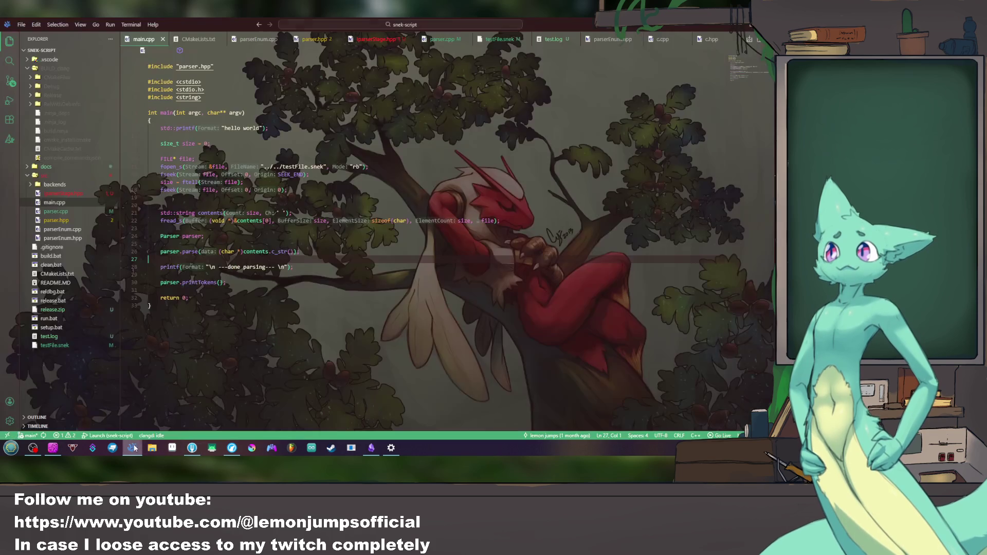
Step: Return to Obsidian, show the vault file list and open the empty Compilation note
left_click(370, 448)
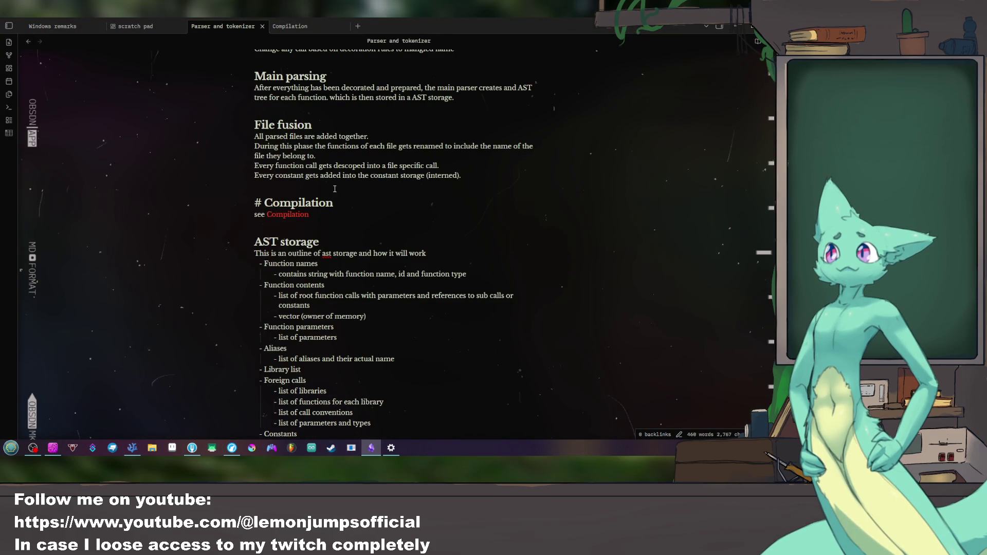
scroll(371, 220, "up", 5)
scroll(370, 219, "up", 5)
scroll(309, 154, "up", 3)
scroll(307, 130, "up", 1)
left_click(53, 25)
left_click(224, 26)
scroll(323, 129, "down", 5)
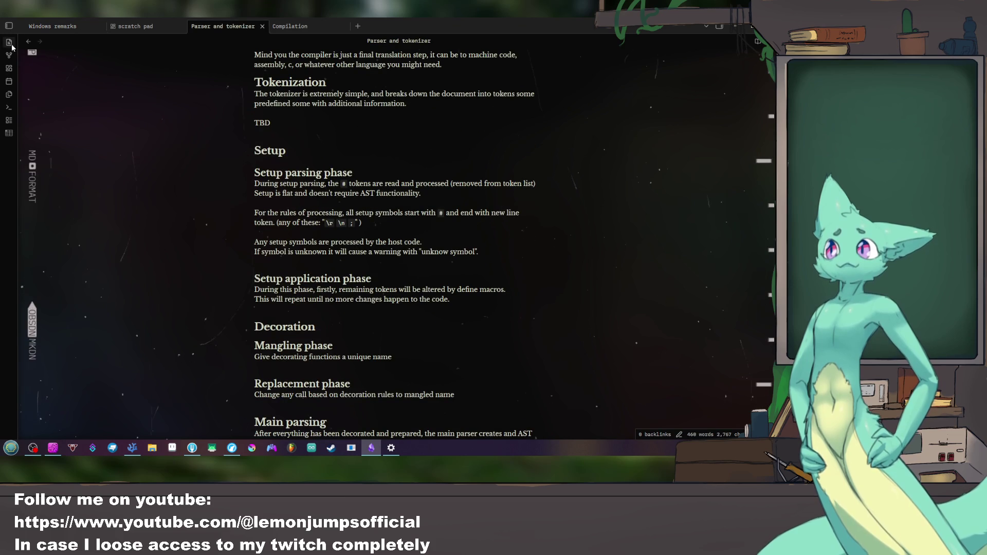
left_click(10, 26)
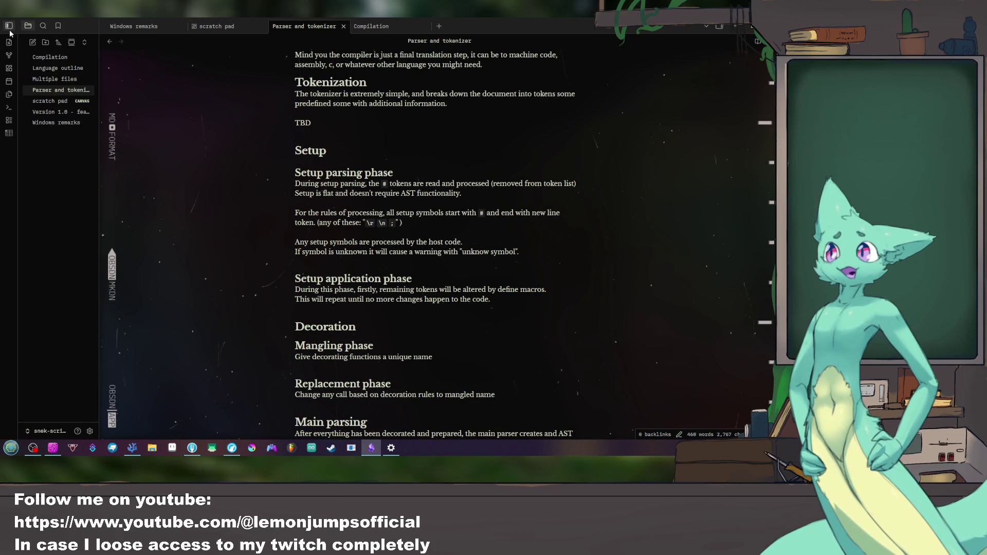
left_click(50, 58)
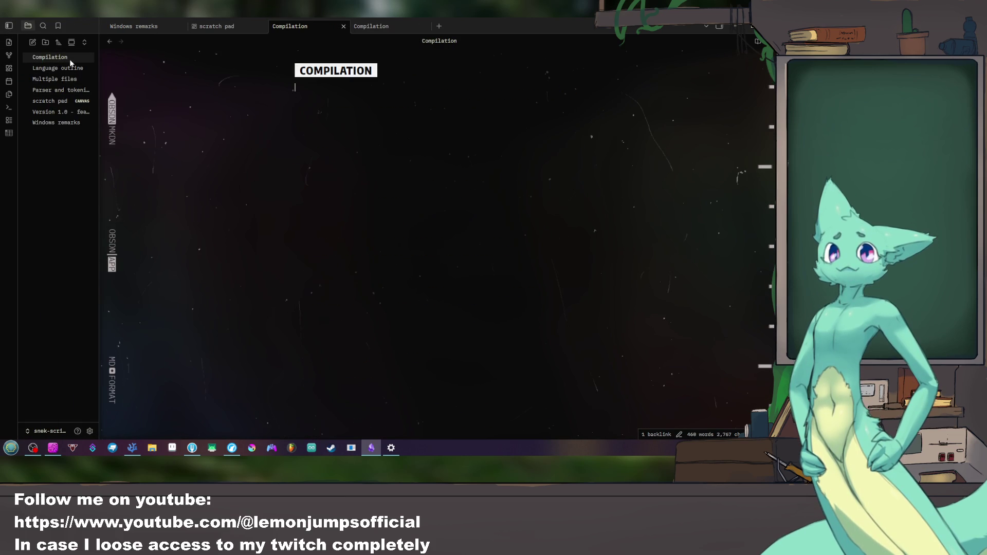
Step: Review the Language outline's entry section, then open the Version 1.0 - feature list note
left_click(58, 68)
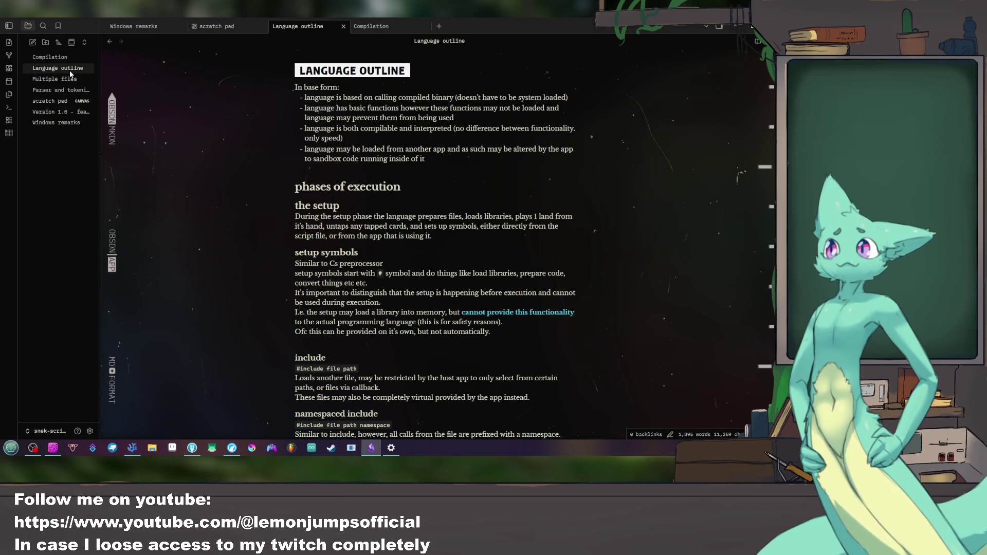
scroll(367, 208, "down", 8)
scroll(367, 208, "down", 6)
scroll(367, 209, "up", 3)
scroll(367, 208, "up", 5)
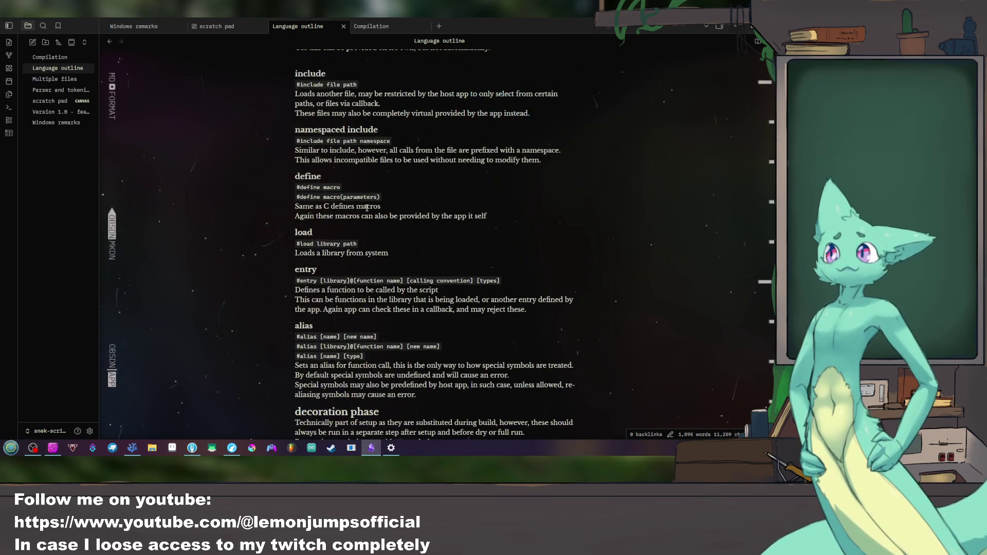
scroll(367, 208, "up", 2)
mouse_move(389, 334)
left_mouse_down()
mouse_move(274, 326)
mouse_move(341, 355)
left_mouse_up()
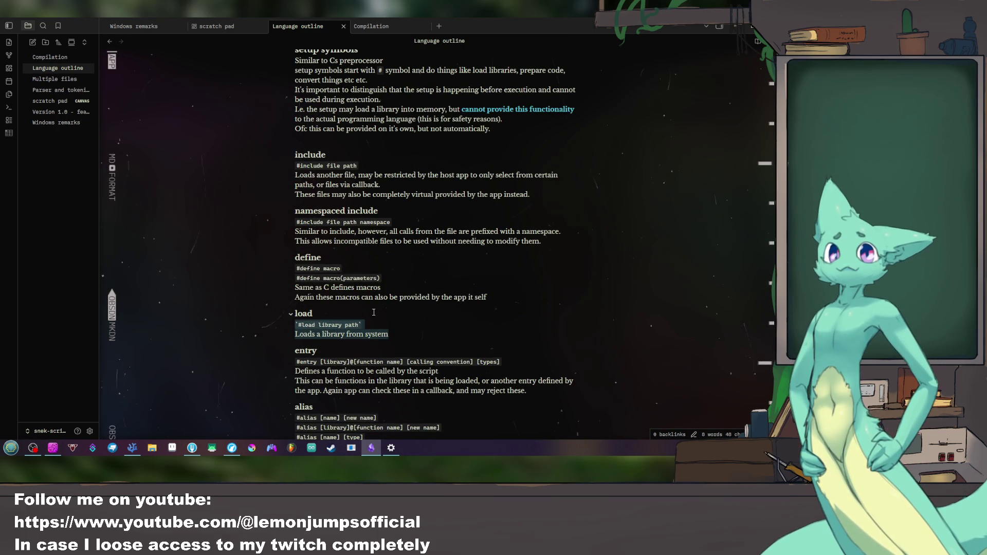
scroll(353, 315, "down", 3)
scroll(354, 314, "down", 3)
left_click_drag(532, 147, 249, 115)
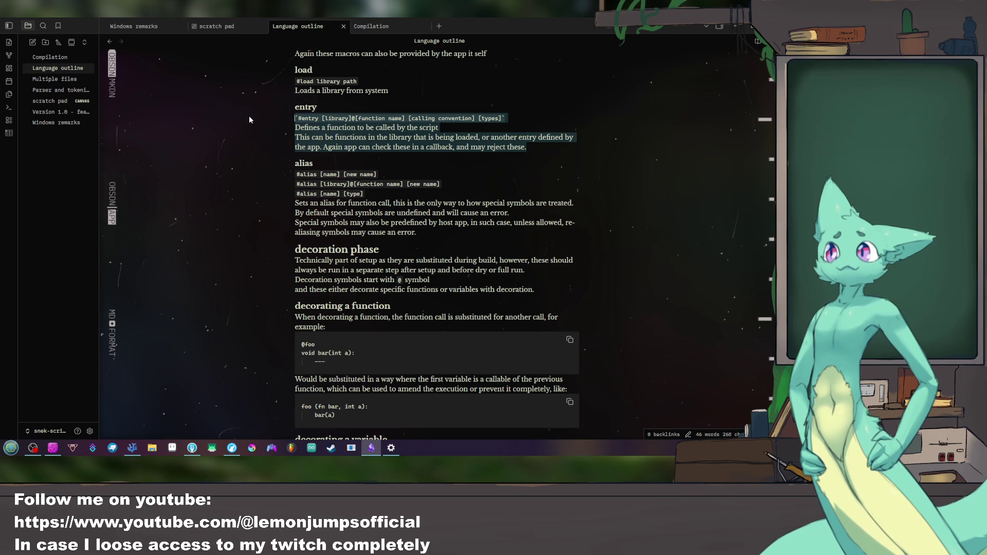
left_click(371, 26)
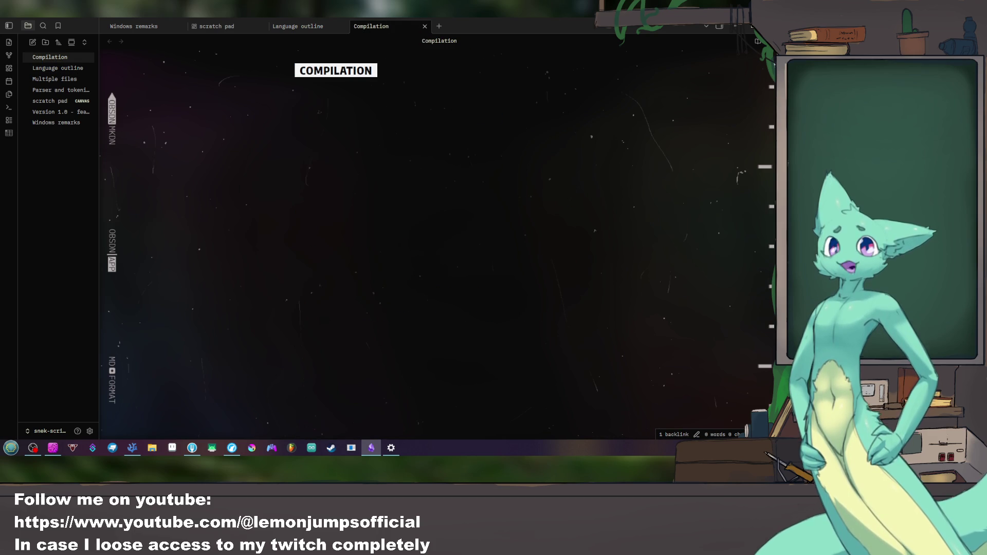
left_click(297, 25)
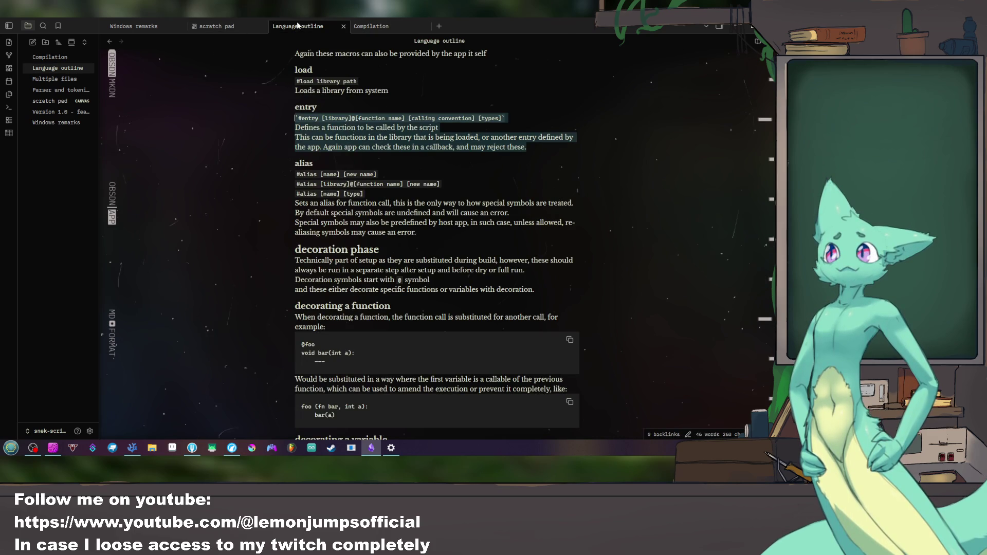
left_click(62, 90)
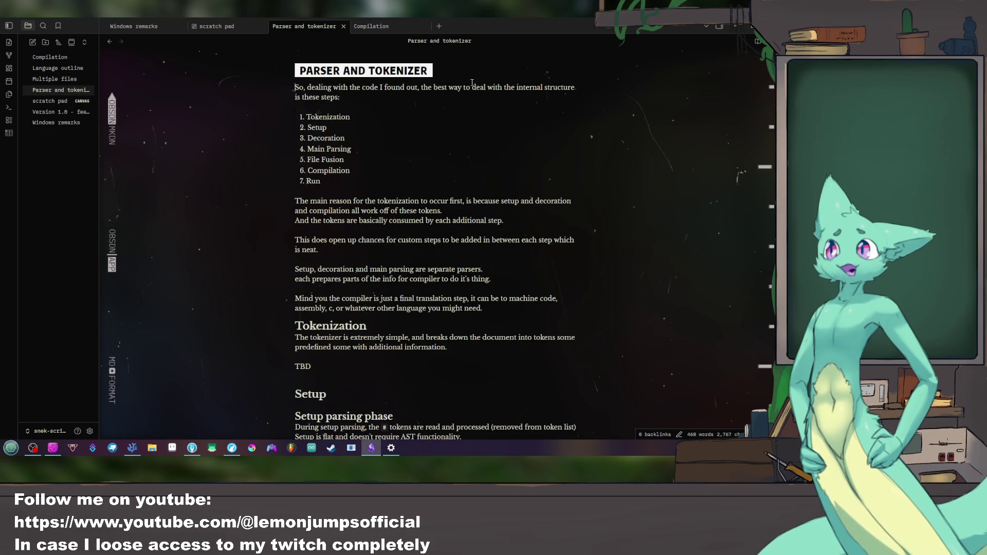
left_click(61, 112)
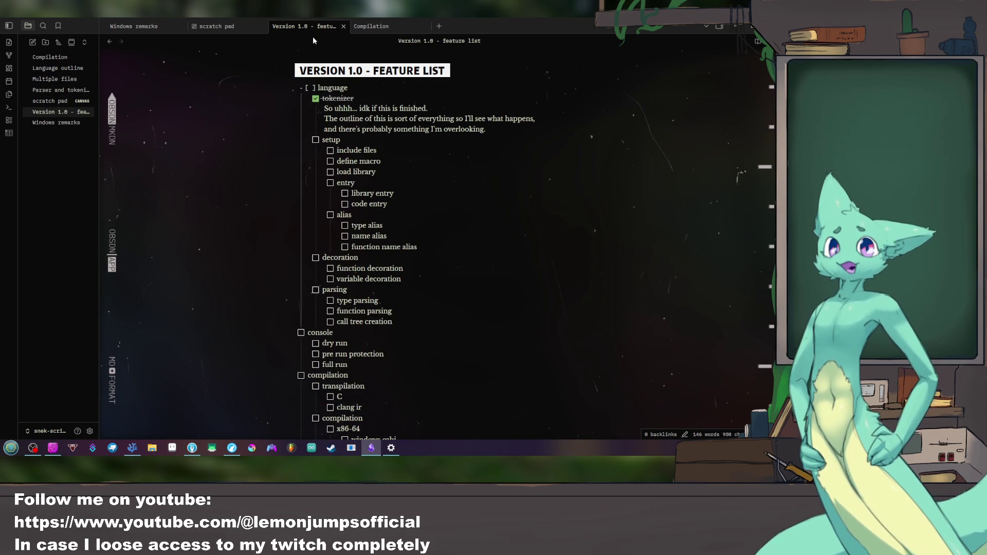
left_click_drag(305, 29, 663, 232)
scroll(588, 191, "down", 5)
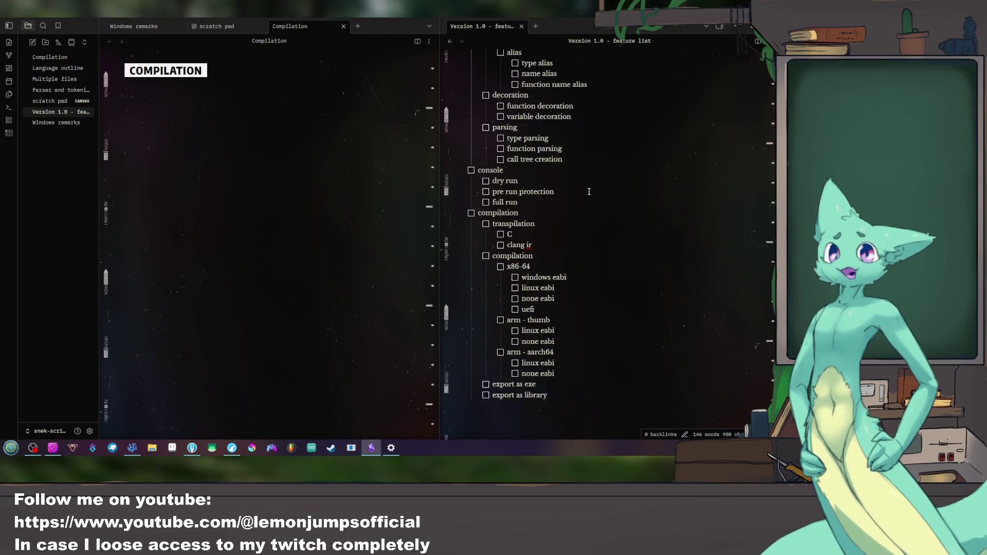
scroll(587, 192, "up", 5)
scroll(589, 191, "down", 4)
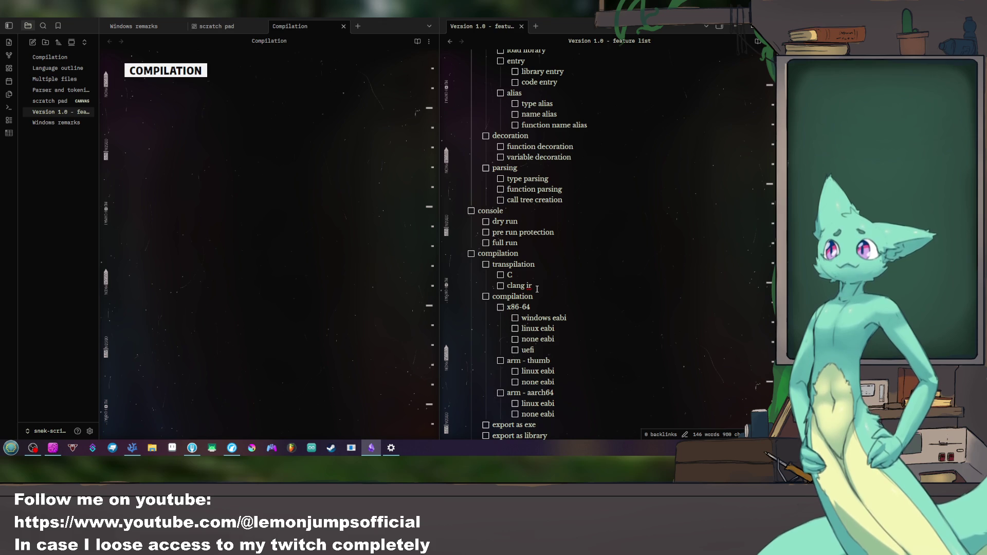
scroll(537, 287, "down", 3)
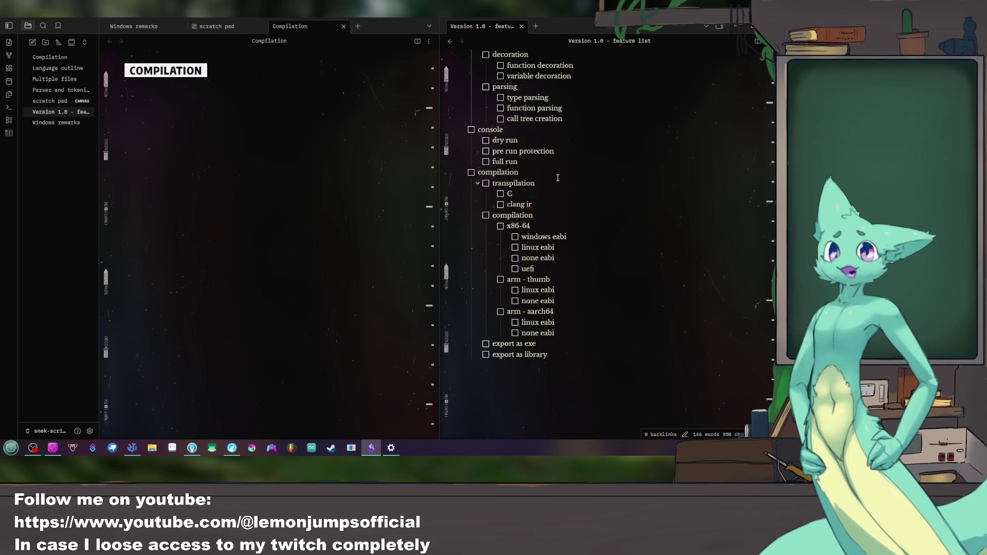
scroll(555, 183, "up", 5)
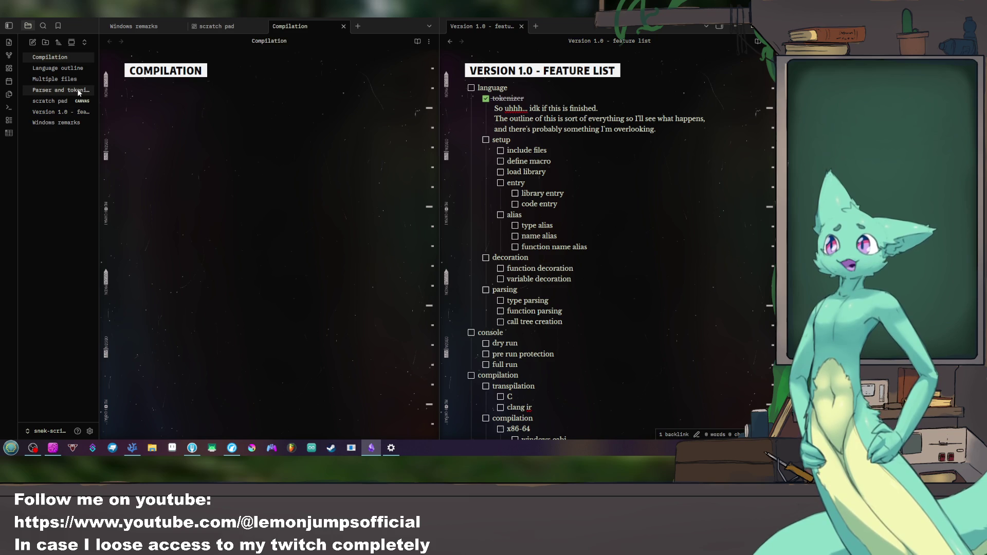
Step: Show Parser and tokenizer in the left pane and begin editing the Version 1.0 feature list
left_click(60, 90)
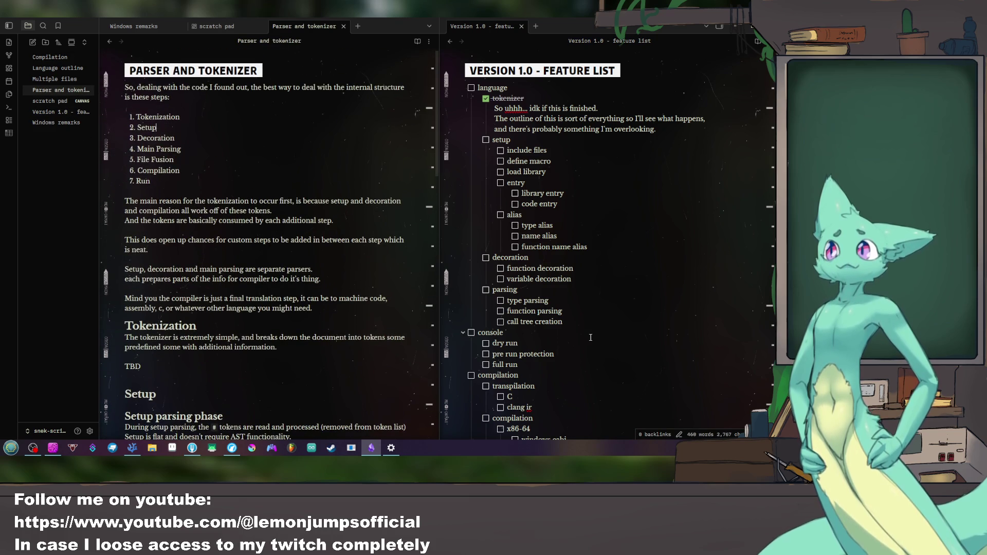
left_click(531, 320)
Step: Replace the three parsing sub-items with a checked Tokenization task followed by a Setup task
left_click_drag(562, 322, 507, 301)
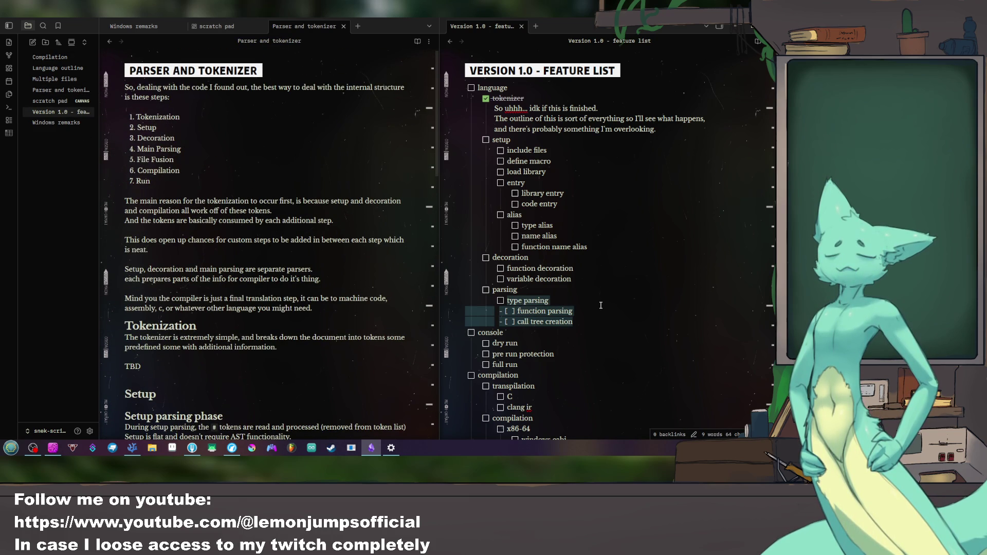
type("Toke")
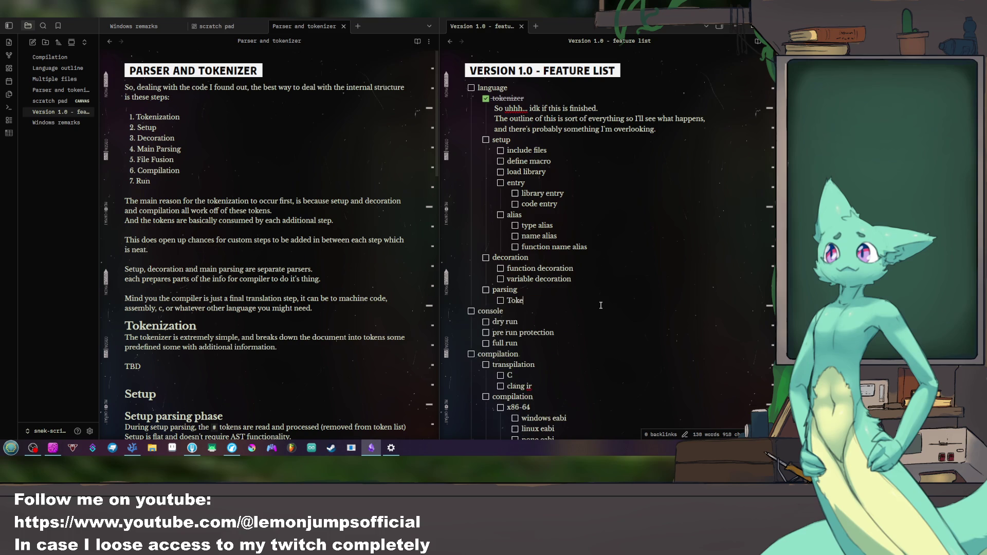
type("niza")
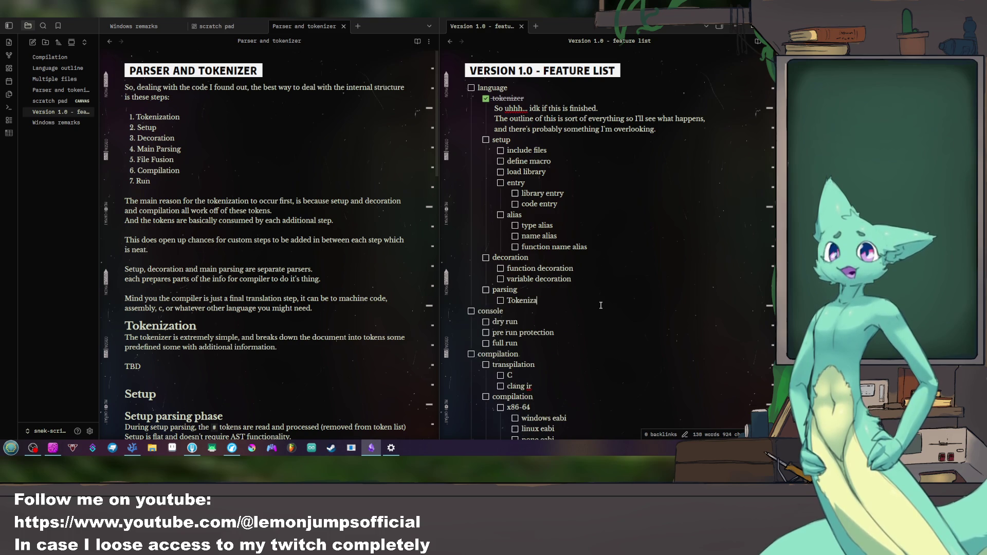
type("tion")
key("Return")
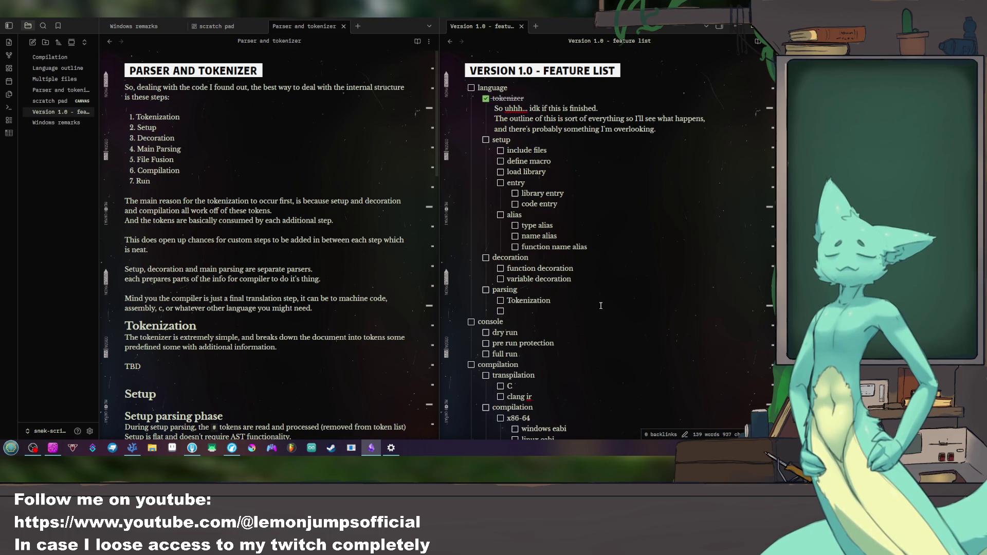
left_click(500, 300)
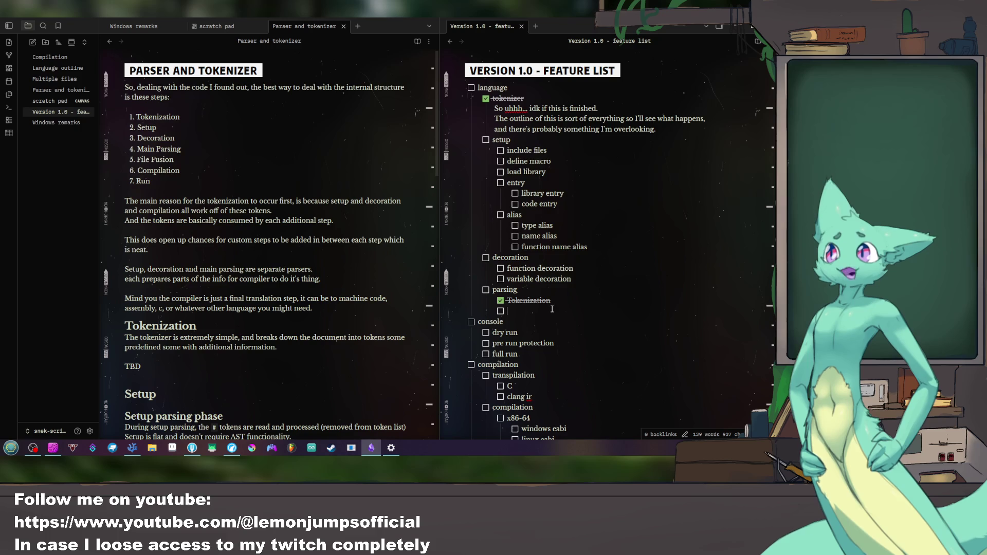
type("Setup")
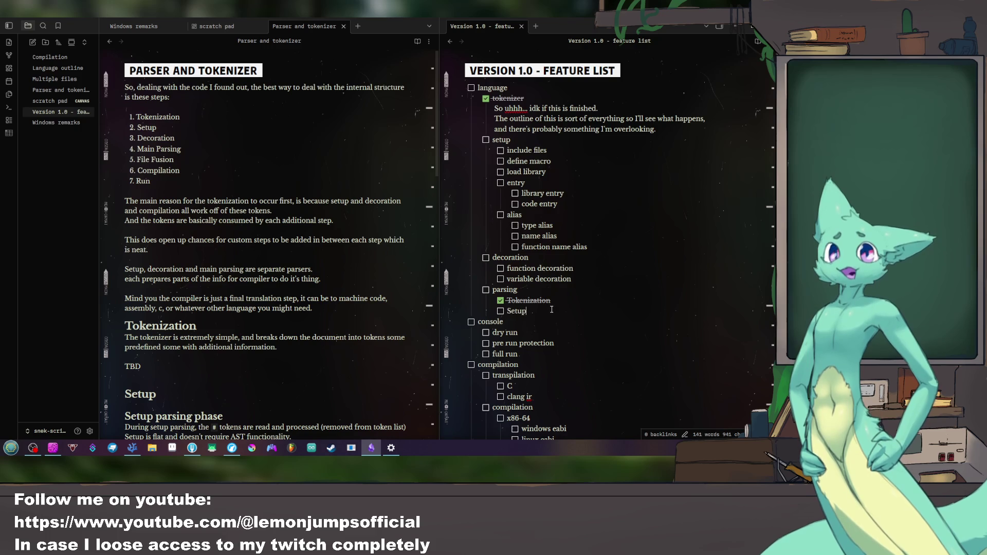
key("Return")
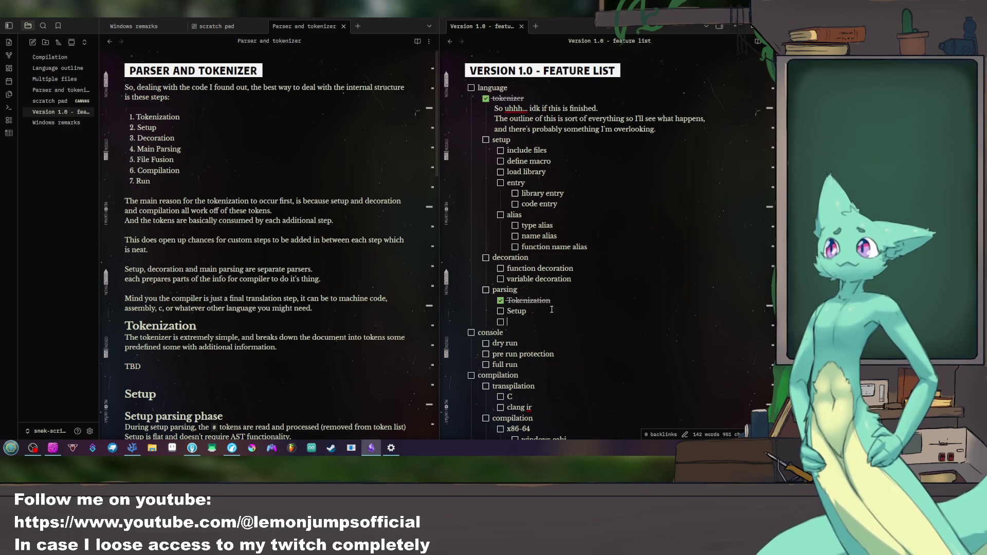
Step: Delete the Tokenization and Setup sub-items under parsing, leaving an indented empty line
double_click(517, 311)
left_click_drag(555, 297, 544, 290)
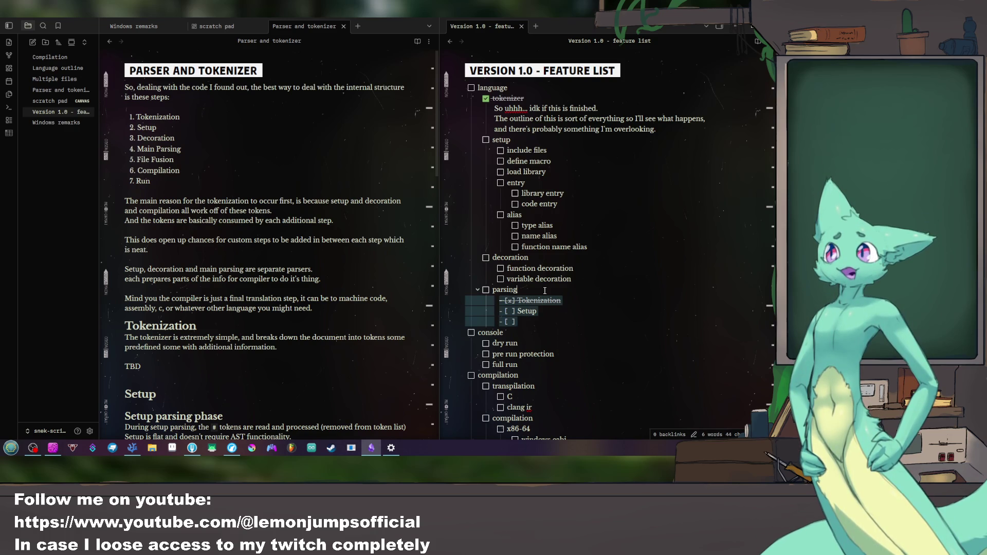
key("BackSpace")
key("Tab")
type("main")
Step: Rename parsing to main parsing, remove its empty child and add a file fusion task
key("Down")
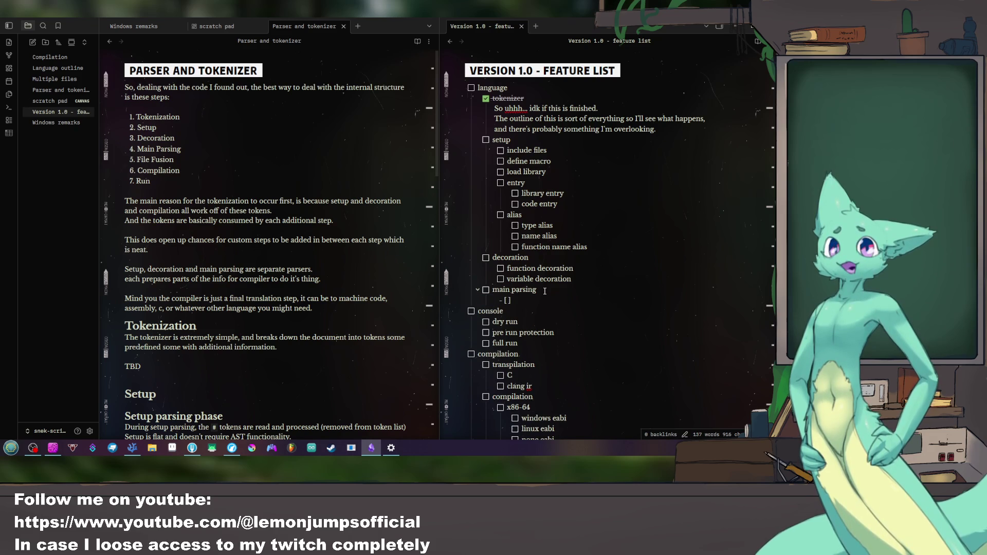
key("BackSpace")
key("BackSpace")
key("BackSpace")
key("BackSpace")
key("BackSpace")
key("BackSpace")
key("BackSpace")
key("Return")
type("file fusion")
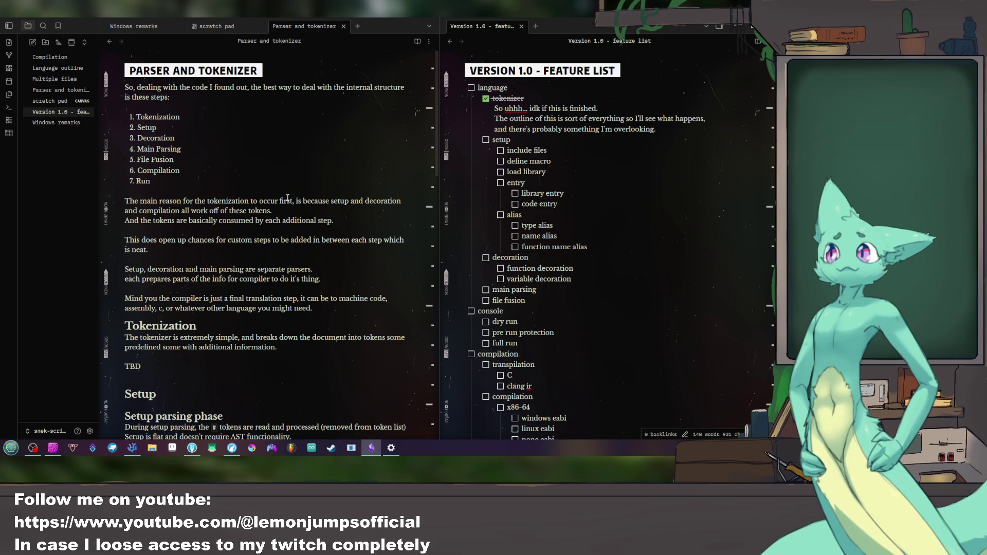
scroll(290, 199, "down", 5)
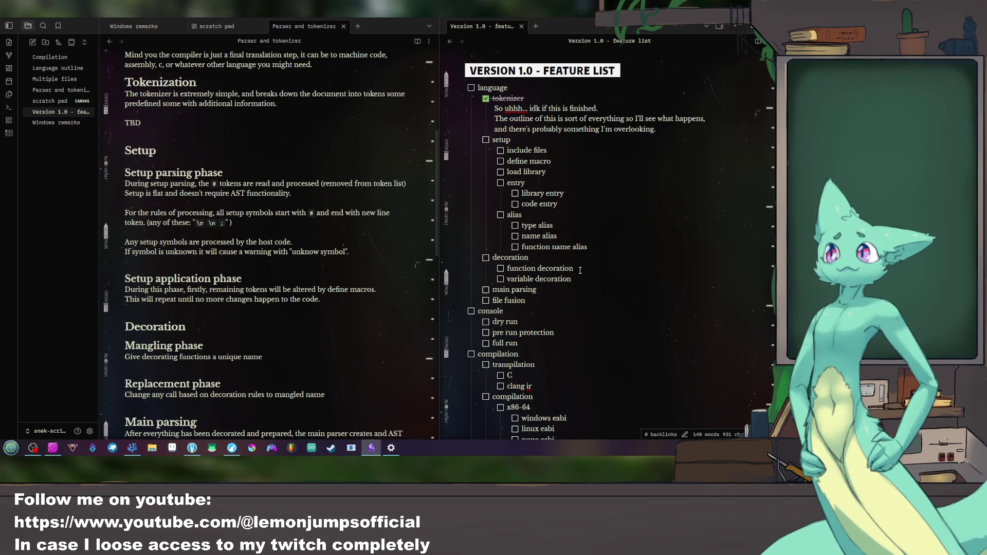
scroll(284, 266, "down", 4)
scroll(284, 266, "down", 3)
scroll(284, 266, "down", 3)
scroll(284, 266, "down", 3)
scroll(286, 263, "up", 3)
scroll(289, 263, "down", 3)
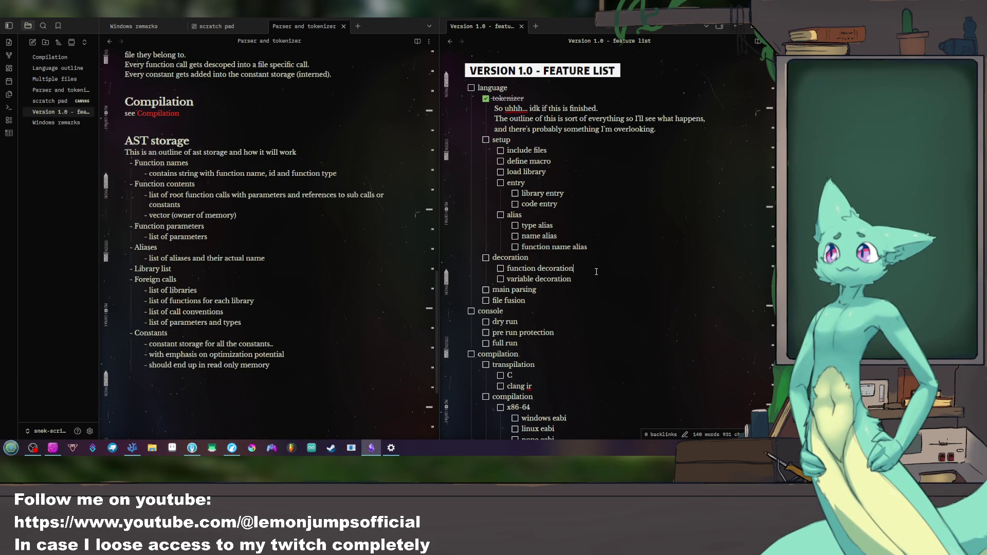
Step: Add a dash-bullet note under function decoration about replacing the function with another
key("Return")
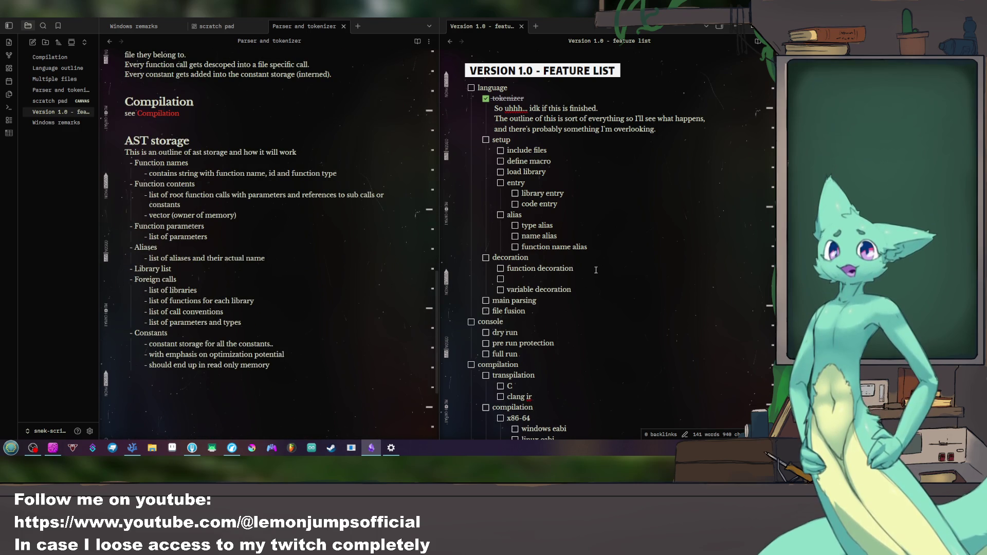
key("BackSpace")
key("BackSpace")
key("BackSpace")
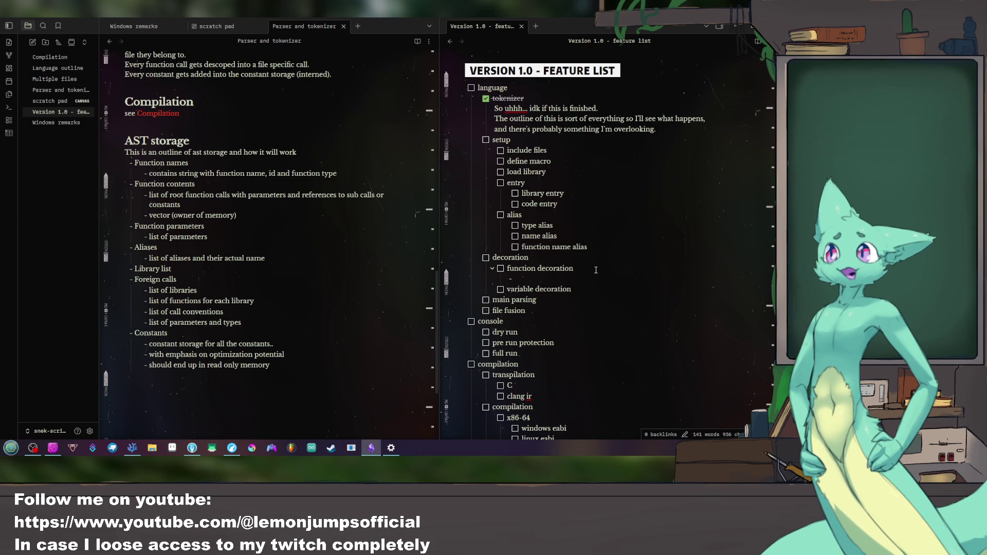
type("replace funciontion")
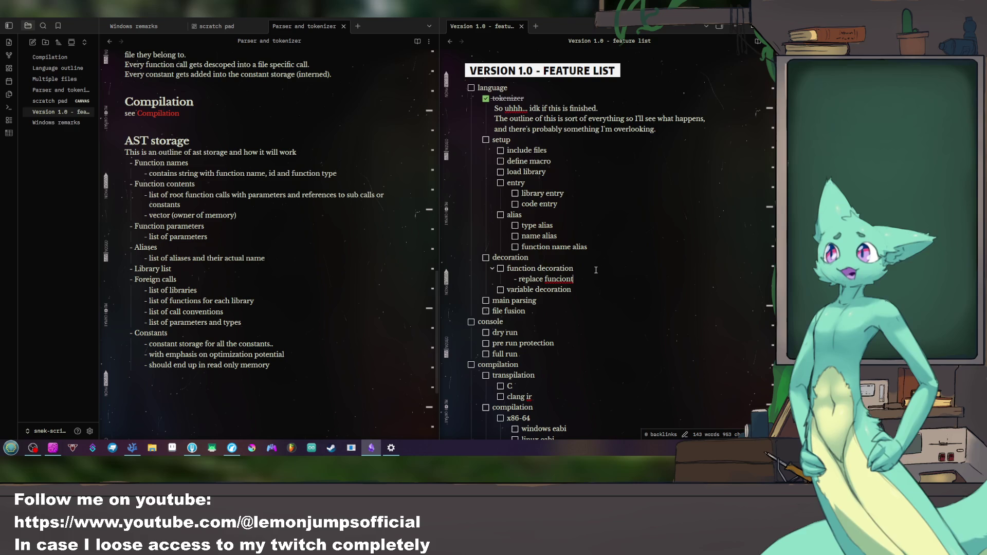
type("s with mangled")
type(" versions")
key("Return")
type("-")
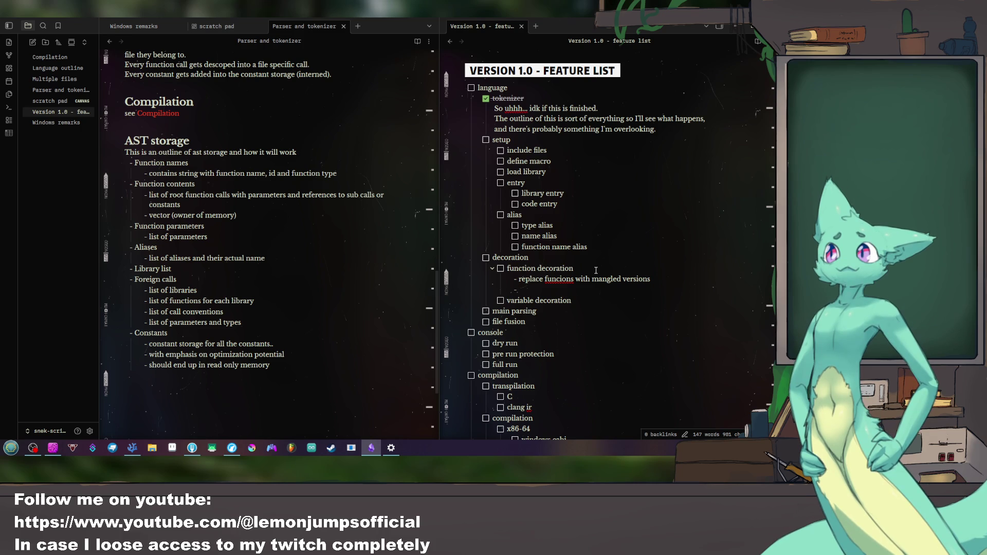
key("BackSpace")
key("BackSpace")
key("BackSpace")
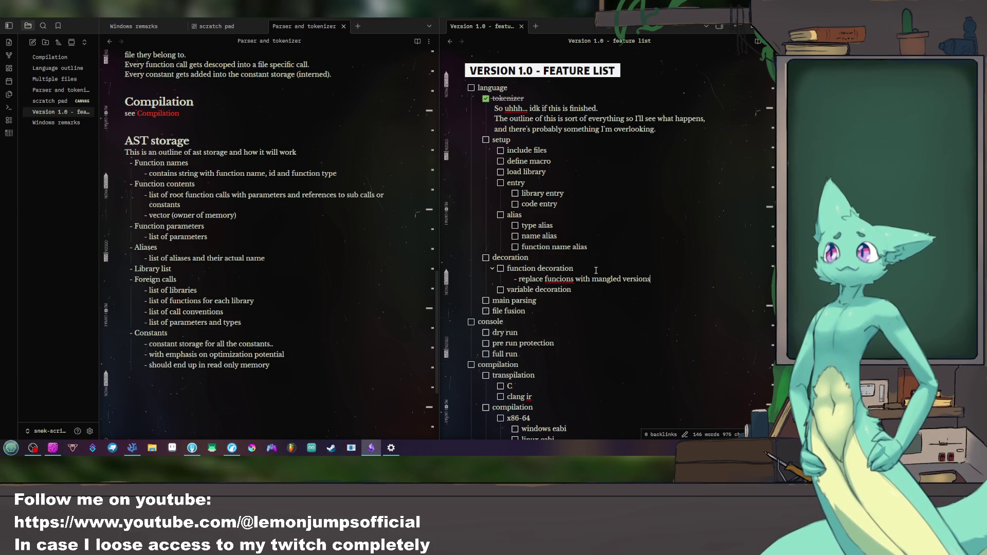
Step: Rewrite the note's ending from 'with mangled versions' to placing the function into it
key("ctrl+shift+Left")
key("ctrl+shift+Left")
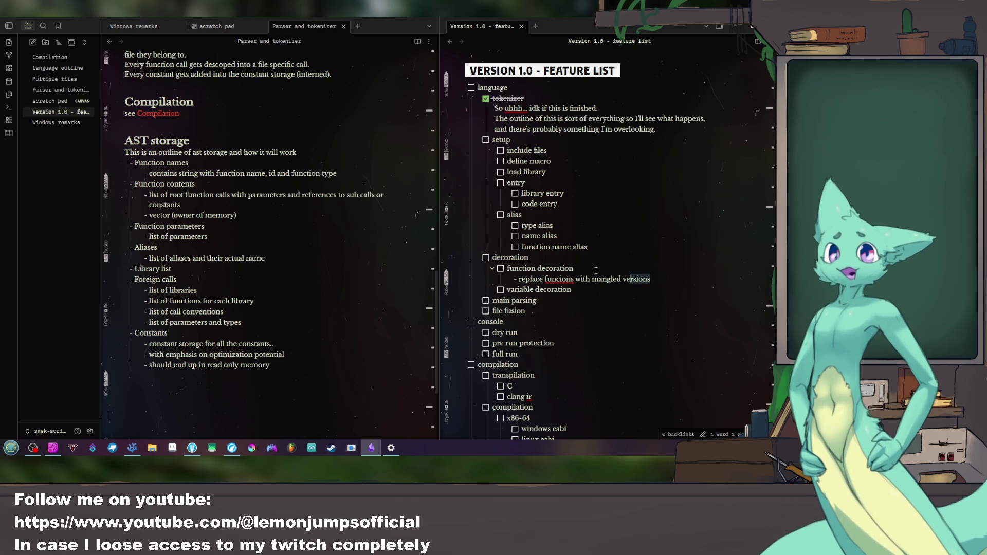
key("ctrl+shift+Left")
key("ctrl+shift+Left")
key("BackSpace")
type("wi")
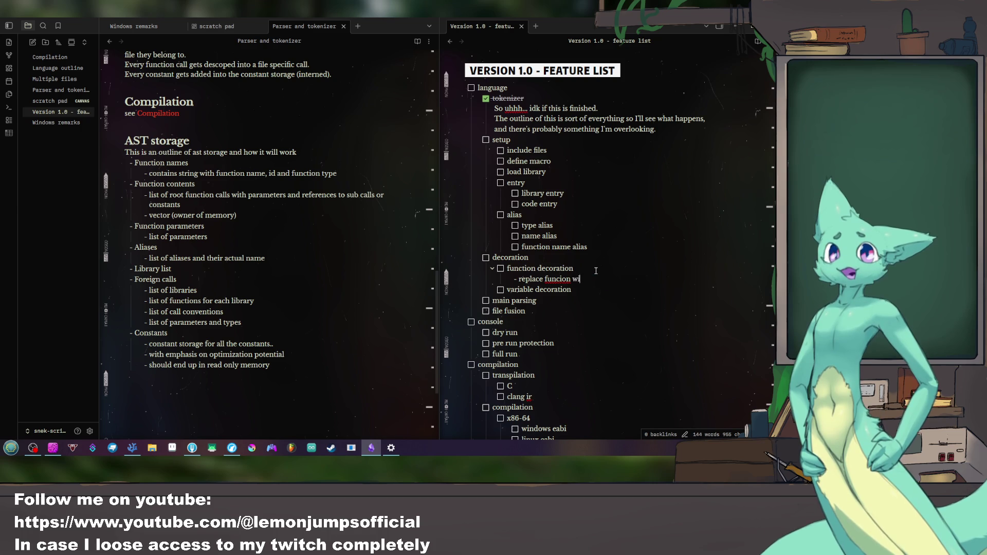
type("th n")
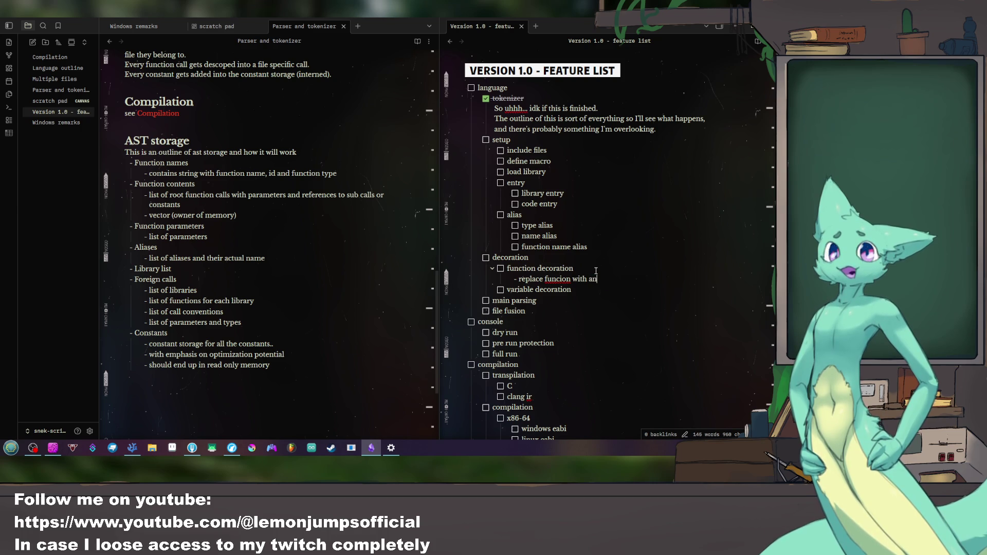
type("other and place t")
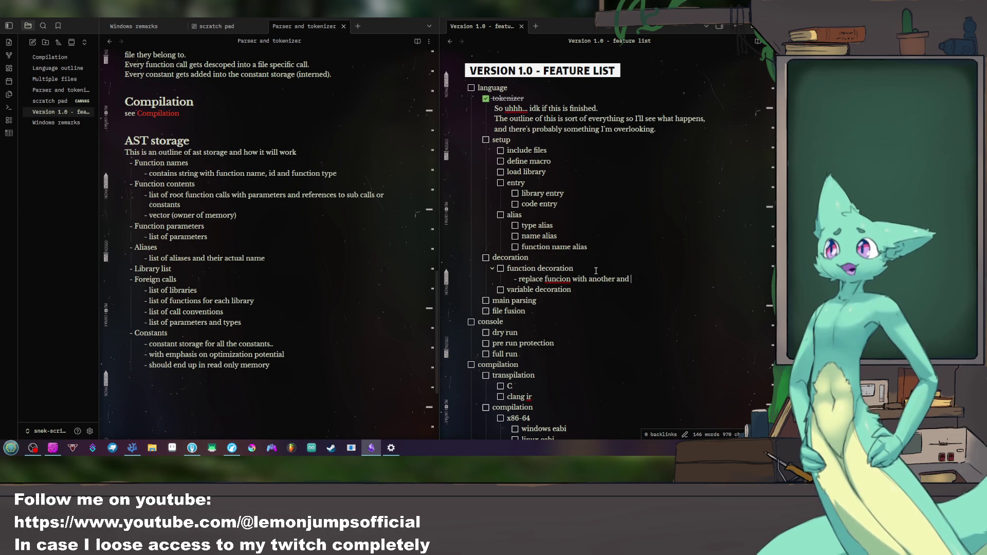
key("BackSpace")
type("funcion ")
type("into it")
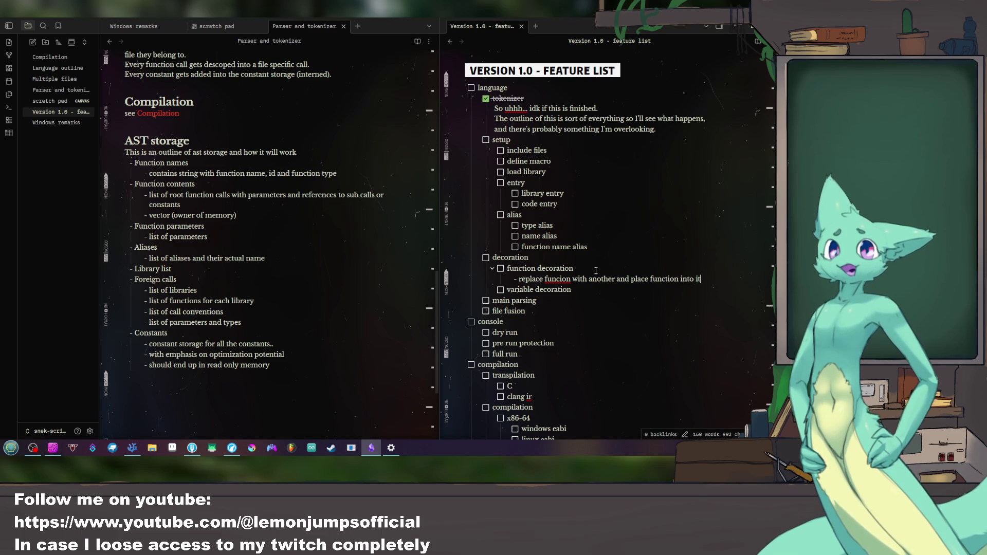
Step: Start a new sub-line under variable decoration
key("Down")
key("Return")
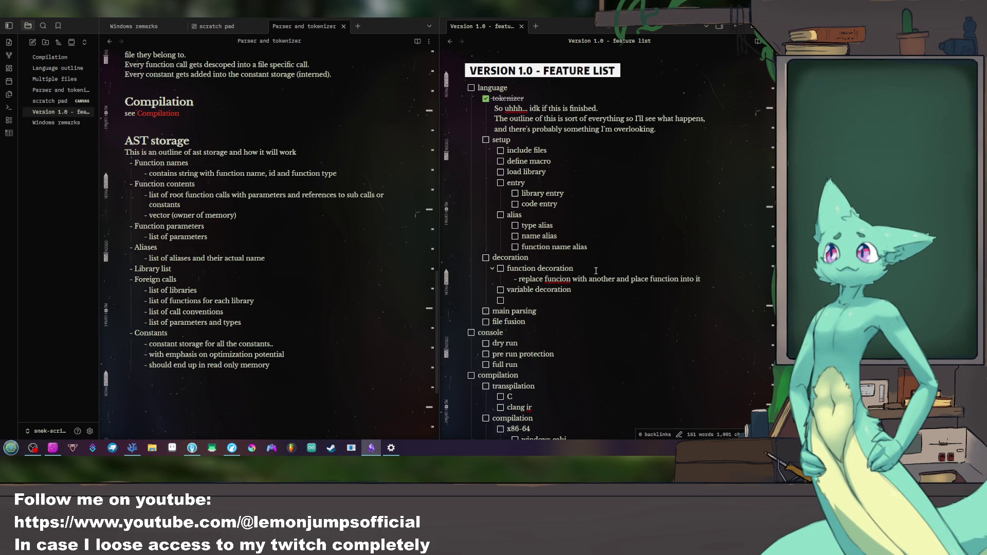
Step: Begin a 'replace each' note under variable decoration and insert 'original' before function in the decoration note
key("BackSpace")
type("-")
type("replace")
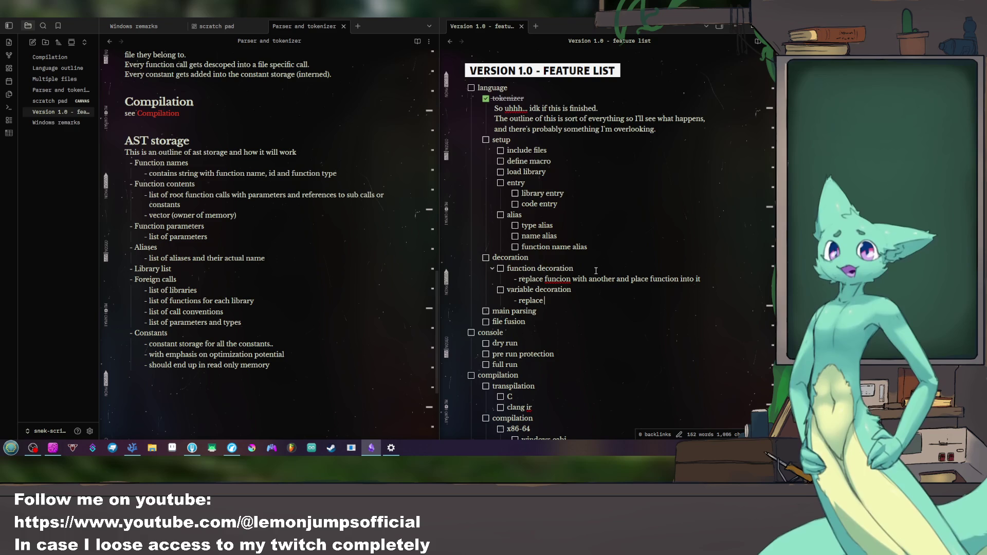
type(" ea")
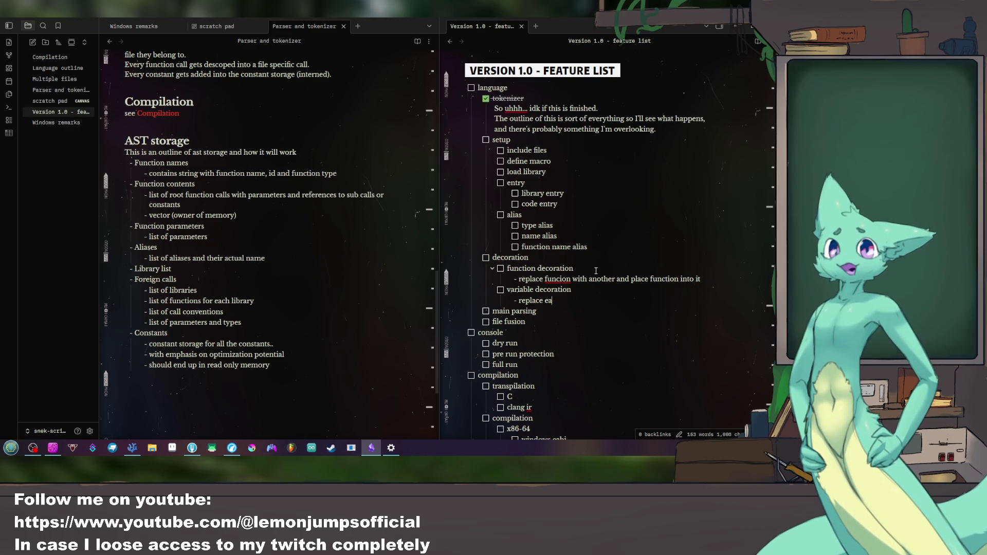
left_click(650, 279)
type("po")
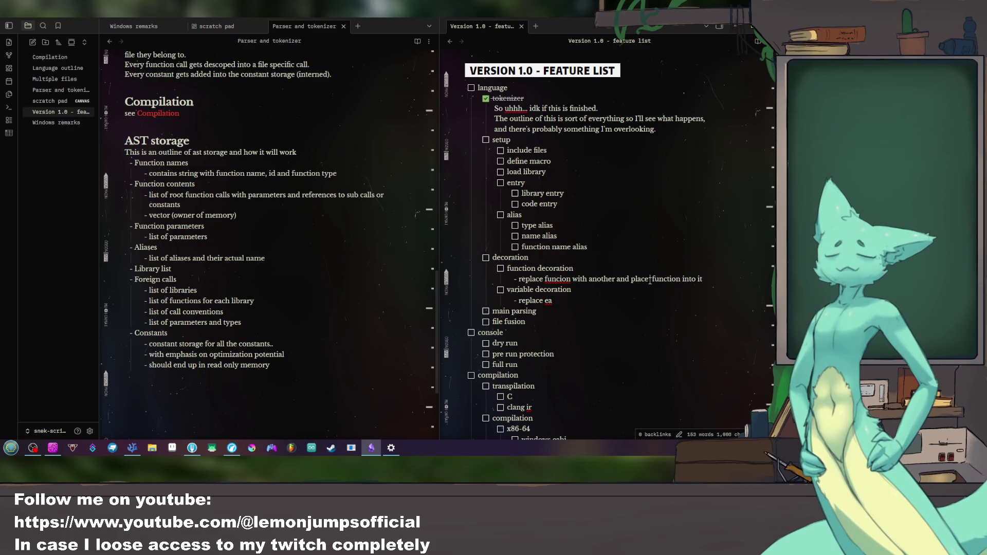
key("BackSpace")
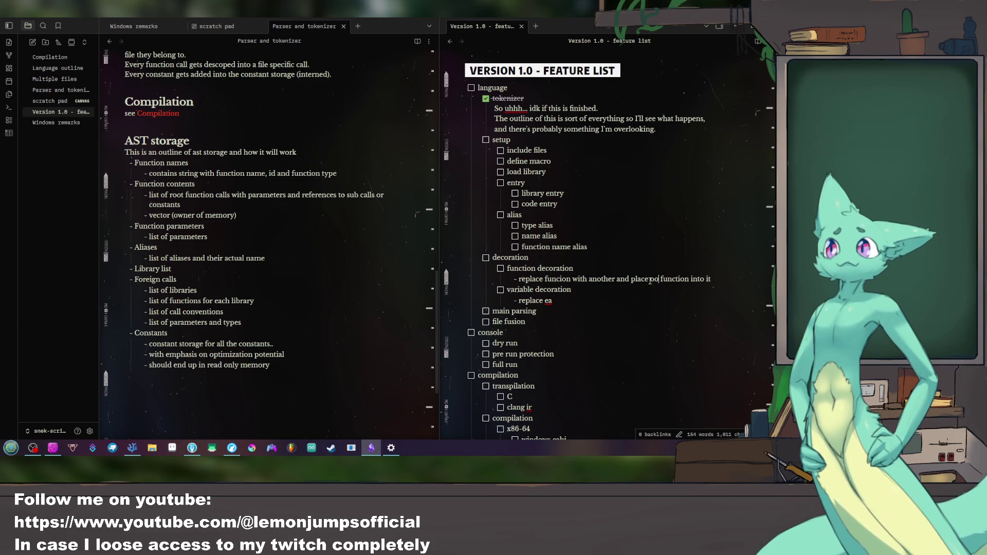
type("riginal")
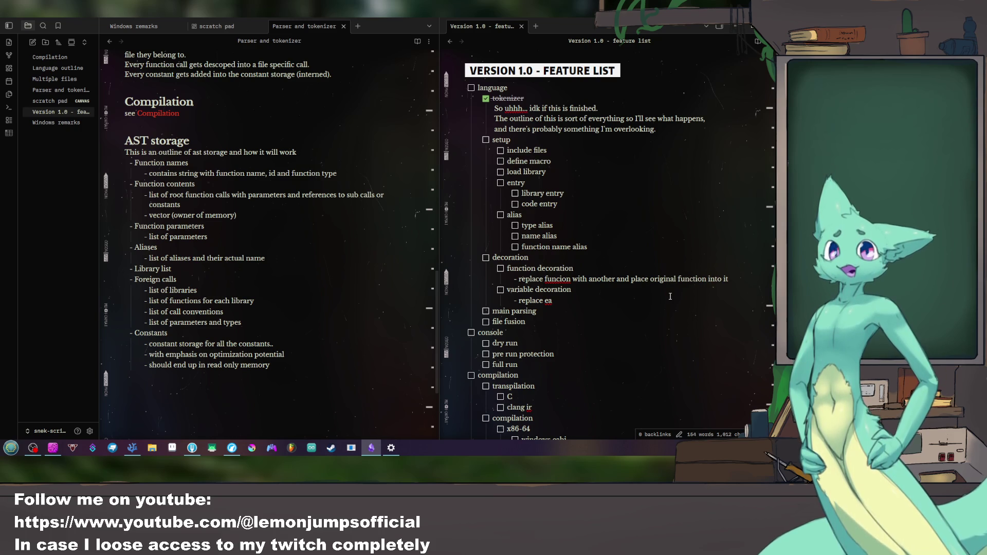
type(" ch")
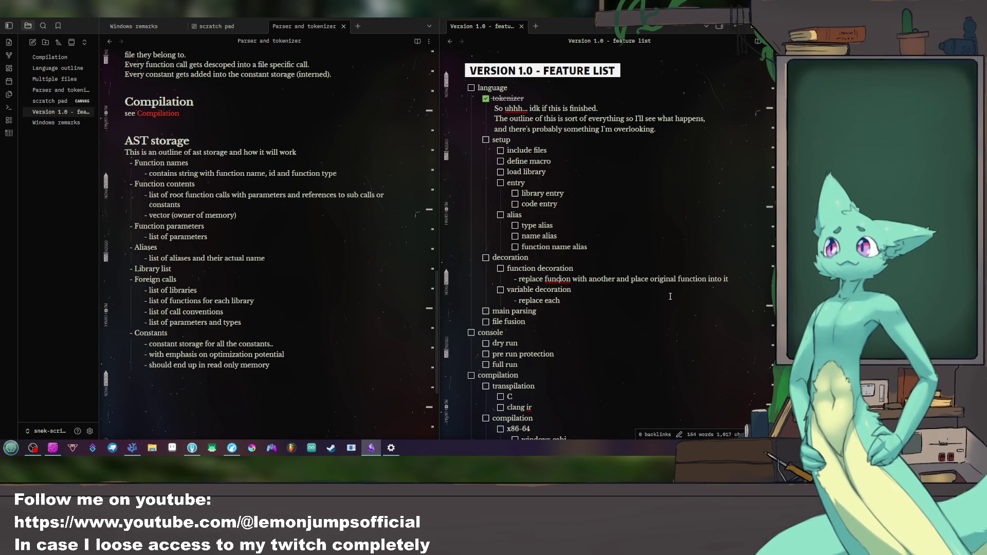
type("ct")
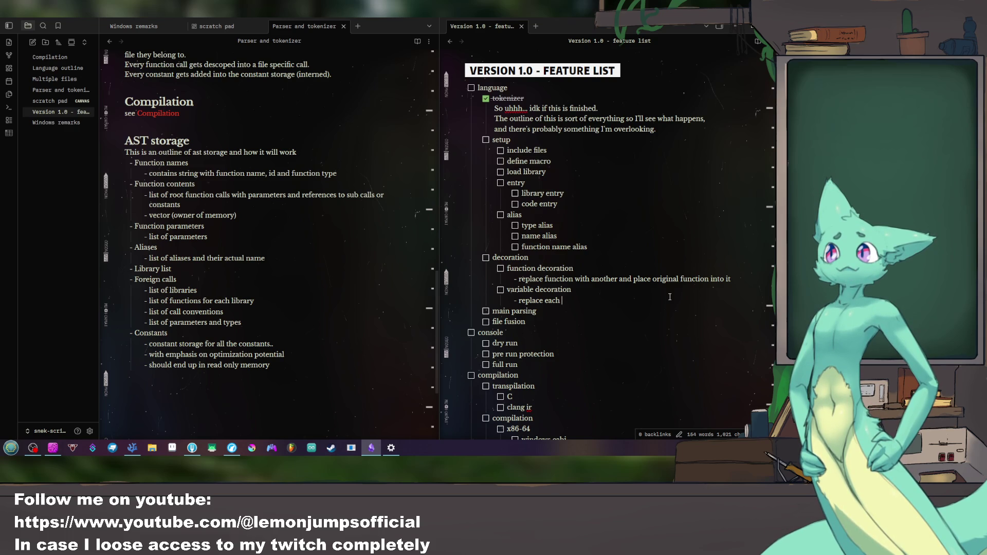
Step: Add 'mangle decoration function names' under decoration and finish 'replace each function call with mangled functions' with a priority note
key("Return")
key("Tab")
type("mangle")
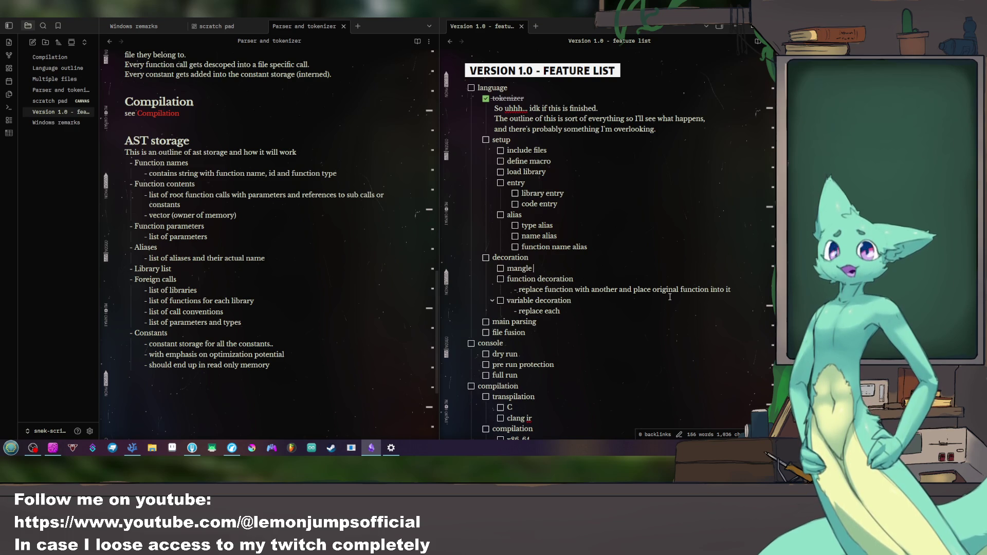
type(" de")
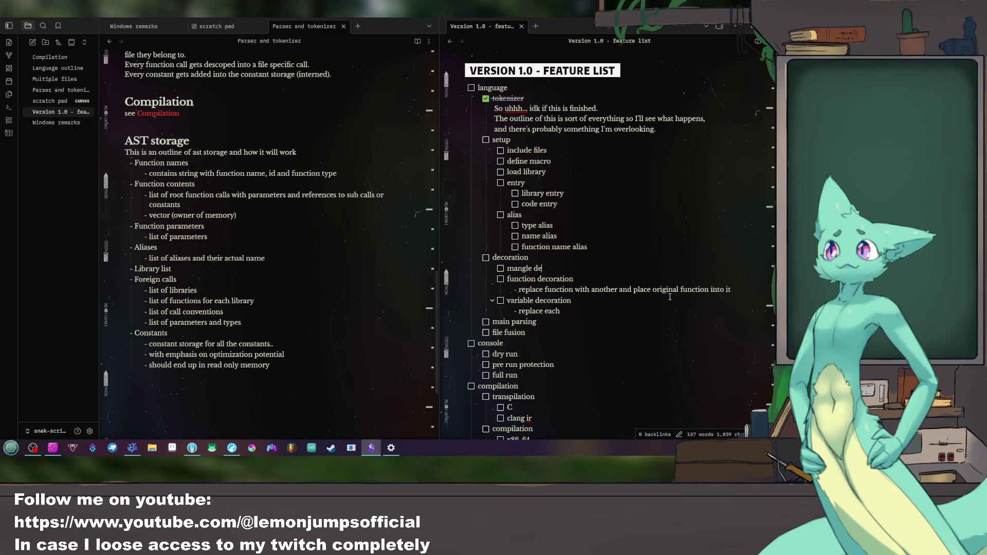
type("coration function name")
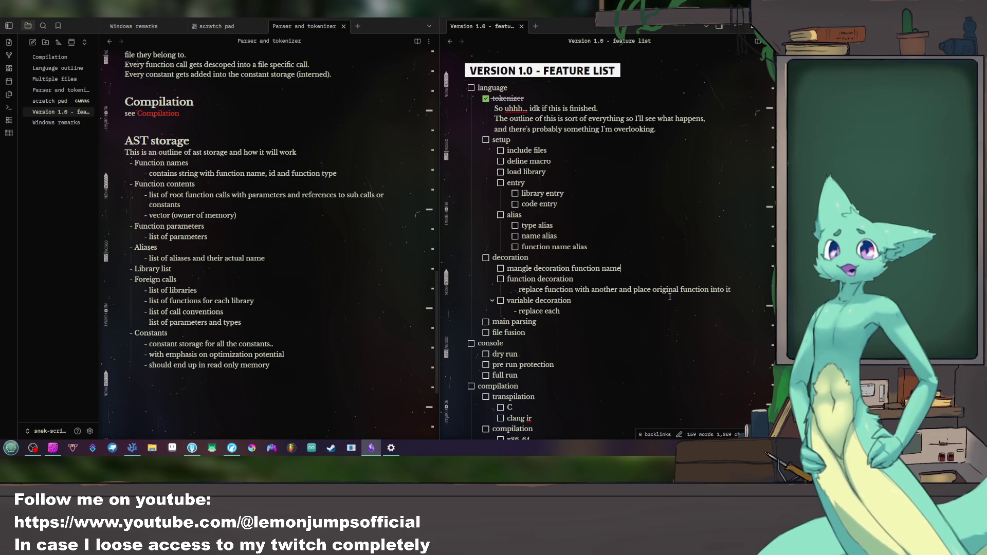
type("s")
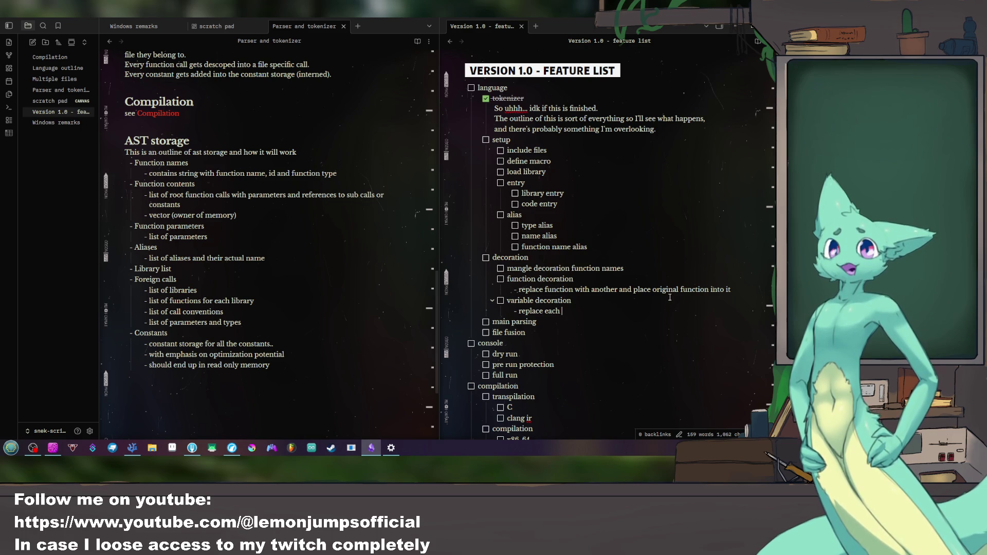
type("functi")
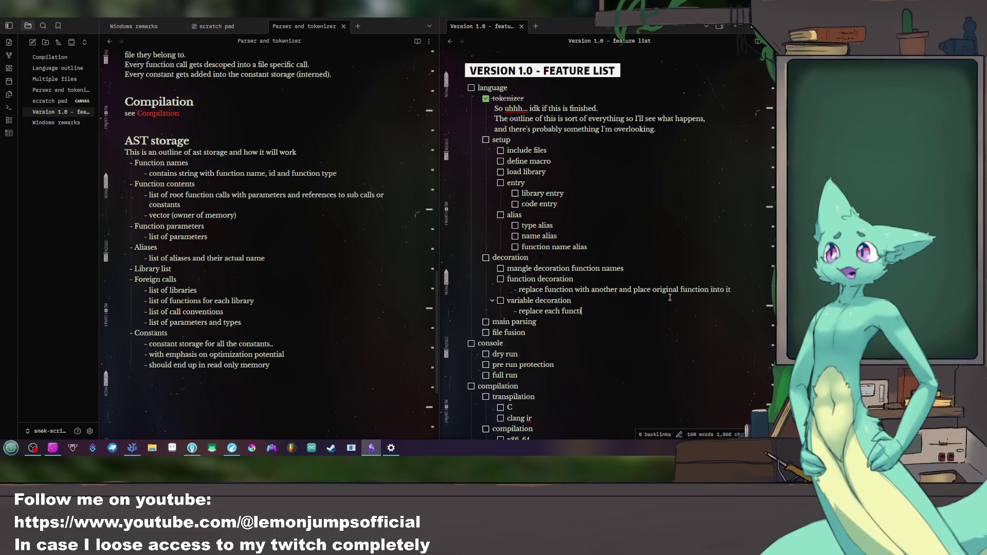
type("on call with ")
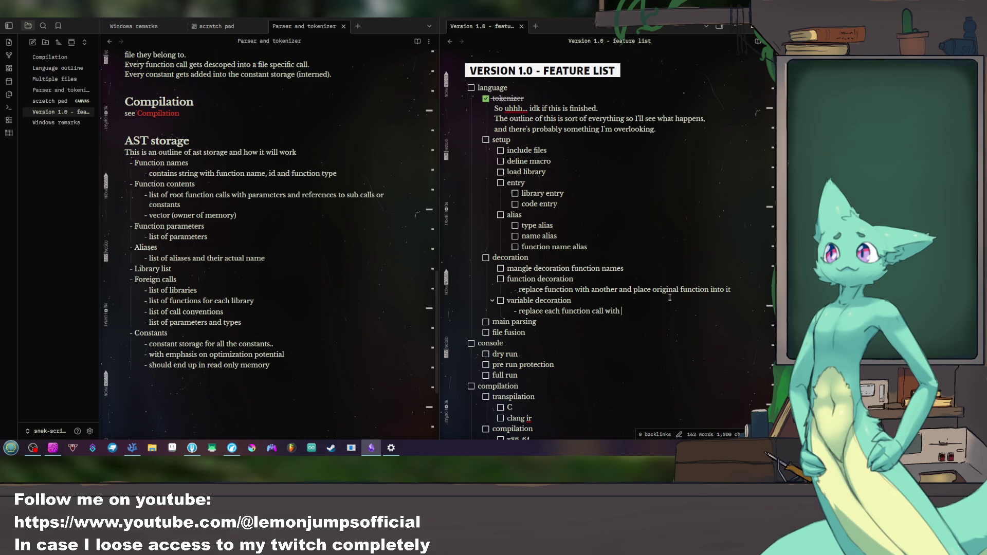
type("mangled functions,")
key("Return")
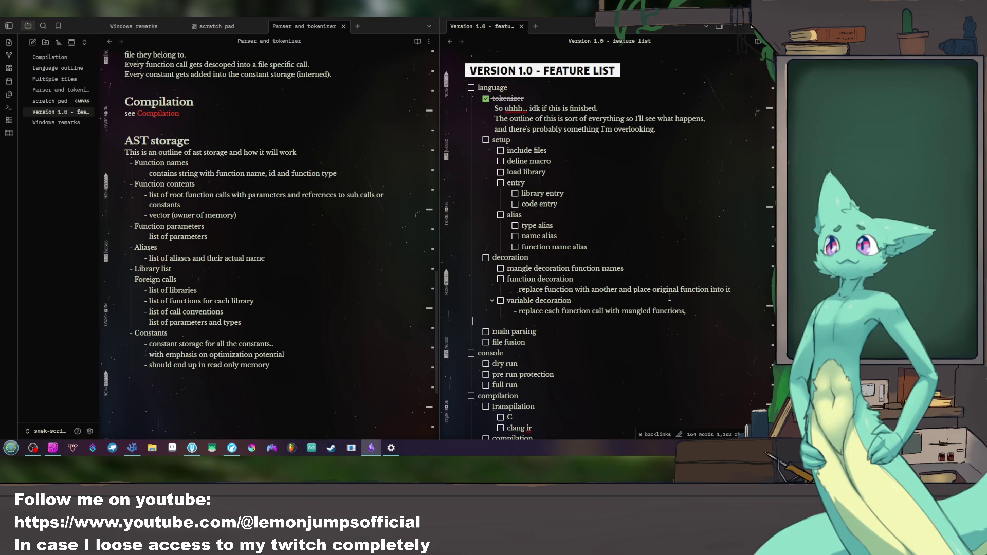
type("- ")
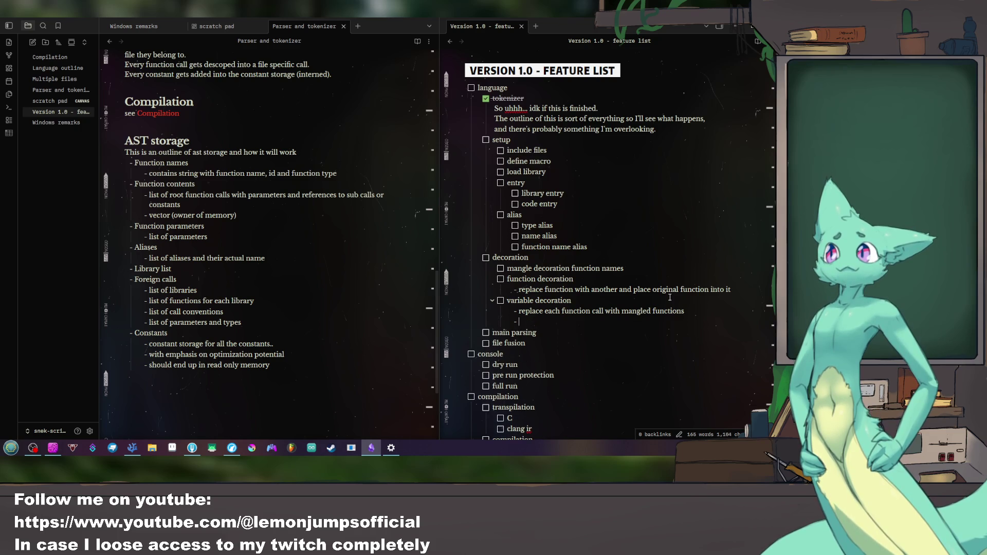
type("based off of prior")
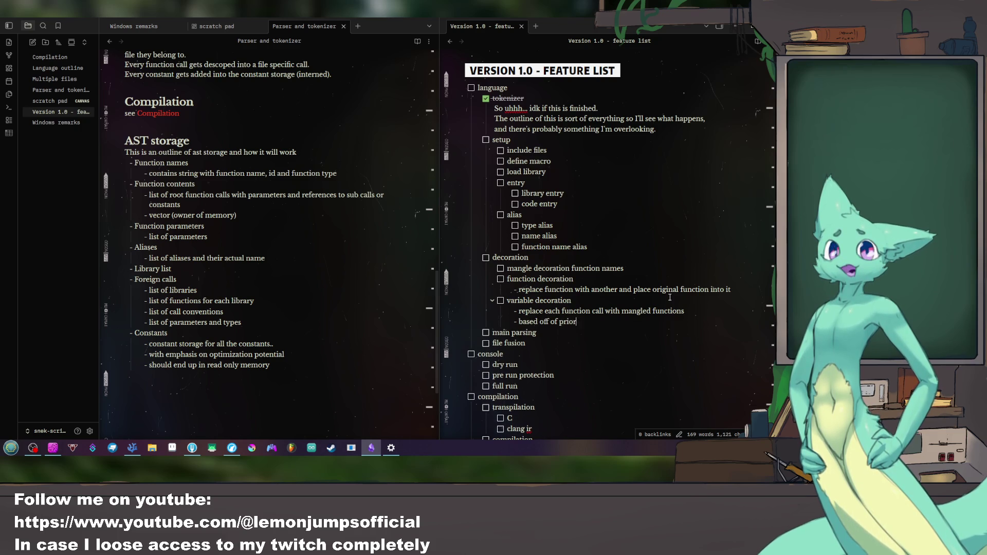
type("ity")
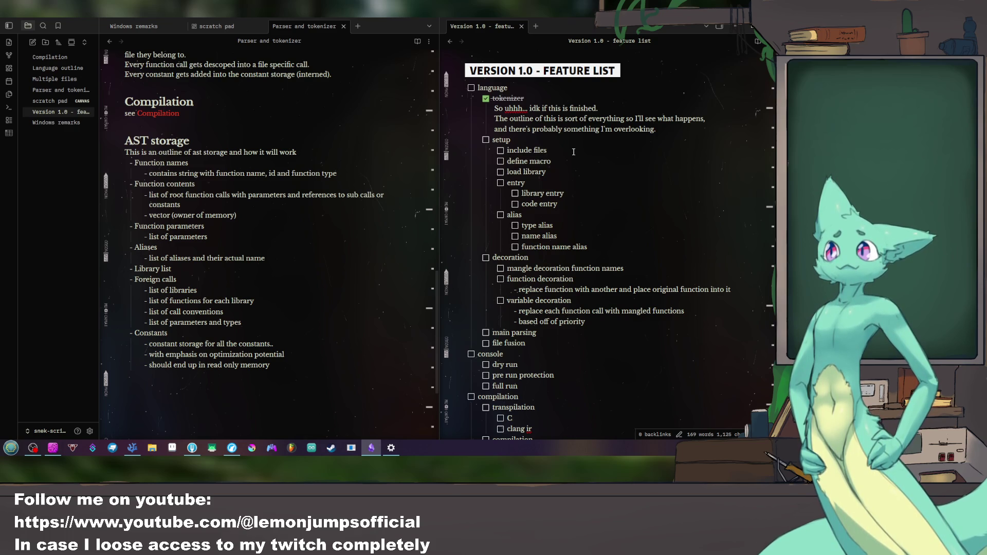
Step: Add 'pass include files into app' under include files and start a 'replace' sub-task under define macro
key("Return")
key("Tab")
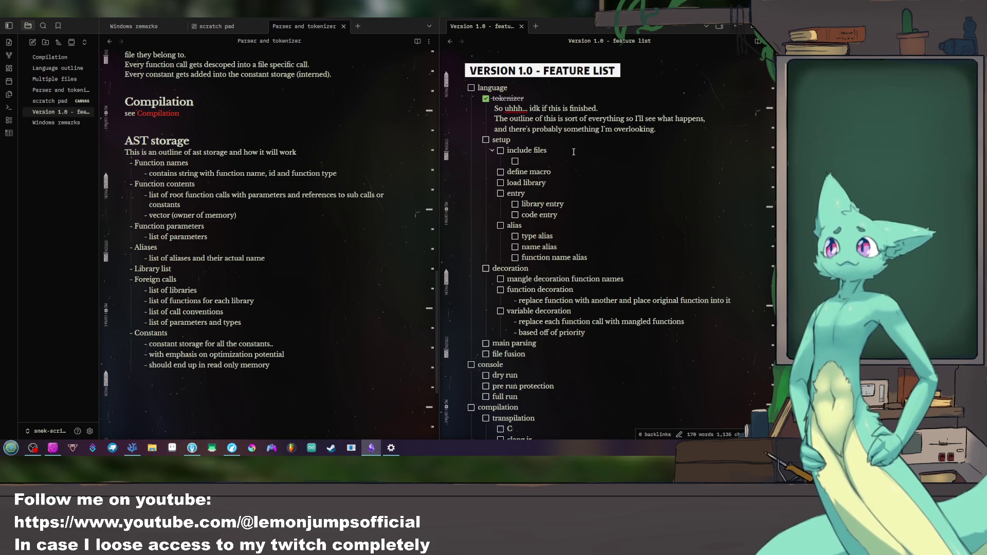
type("pass into")
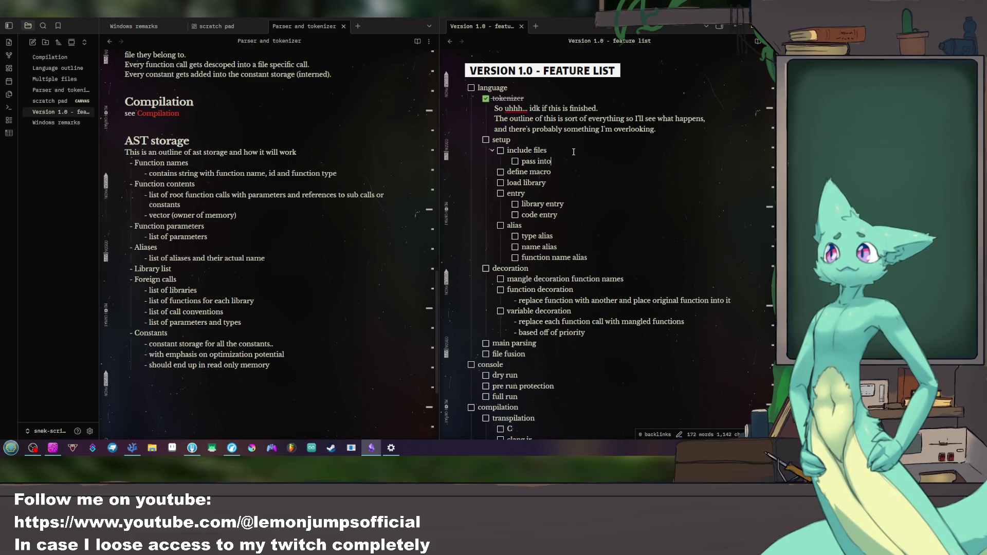
key("BackSpace")
key("BackSpace")
type("clude")
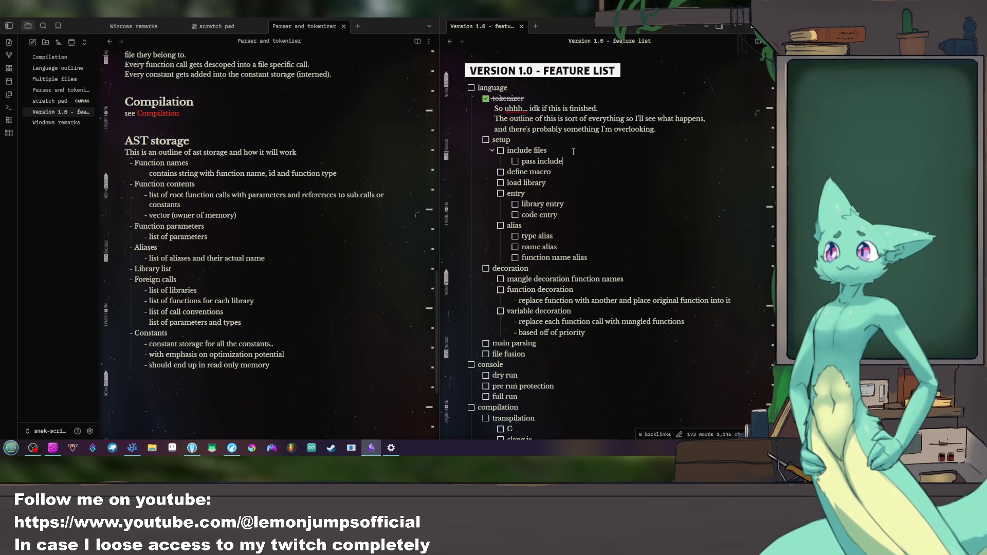
type(" files i")
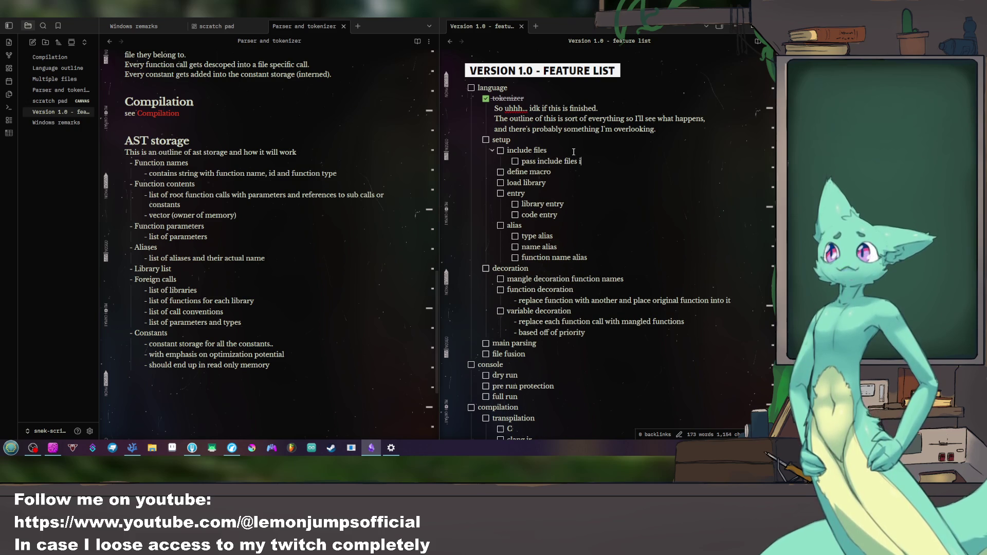
type("nto app")
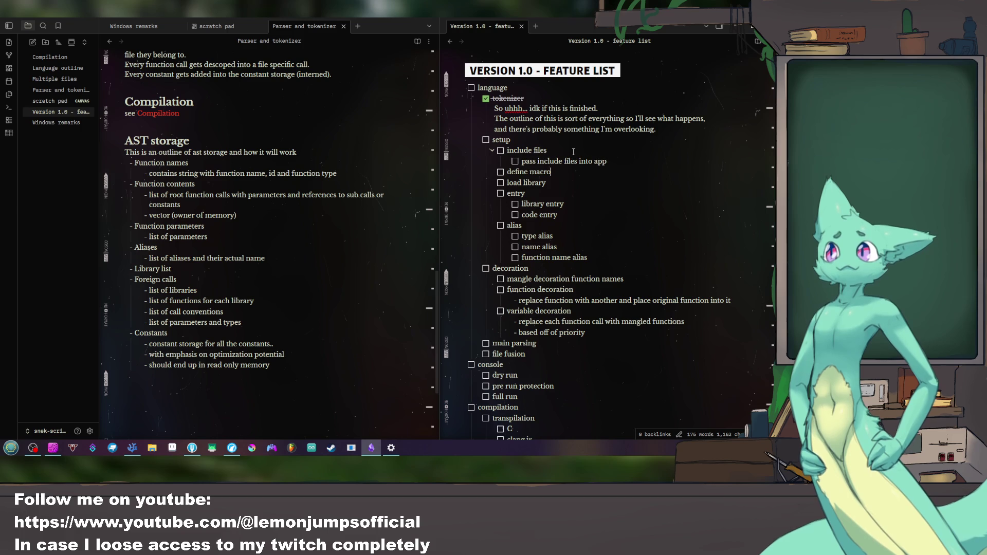
key("Return")
key("Tab")
type("replace")
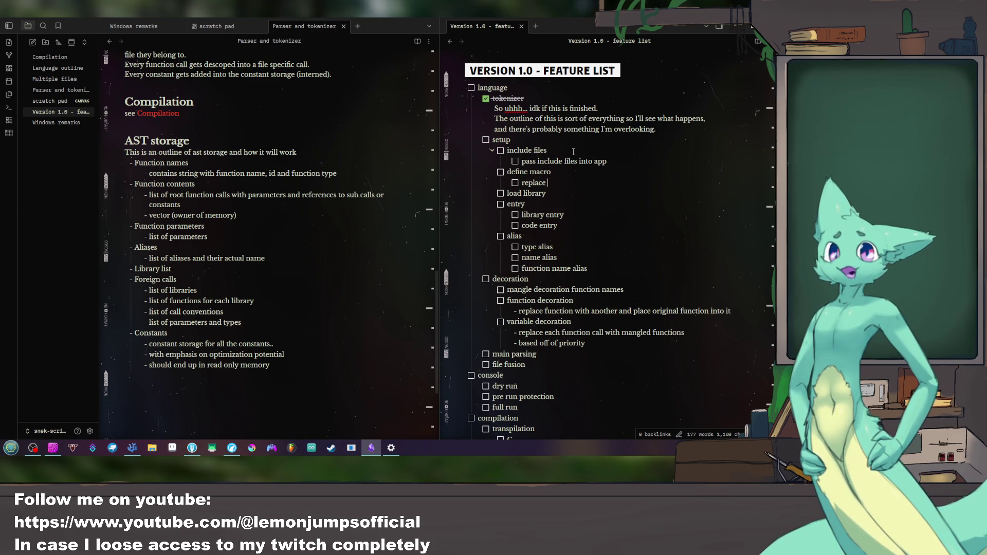
scroll(248, 168, "up", 5)
scroll(248, 169, "up", 5)
scroll(248, 168, "up", 3)
scroll(248, 169, "up", 3)
scroll(247, 168, "up", 3)
scroll(248, 168, "down", 2)
scroll(248, 168, "up", 1)
scroll(246, 173, "down", 4)
scroll(245, 173, "down", 4)
scroll(245, 173, "down", 1)
scroll(245, 174, "down", 1)
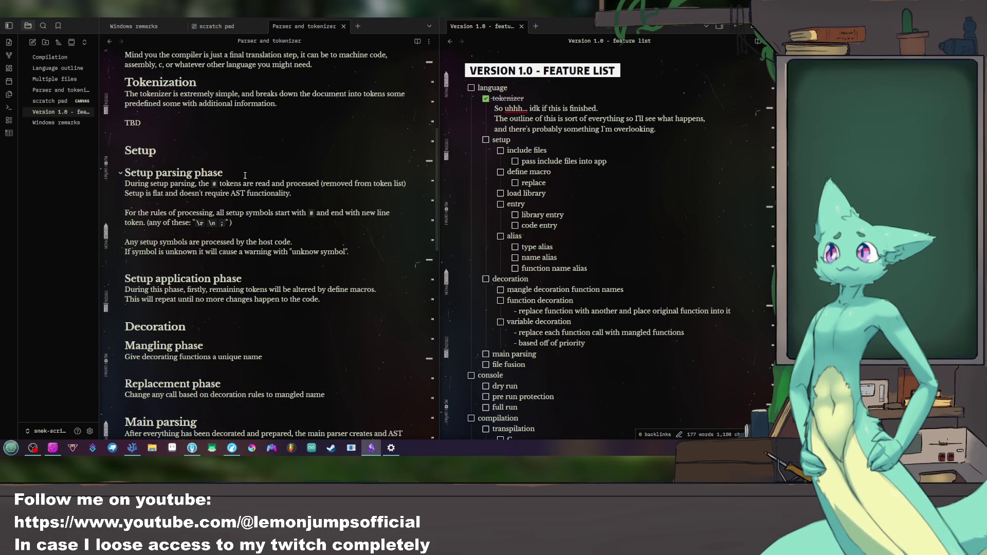
Step: Retype define macro's sub-tasks as parse setup symbols and apply setup symbols (mainly define macro)
key("BackSpace")
key("BackSpace")
key("BackSpace")
key("BackSpace")
key("BackSpace")
key("BackSpace")
key("BackSpace")
type("parse")
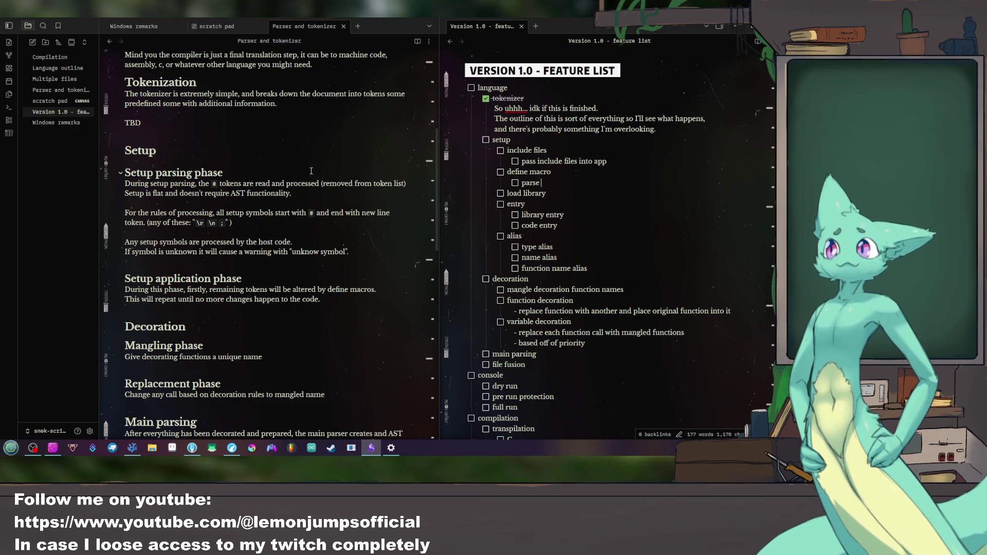
type("setup")
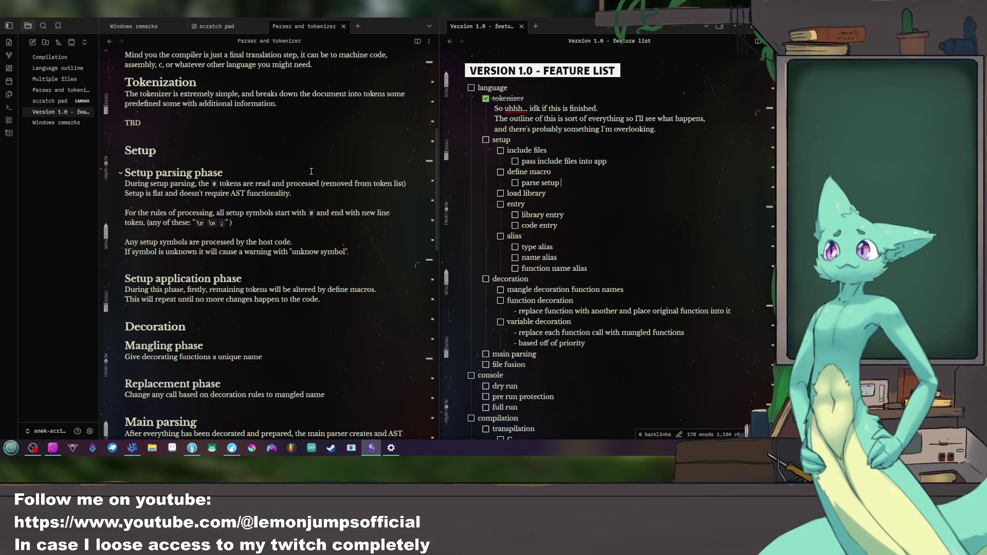
type("symbols")
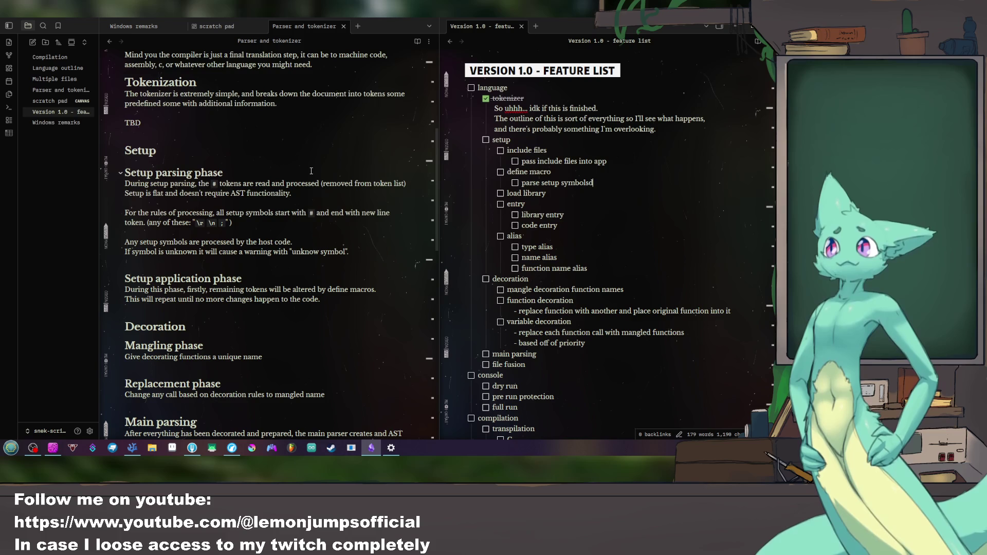
key("Return")
type("apply setup ")
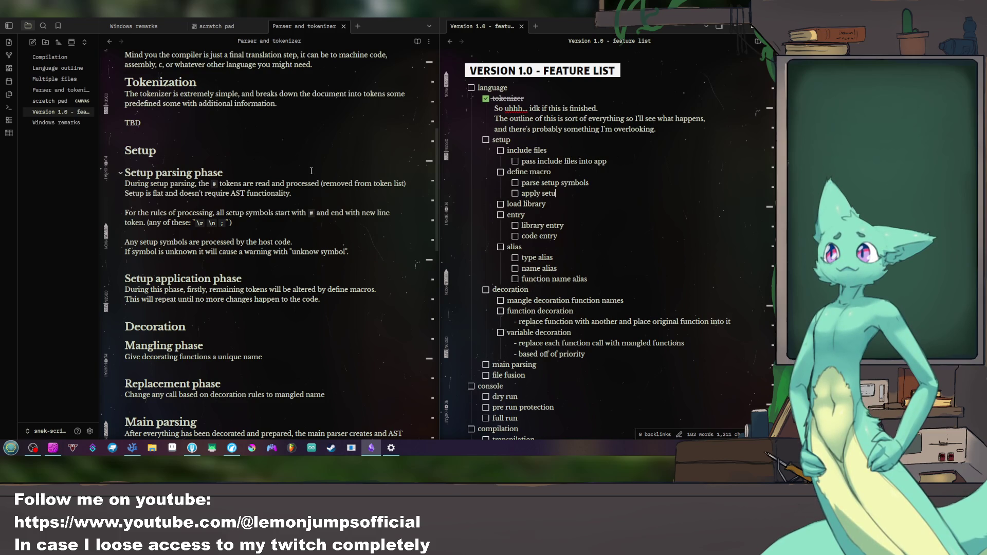
type("symbols (")
type("mainly")
type(" al")
key("BackSpace")
key("BackSpace")
key("BackSpace")
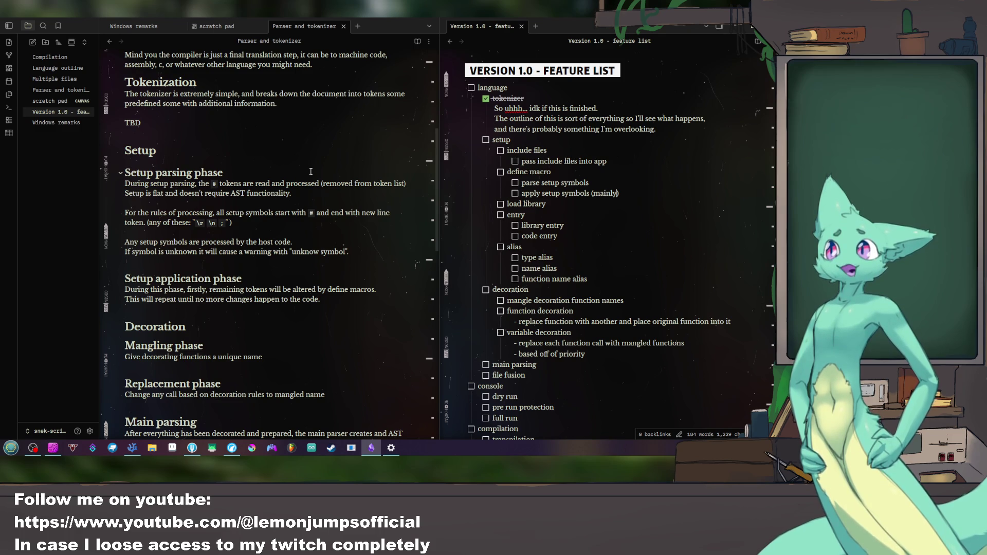
type("define")
type(" mac")
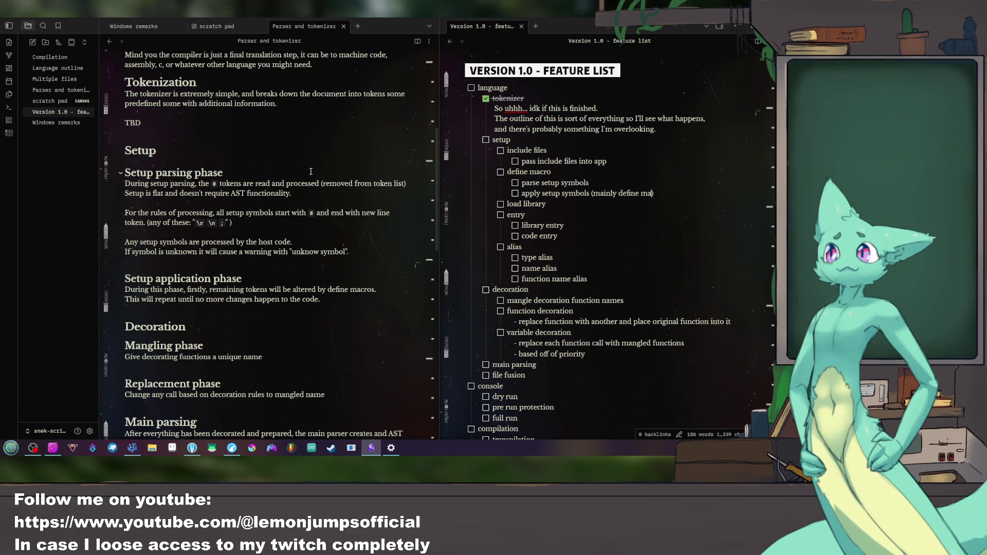
type("ro")
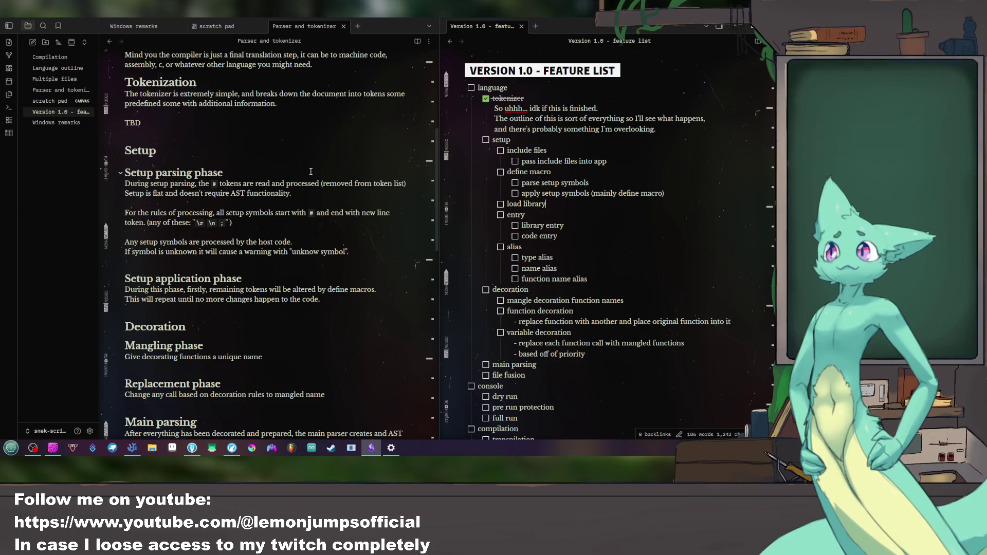
Step: Add 'add to list of libraries' under load library and fix its typo
key("Return")
key("Tab")
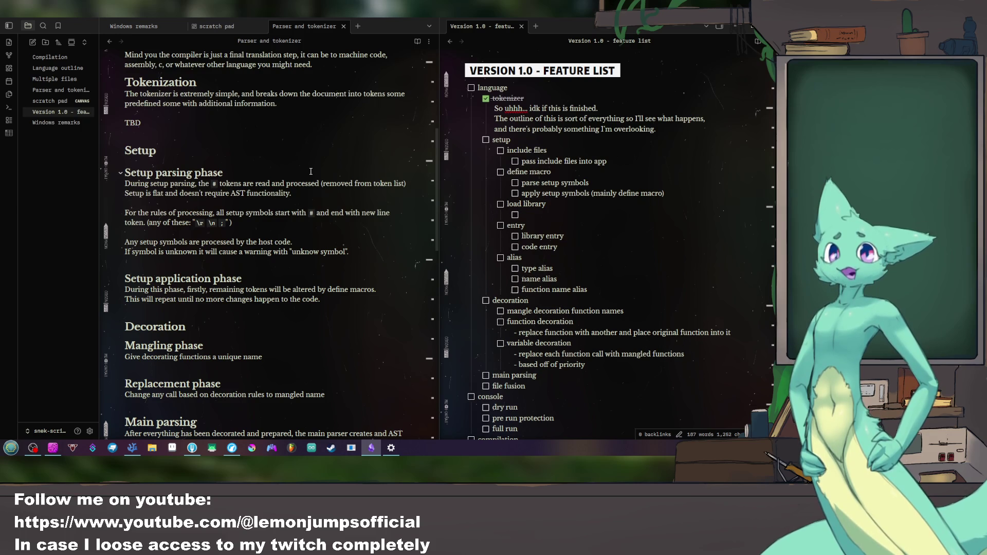
type("add")
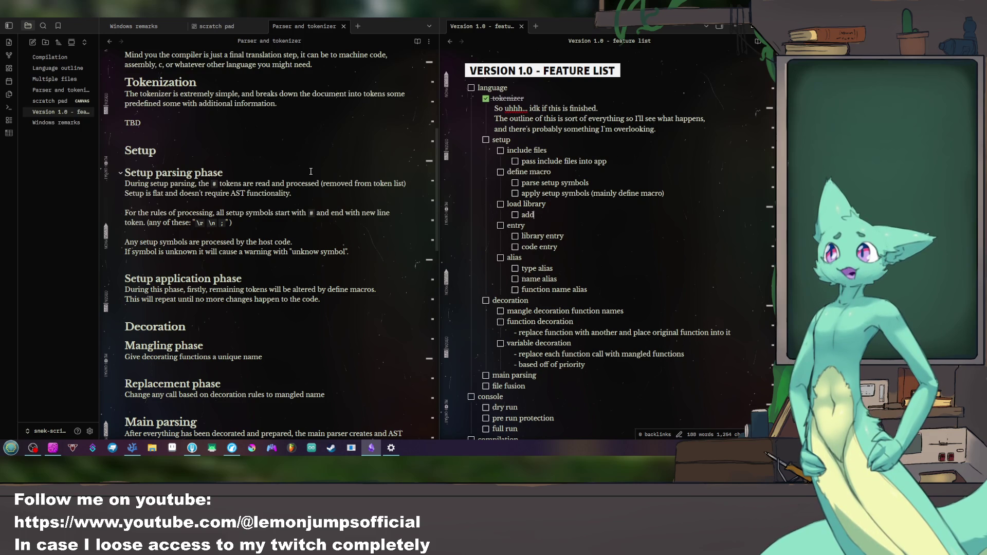
type(" to list ")
type("of li")
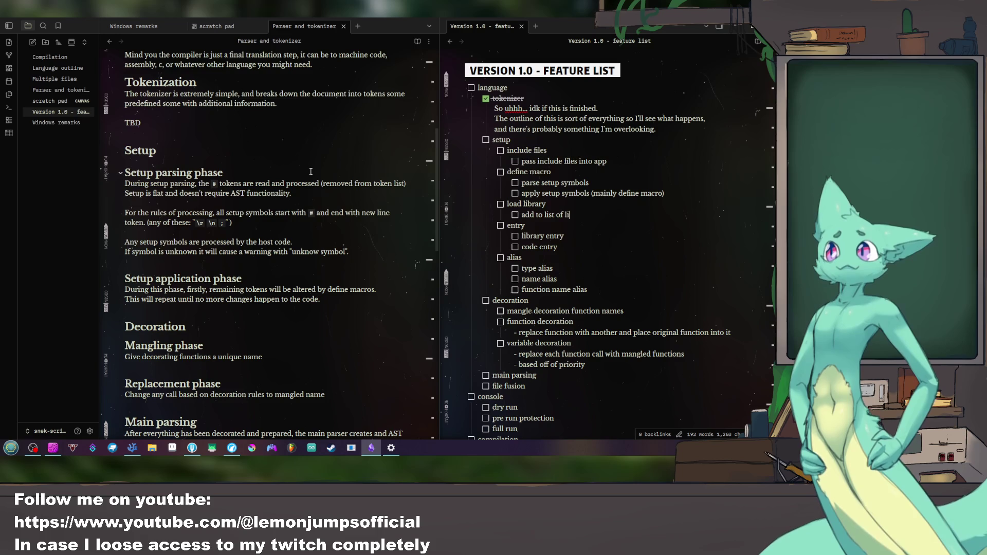
type("raries")
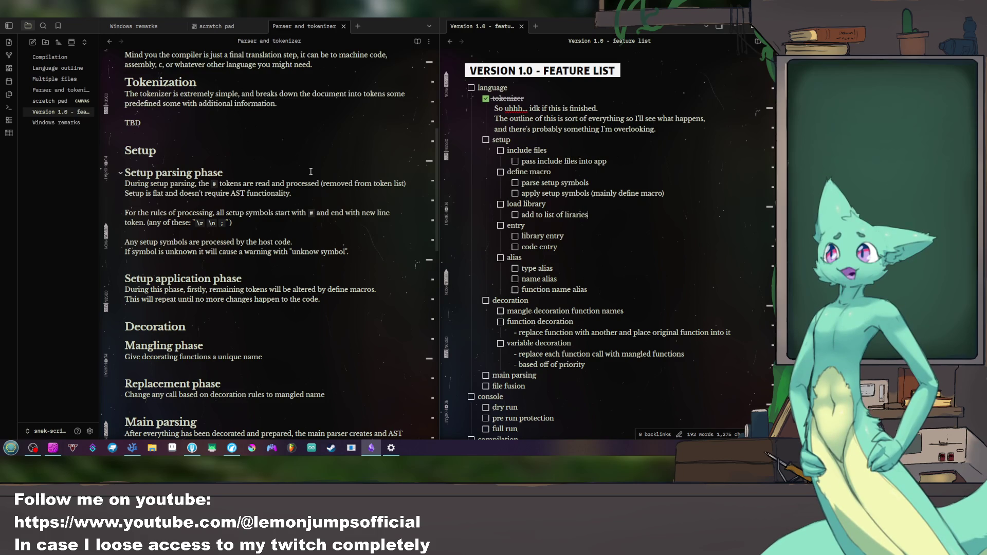
left_click(569, 243)
left_click(569, 215)
type("b")
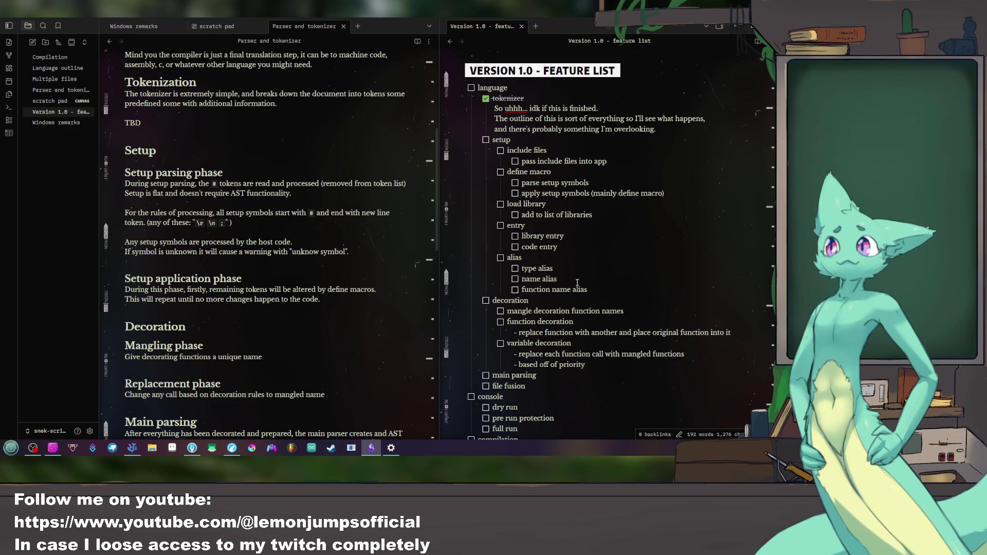
Step: Select the function name alias line under alias
double_click(555, 279)
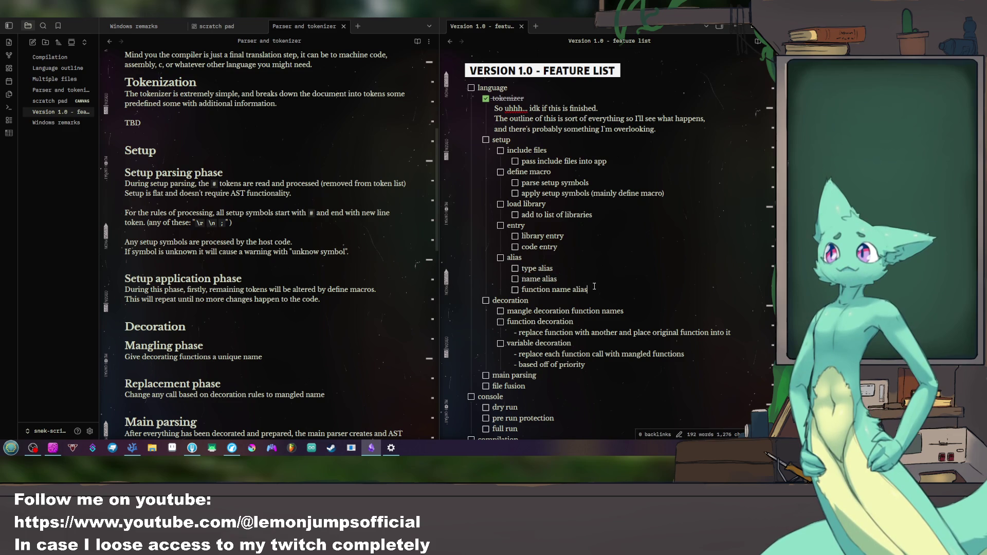
double_click(571, 289)
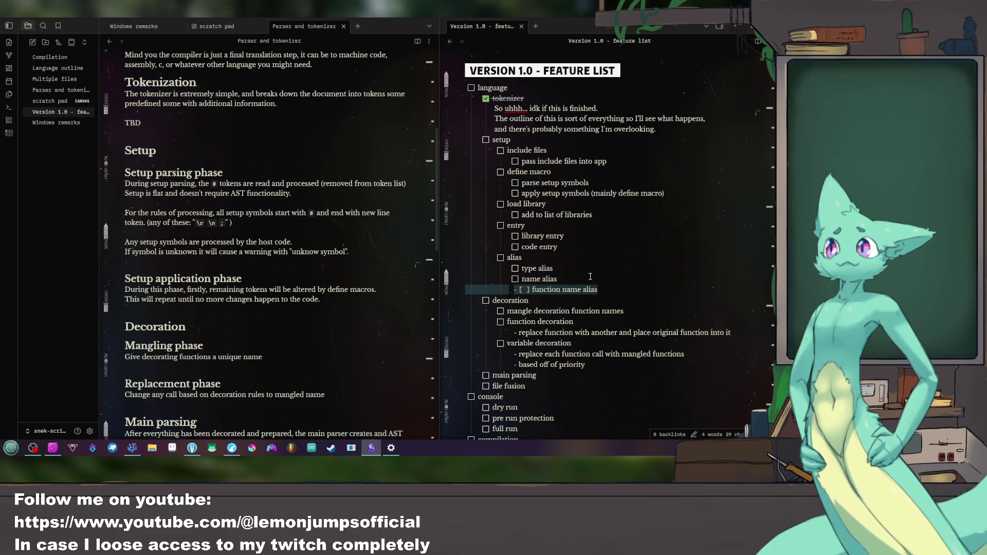
Step: Delete the function name alias sub-task, leaving type alias and name alias
key("BackSpace")
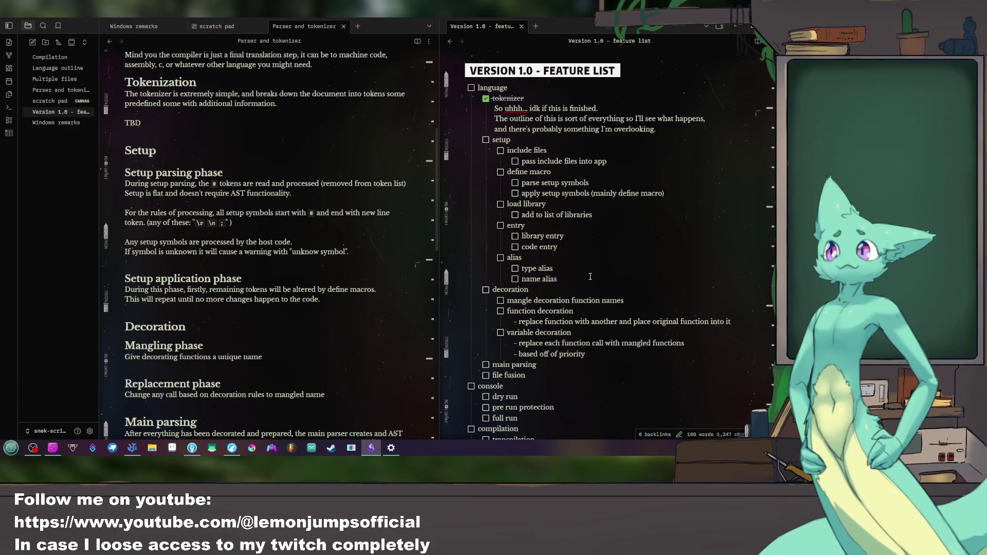
scroll(590, 276, "down", 3)
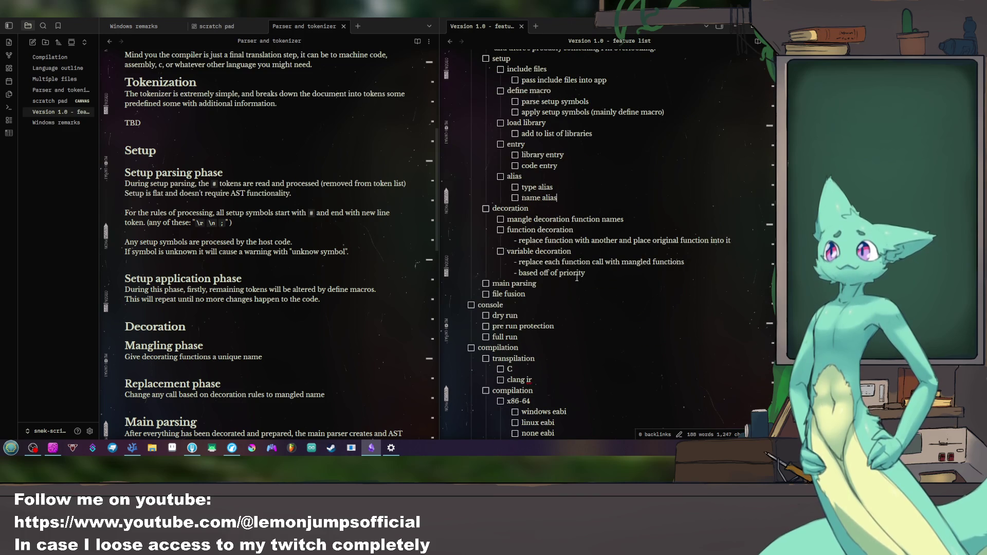
scroll(576, 276, "up", 3)
scroll(575, 276, "down", 5)
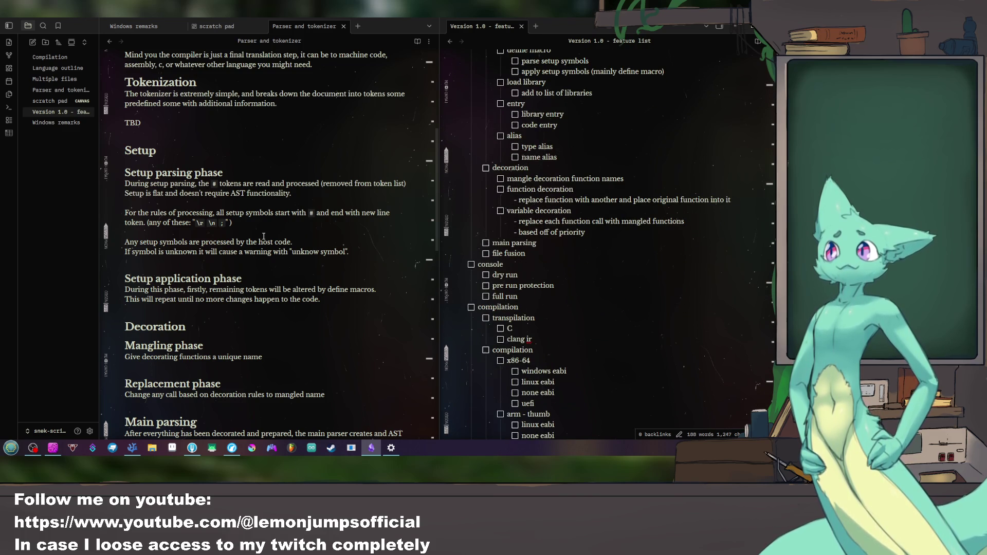
scroll(286, 240, "down", 5)
scroll(286, 240, "down", 3)
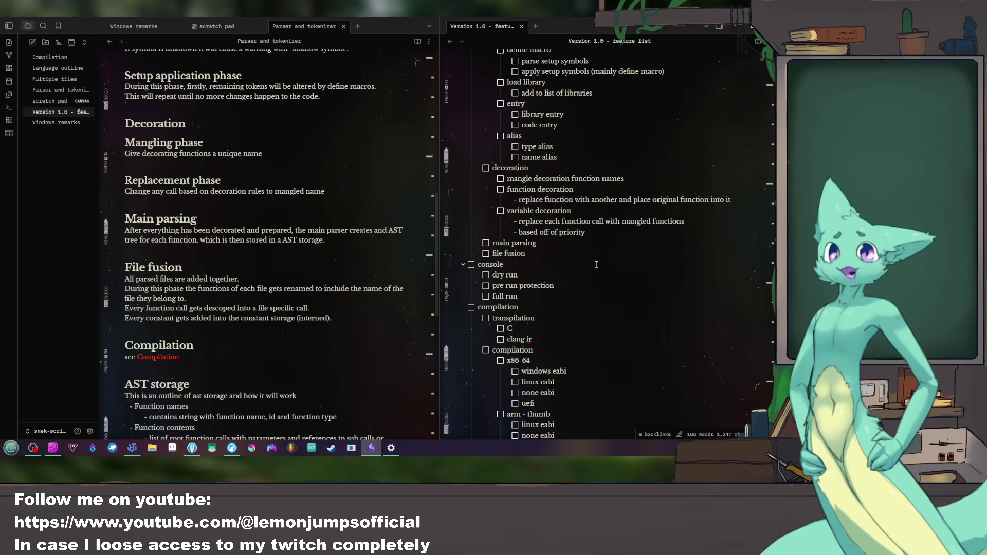
Step: Create a nested checkbox sub-task under main parsing for 'create AST from file and fill the file with'
key("Return")
type("- [ ]")
key("Tab")
key("BackSpace")
key("BackSpace")
type("]")
key("shift+Tab")
key("Tab")
type("create AST from ")
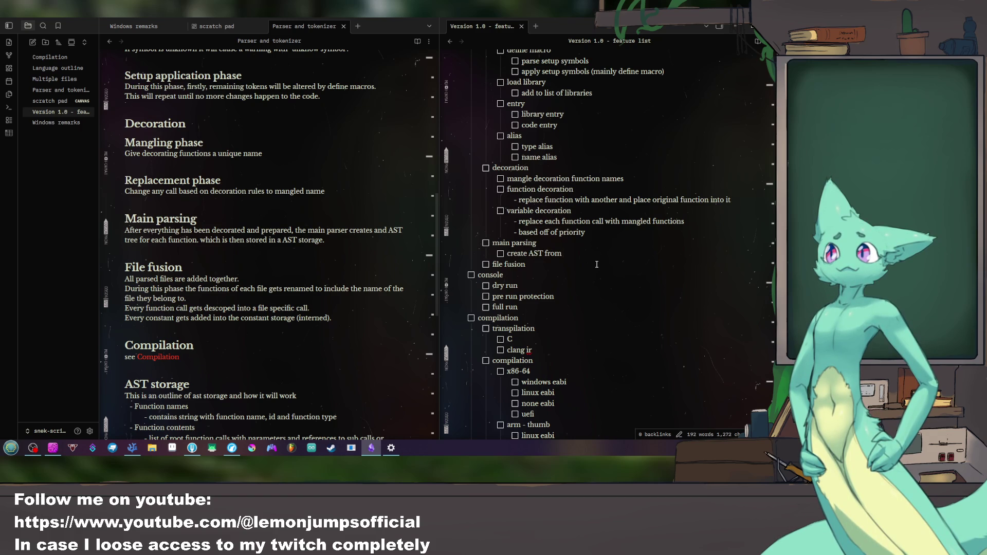
type("file and fill the file with")
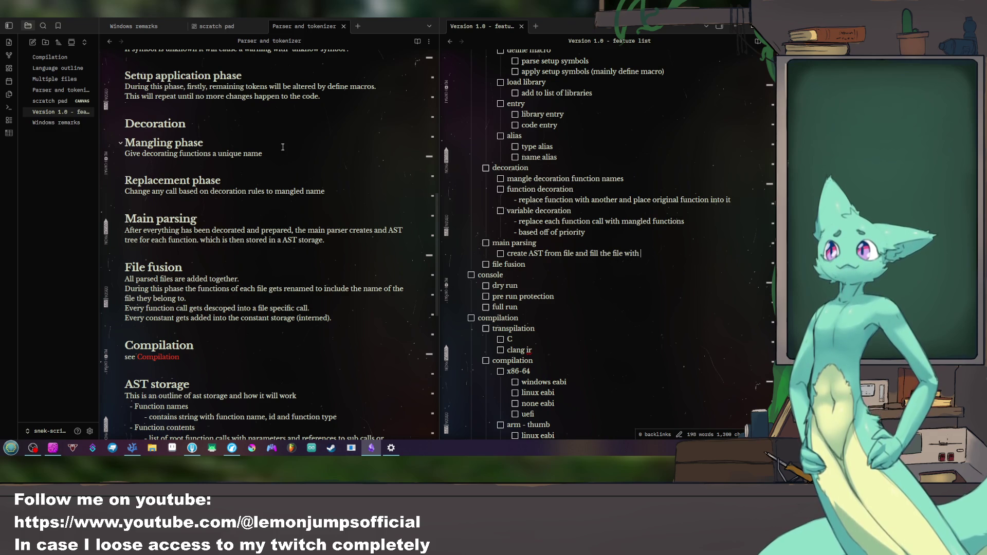
scroll(283, 146, "down", 5)
scroll(283, 146, "down", 3)
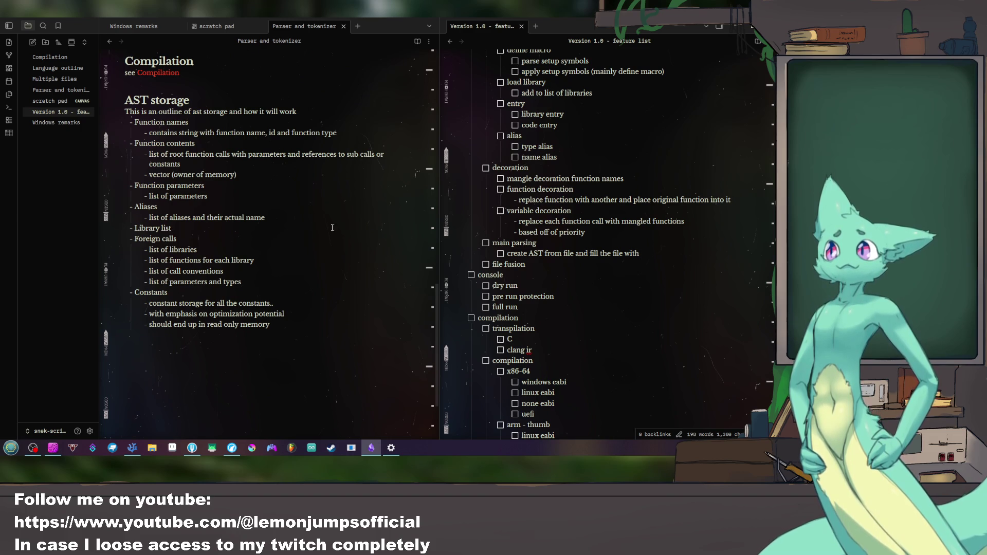
Step: Resume the paused browser video and return to editing the main parsing sub-task
left_click(231, 447)
left_click(491, 249)
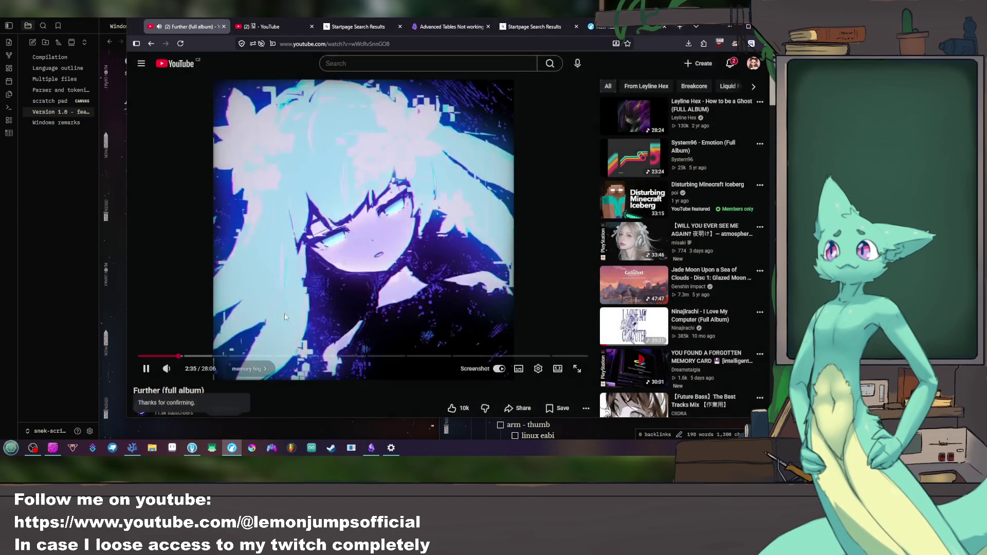
left_click(63, 308)
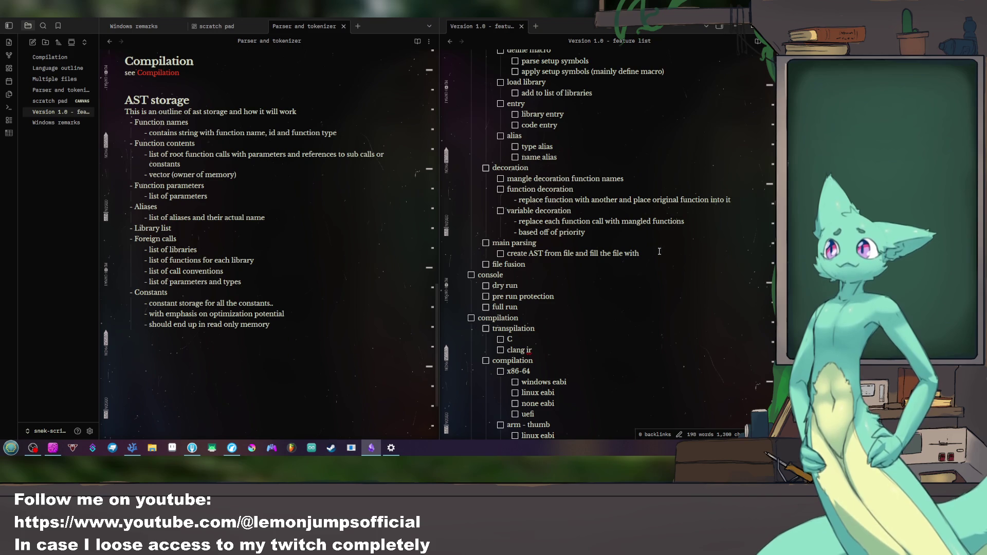
left_click(653, 255)
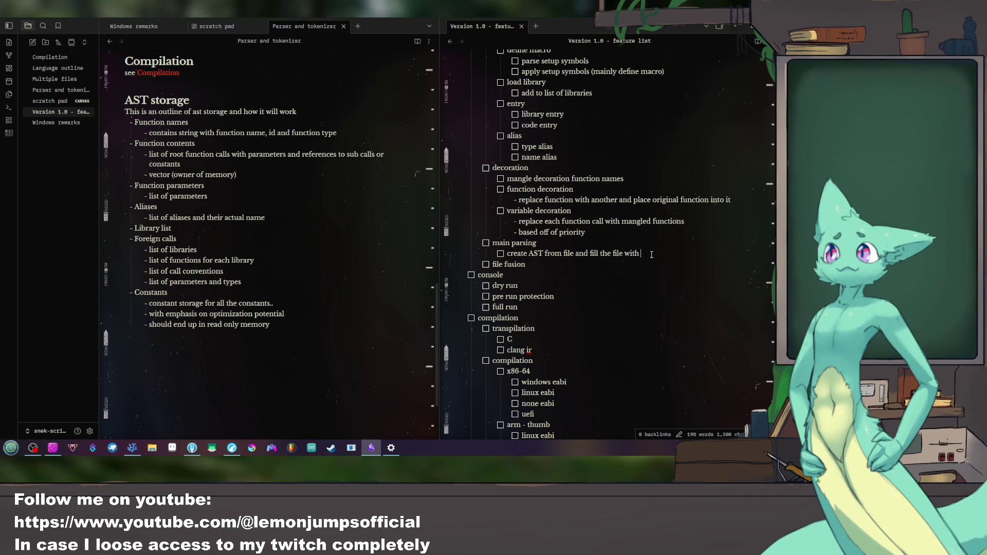
left_click_drag(642, 253, 574, 253)
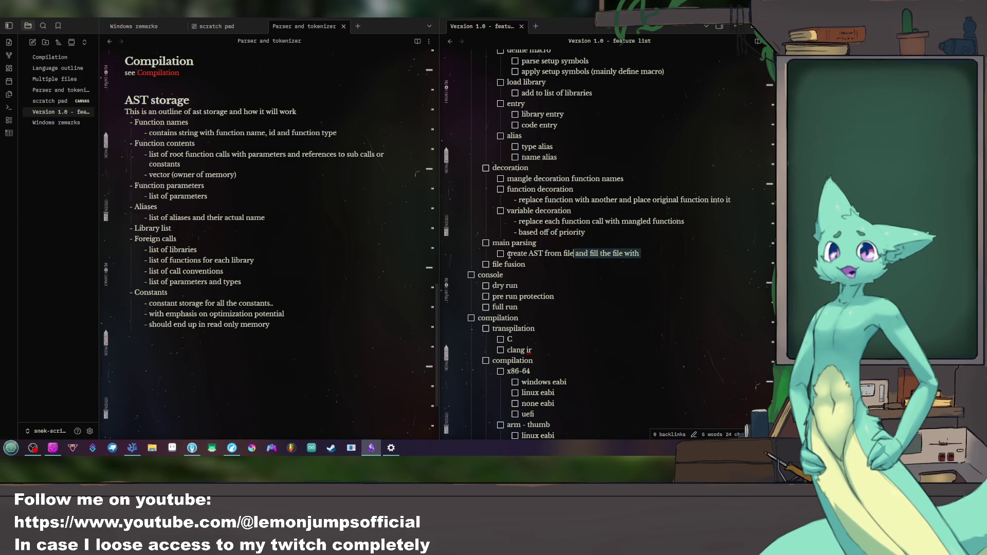
scroll(188, 193, "up", 5)
scroll(189, 193, "up", 2)
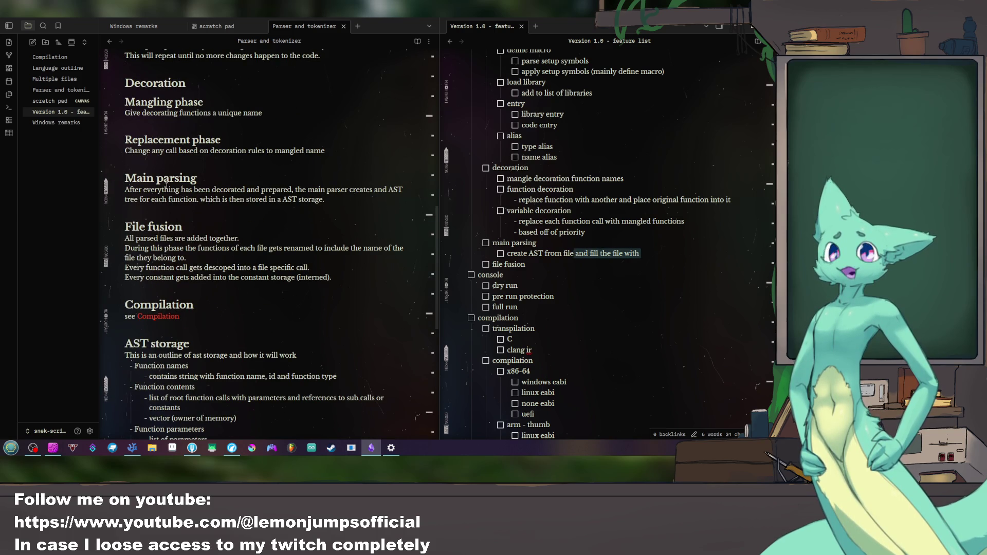
left_click_drag(144, 189, 210, 190)
left_click_drag(258, 186, 403, 187)
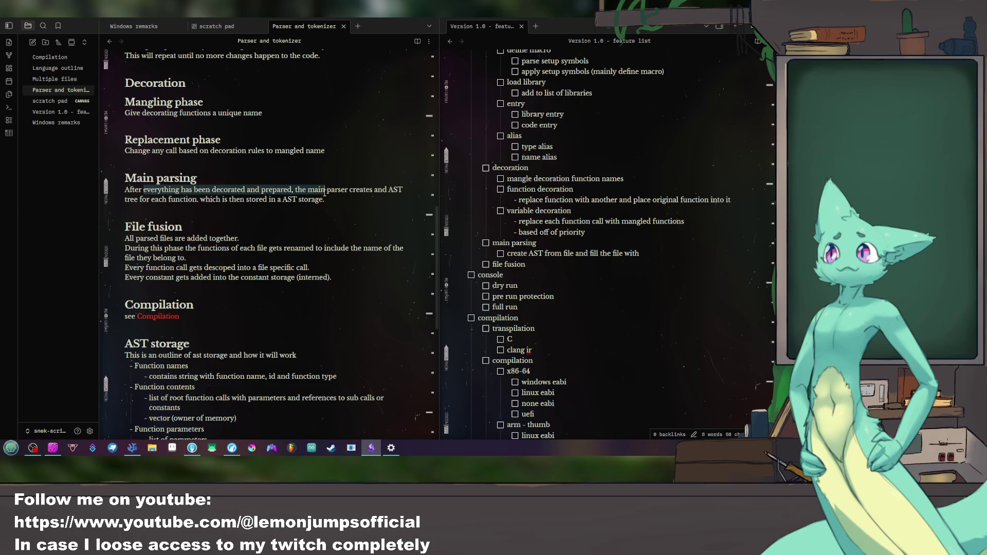
left_click_drag(199, 200, 324, 202)
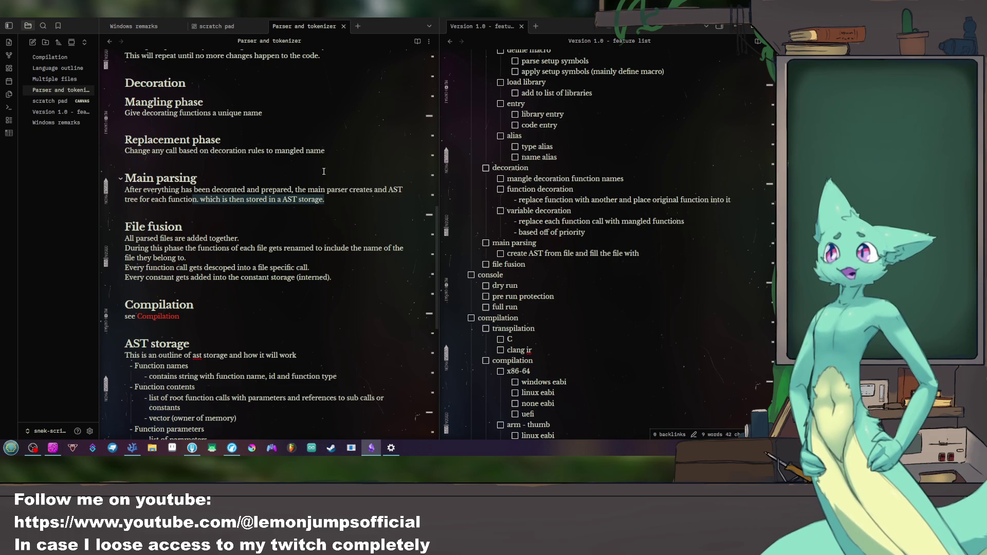
left_click_drag(327, 151, 124, 151)
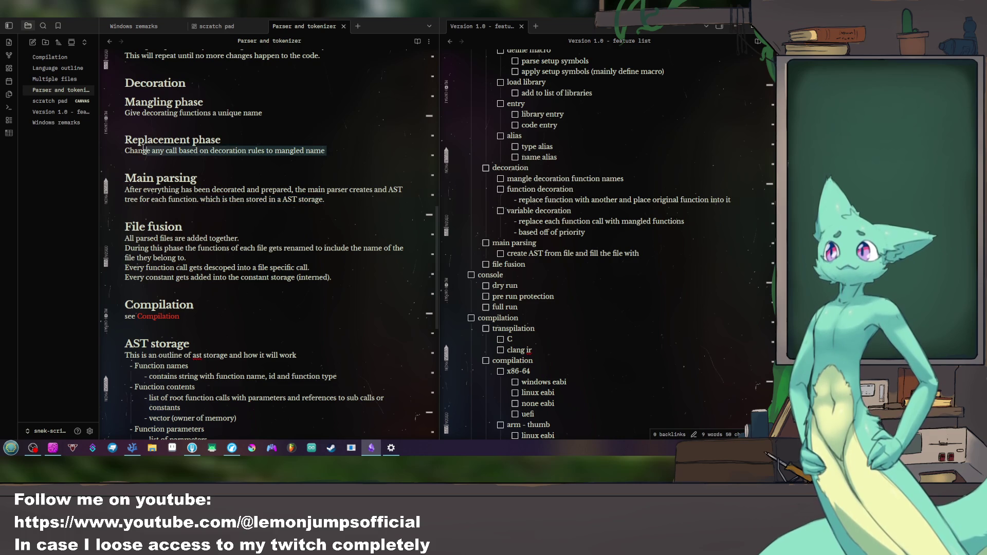
left_click(333, 151)
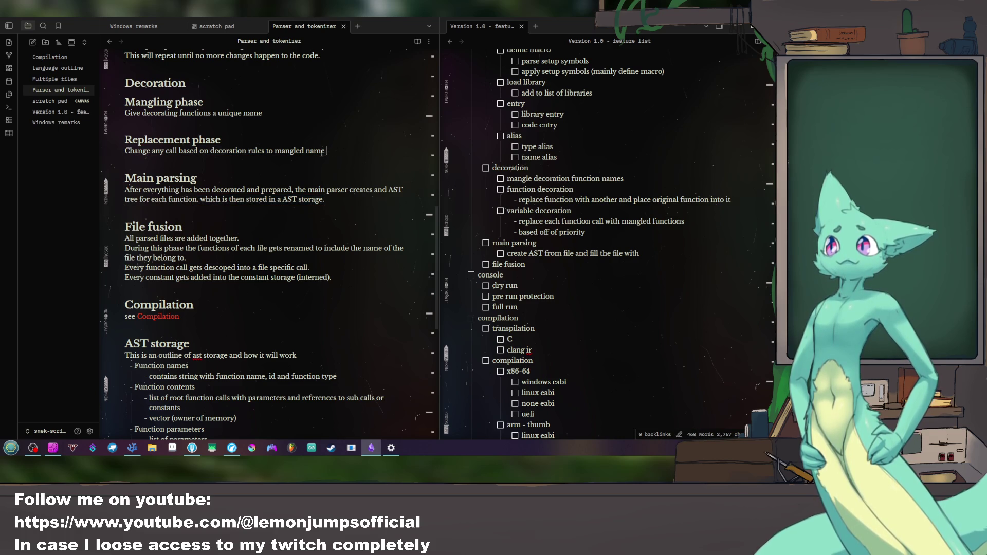
scroll(277, 162, "up", 2)
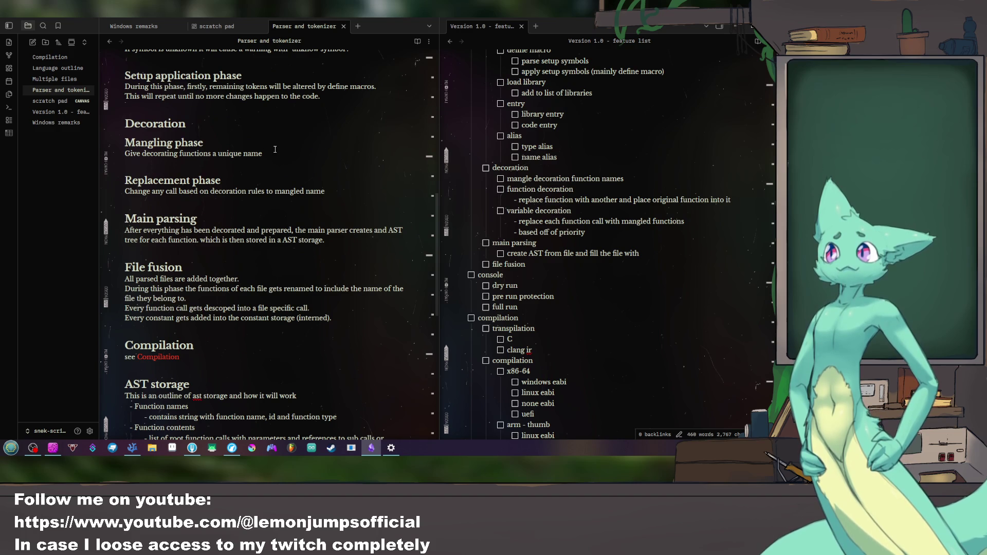
left_click(636, 180)
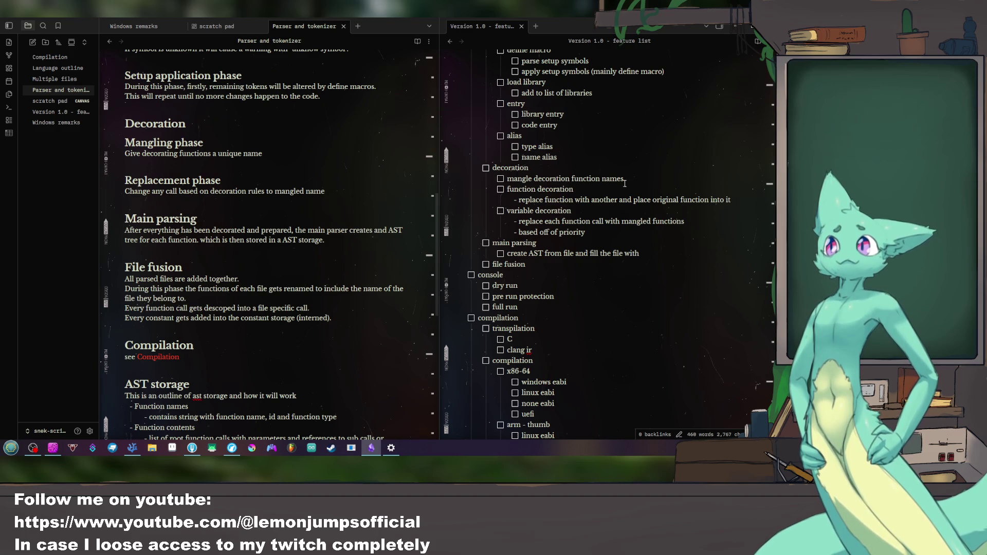
Step: Select the function and variable decoration items and position to prefix them with 'replace'
left_click_drag(577, 188, 508, 189)
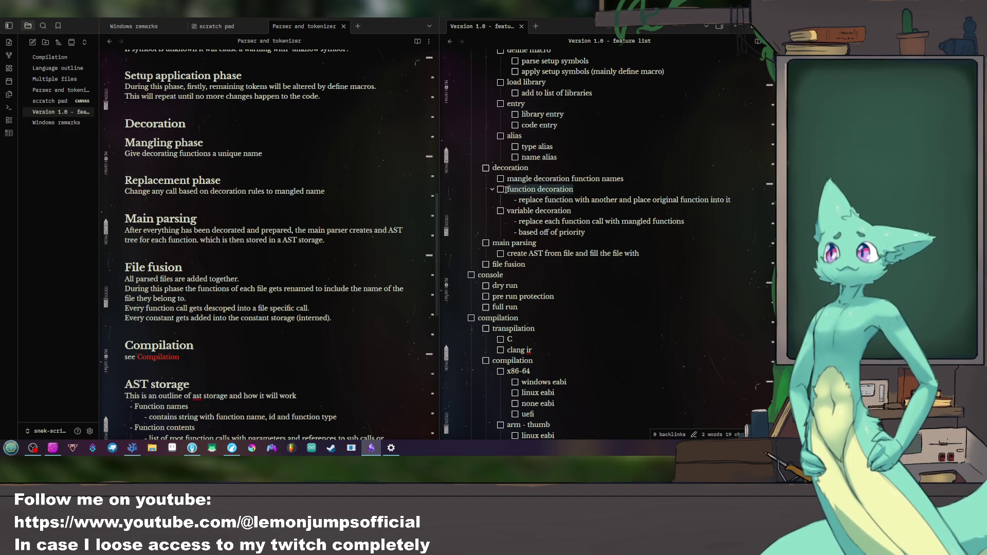
left_click_drag(572, 211, 507, 211)
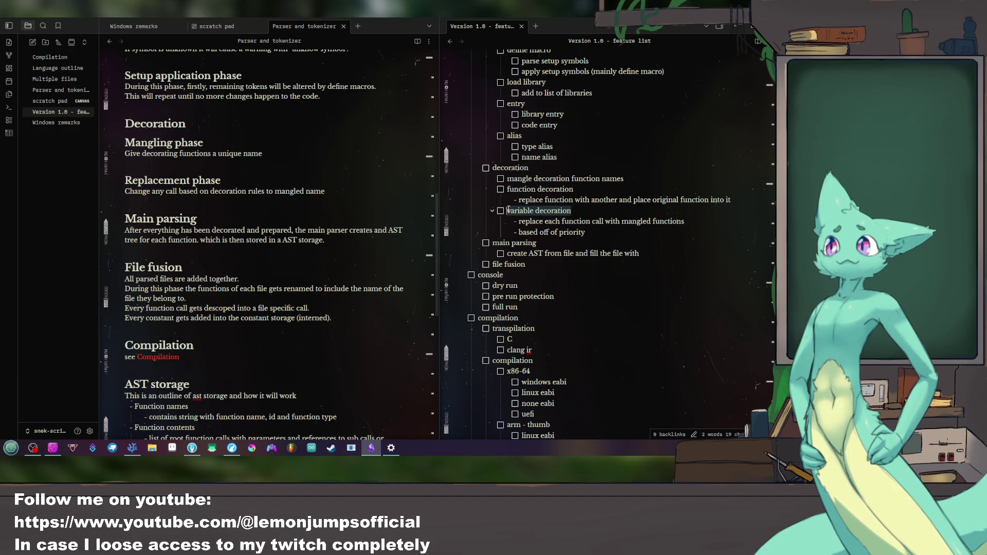
left_click(627, 190)
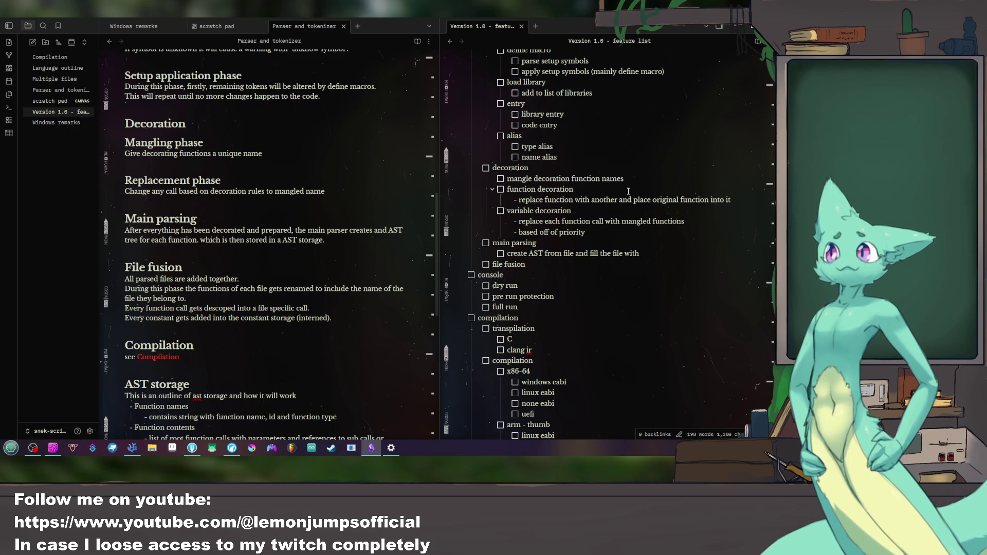
type("re")
type("place ")
type("replace")
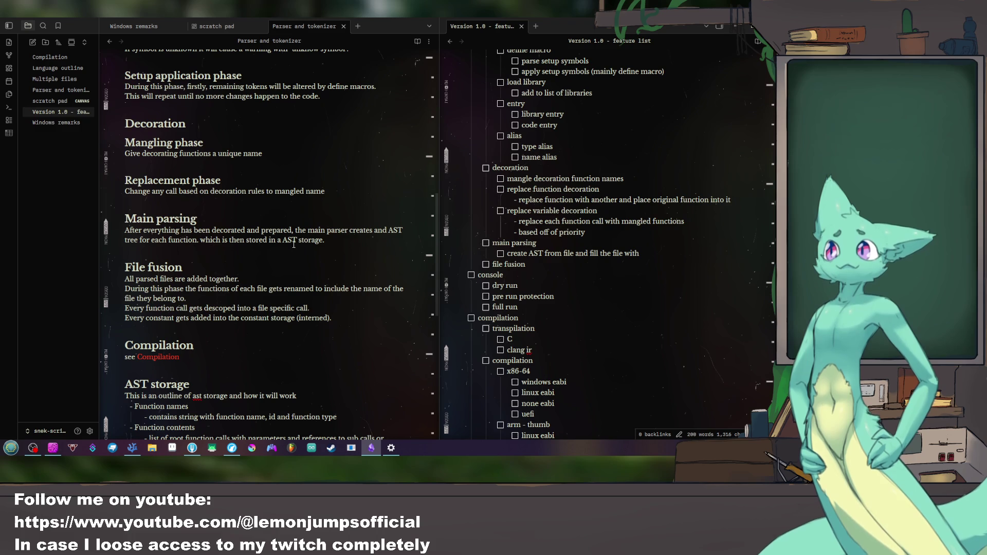
scroll(586, 232, "down", 3)
scroll(293, 243, "down", 4)
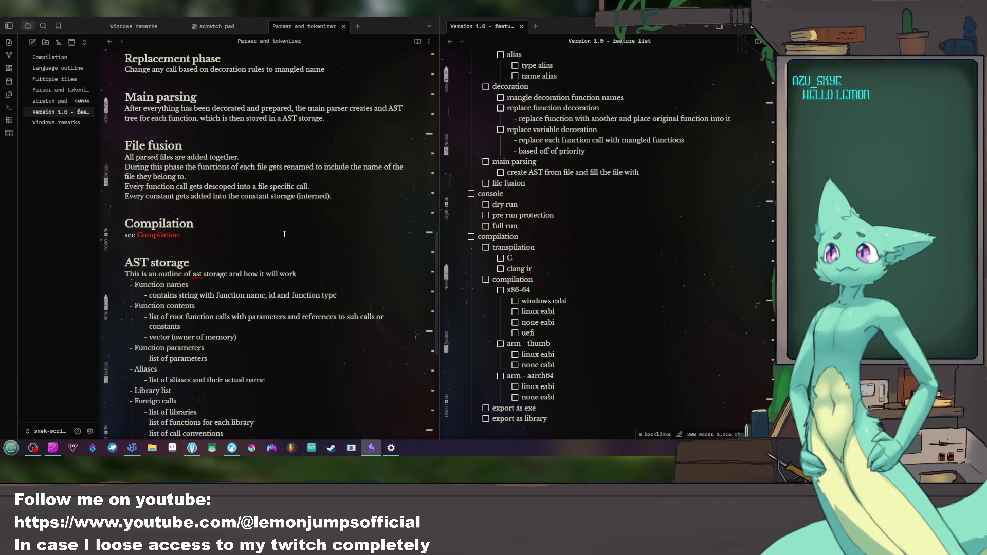
scroll(286, 234, "up", 1)
scroll(585, 232, "up", 2)
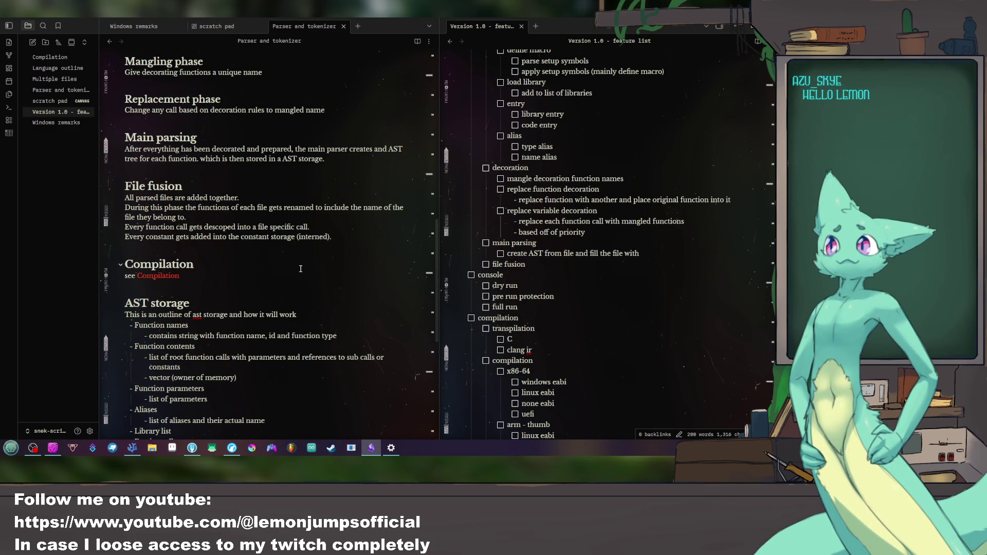
scroll(308, 267, "up", 1)
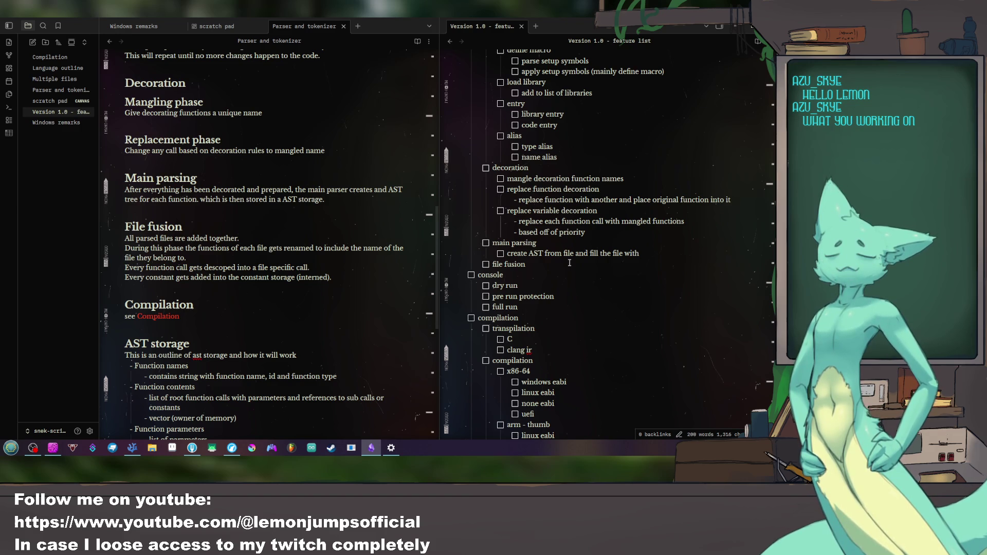
scroll(569, 262, "up", 10)
scroll(569, 262, "down", 10)
scroll(569, 263, "down", 8)
scroll(568, 260, "up", 8)
scroll(568, 260, "down", 8)
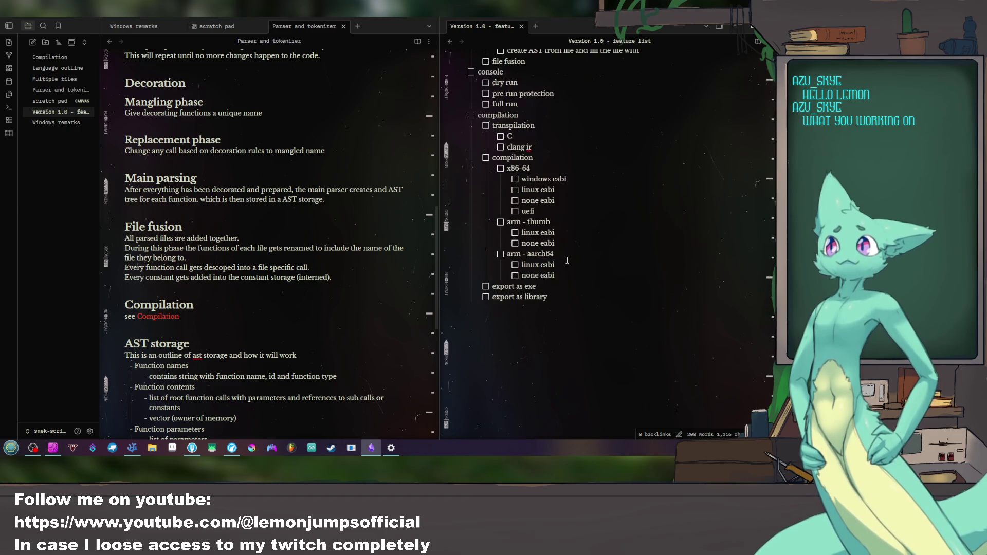
left_click_drag(558, 276, 567, 171)
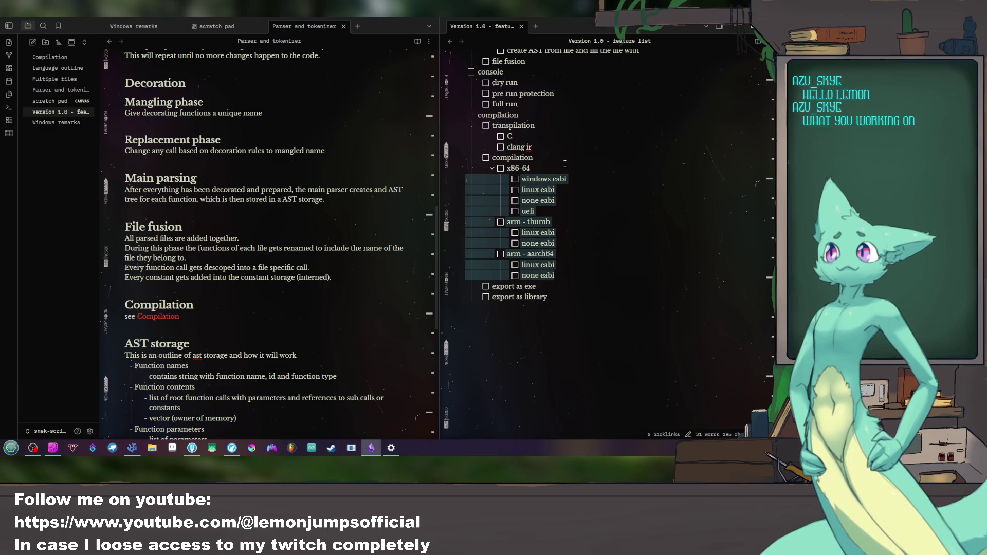
left_click_drag(540, 296, 588, 229)
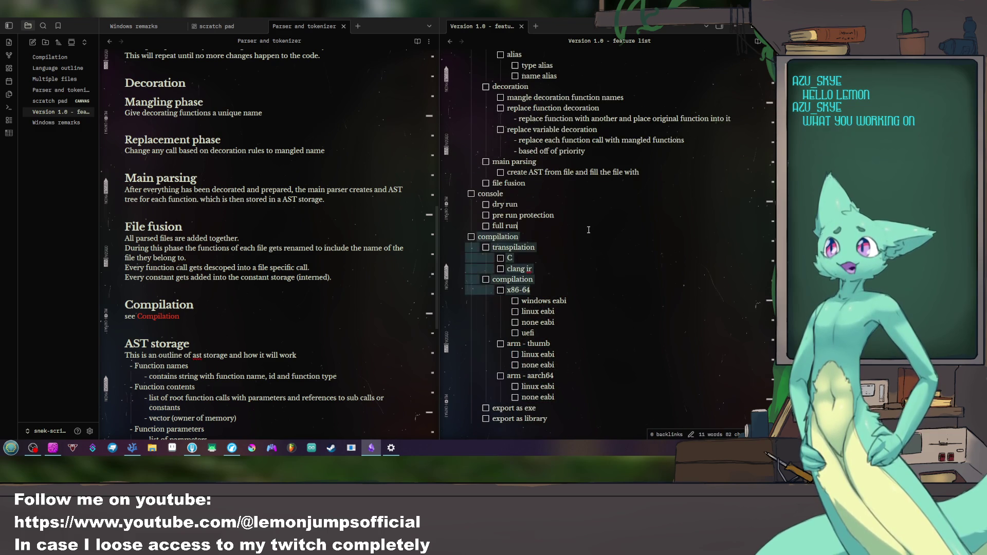
left_click(588, 230)
scroll(617, 270, "up", 5)
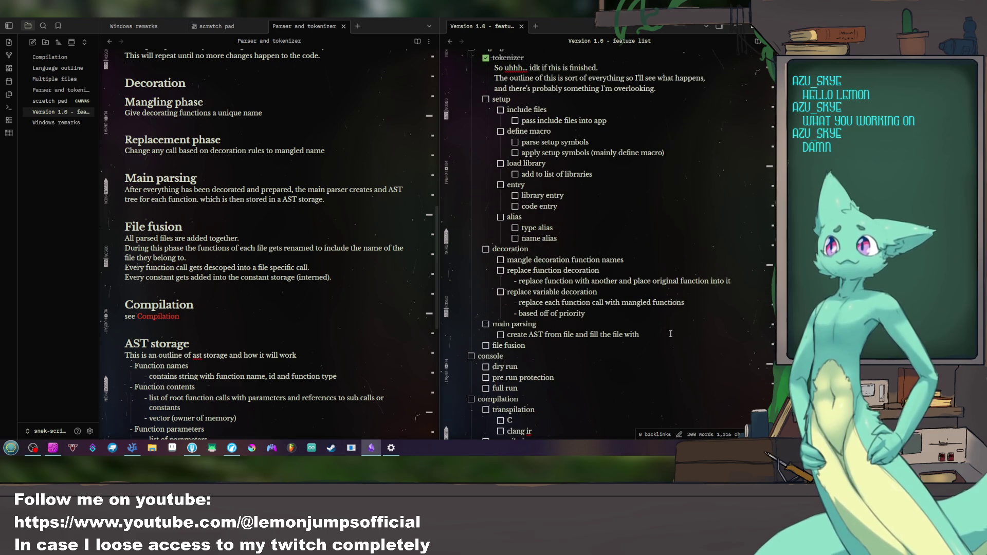
scroll(671, 334, "up", 2)
scroll(670, 334, "down", 5)
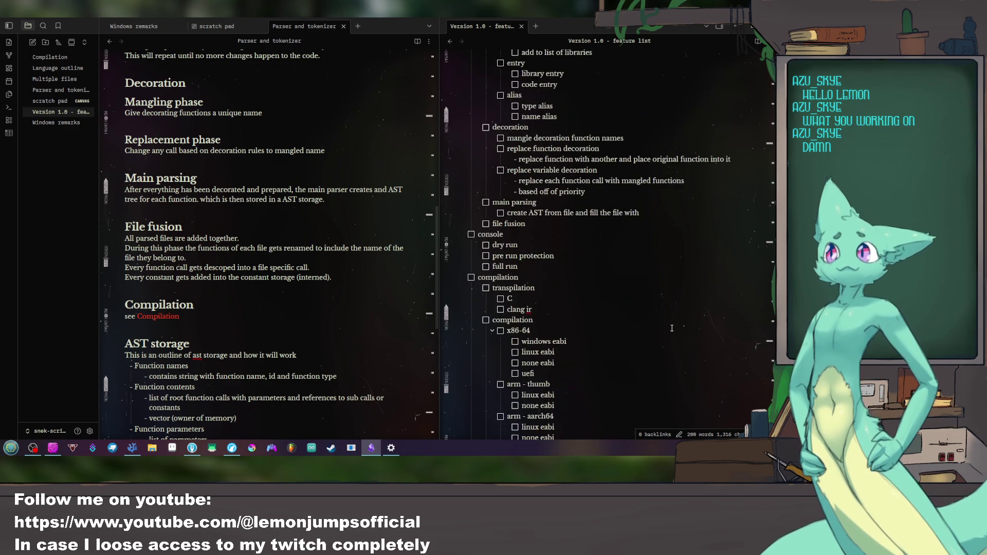
scroll(672, 332, "up", 2)
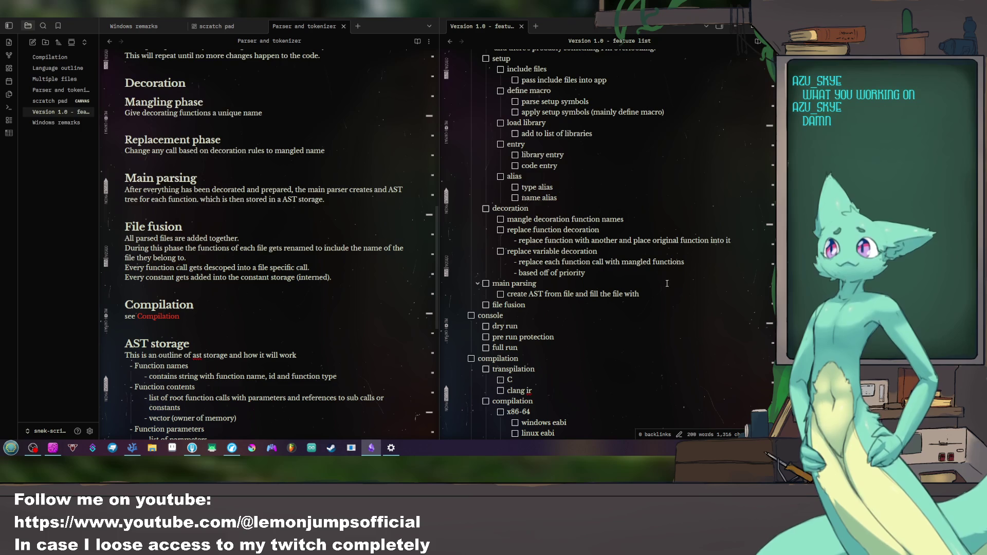
Step: Trim the item to 'create AST from file' and add a nested 'create list of functions' sub-task
mouse_move(638, 293)
left_mouse_down()
mouse_move(564, 294)
mouse_move(574, 295)
left_mouse_up()
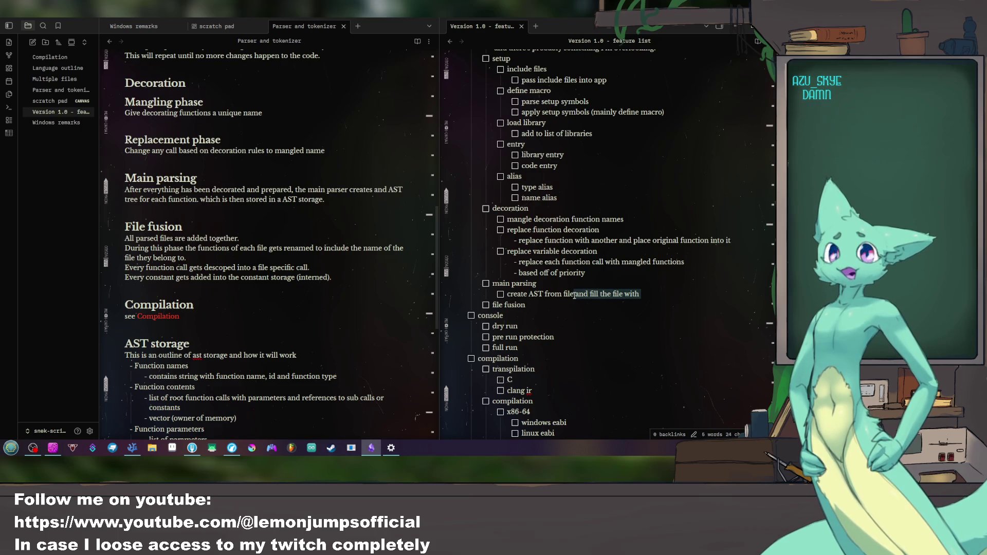
key("BackSpace")
key("Return")
key("Tab")
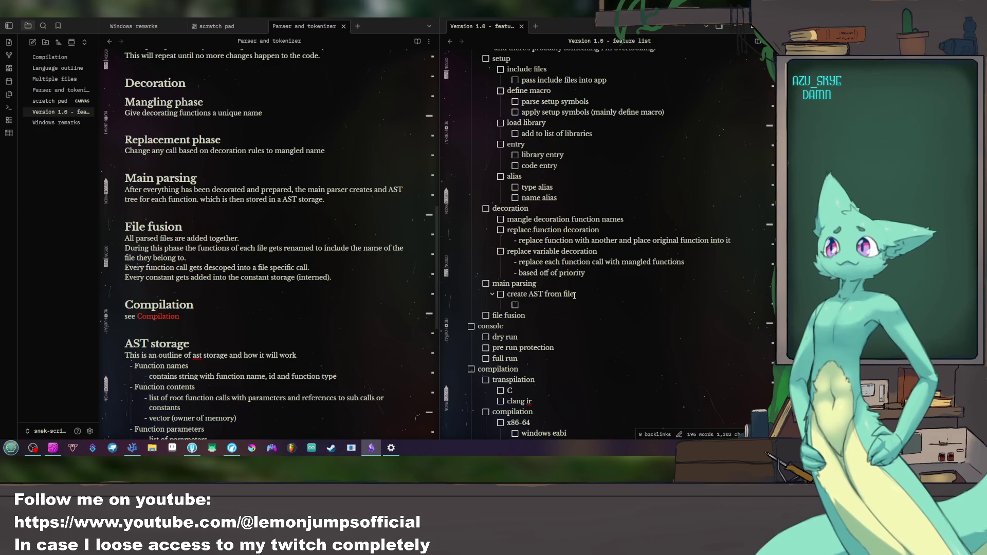
type("create list of functions")
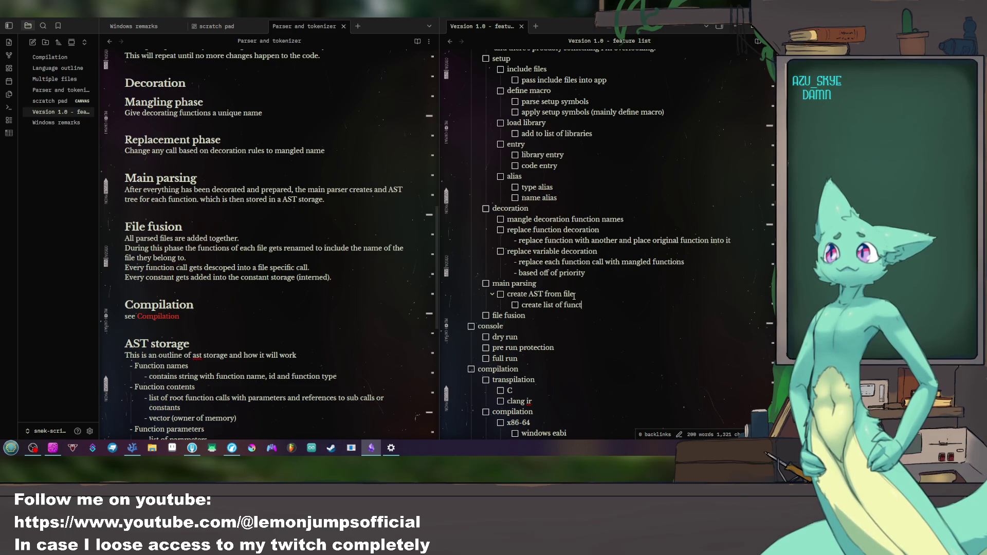